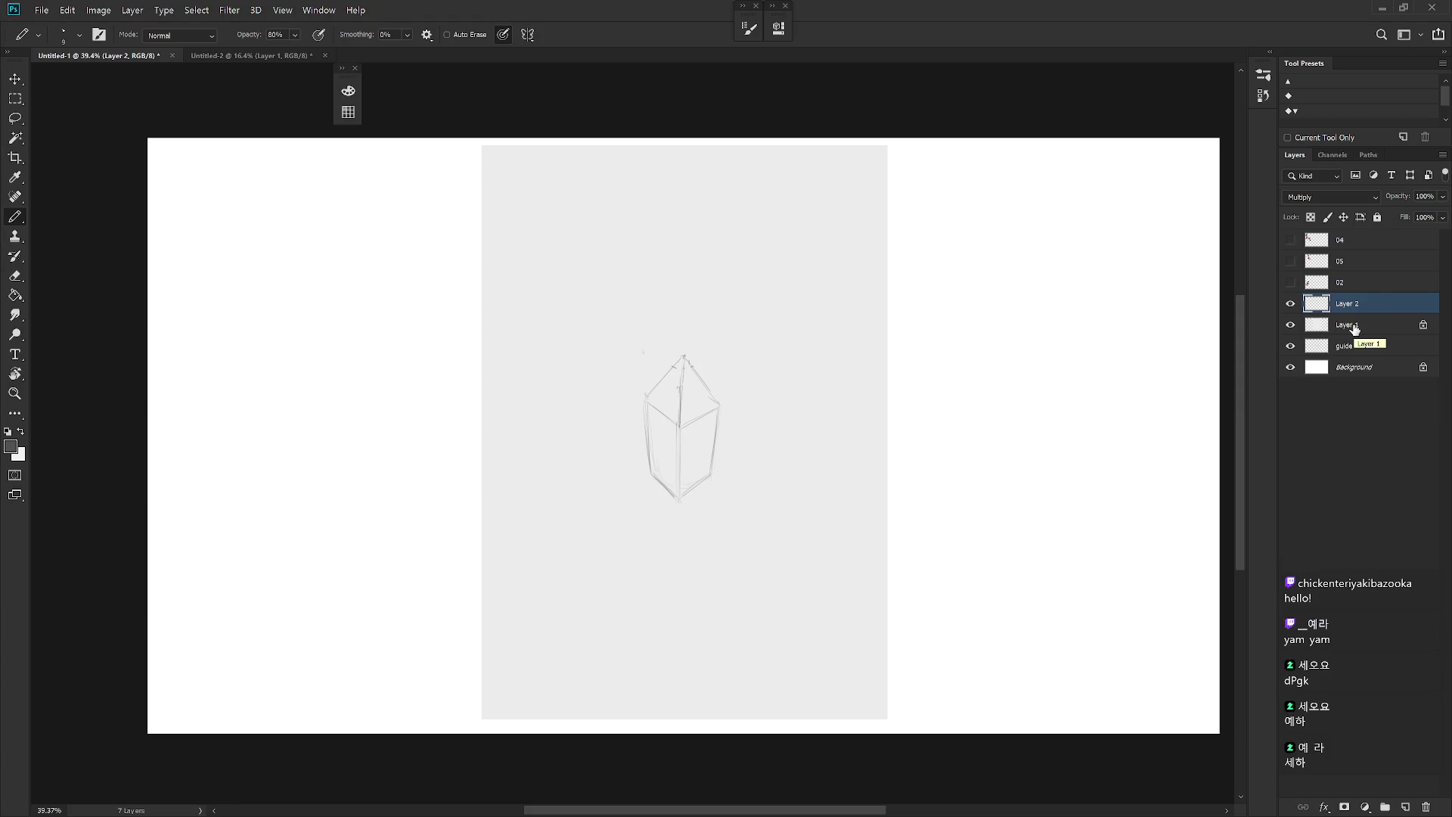
Step: Lasso-select the crystal sketch and its surrounding circles and delete them, leaving the grey paper blank
scroll(755, 522, "down", 2)
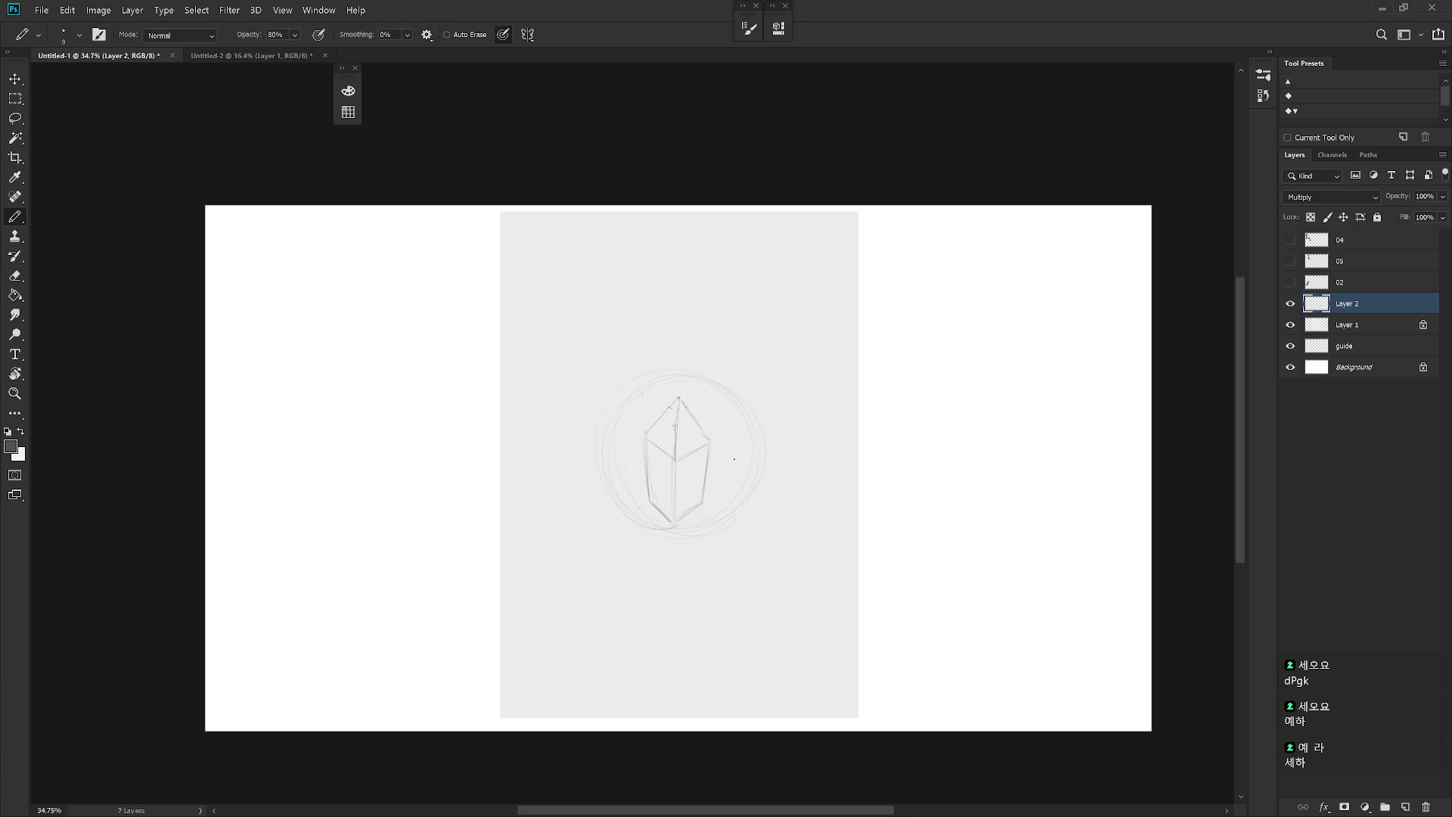
key("l")
mouse_move(703, 590)
left_mouse_down()
mouse_move(635, 366)
mouse_move(688, 597)
left_mouse_up()
key("Delete")
key("ctrl+d")
key("b")
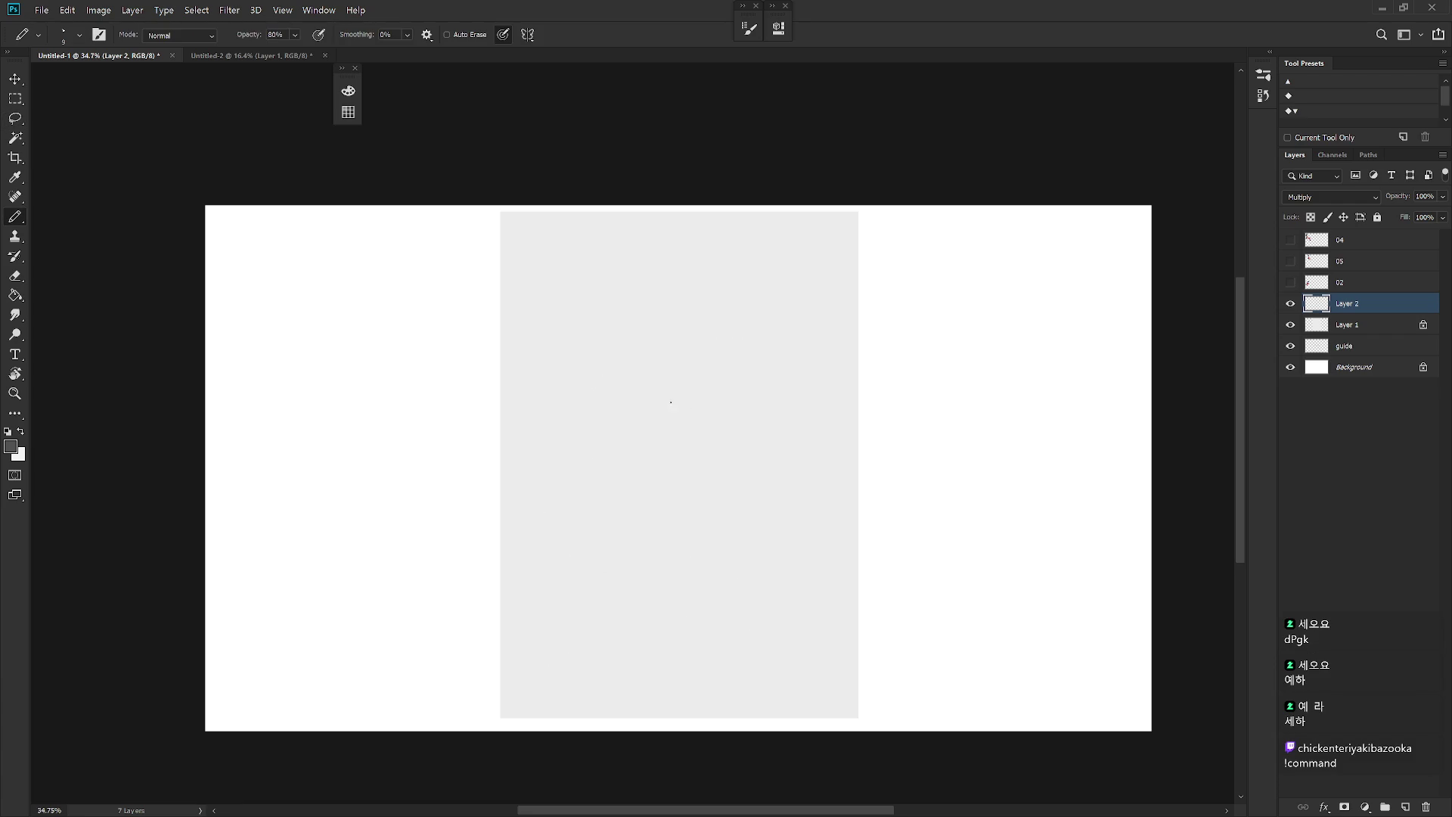
key("shift+b")
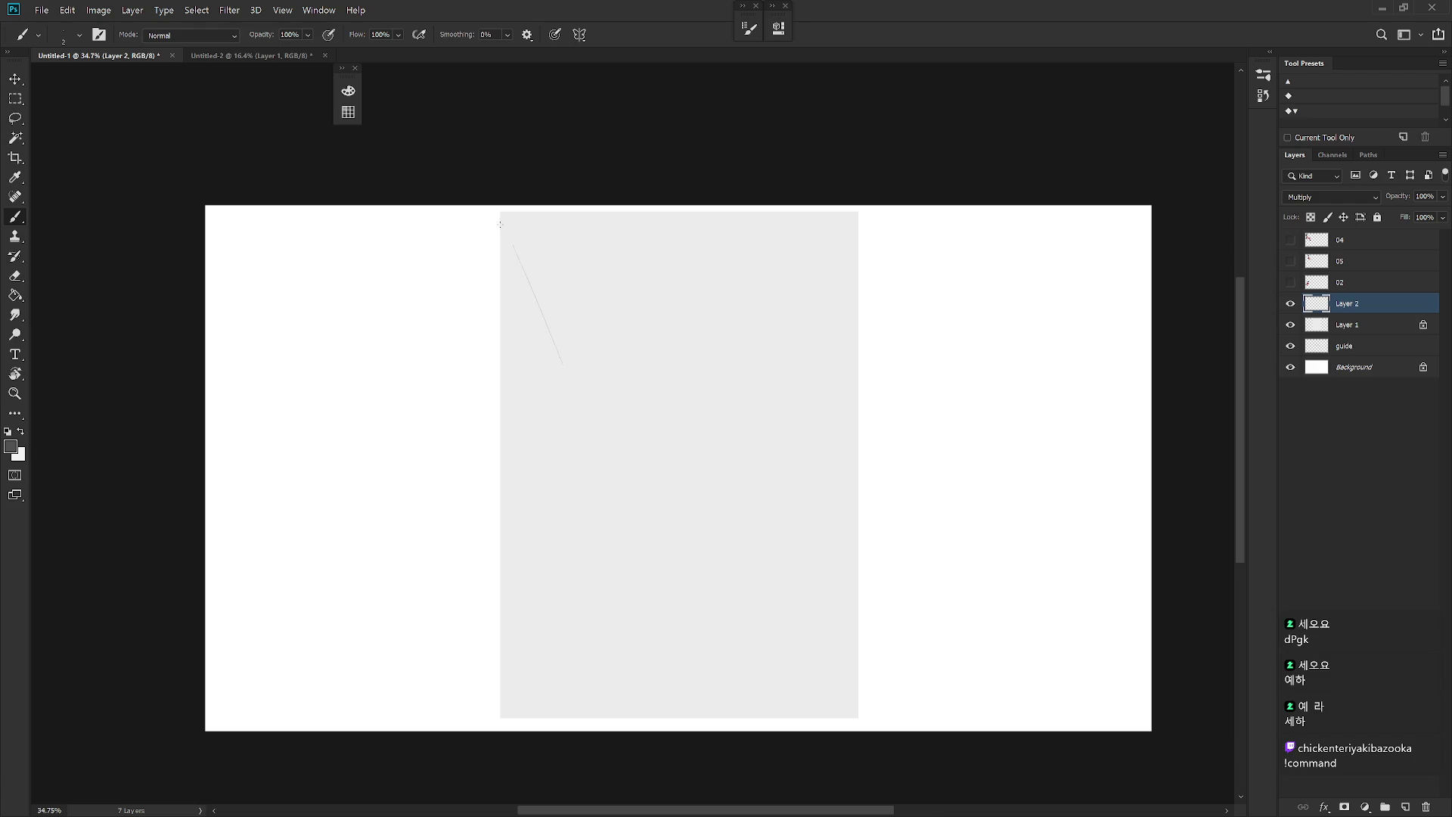
key("ctrl+z")
left_click_drag(507, 231, 552, 330)
key("shift+b")
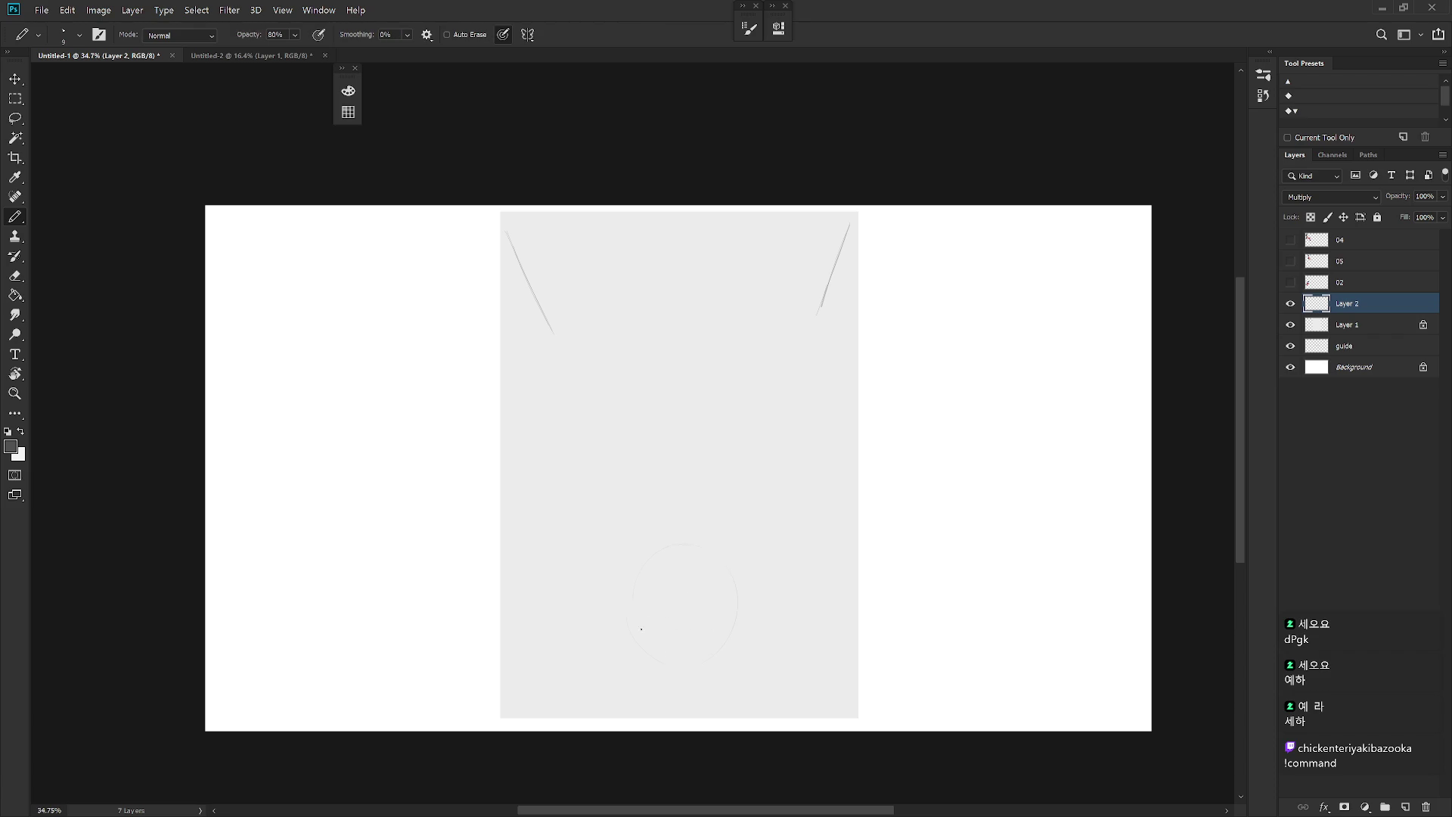
left_click_drag(671, 662, 711, 648)
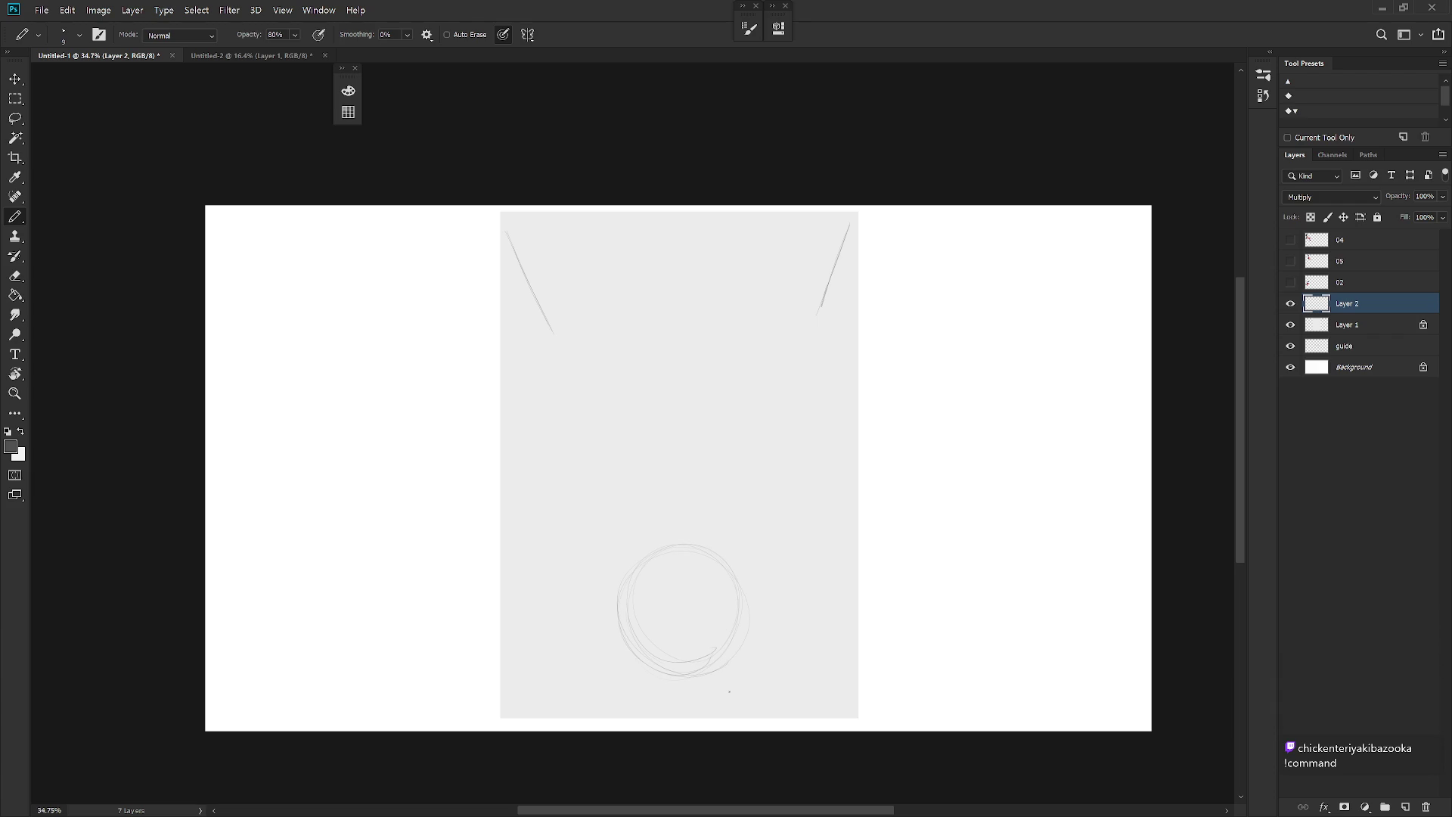
key("l")
mouse_move(634, 707)
left_mouse_down()
mouse_move(950, 479)
mouse_move(464, 237)
mouse_move(639, 707)
left_mouse_up()
key("Delete")
key("ctrl+d")
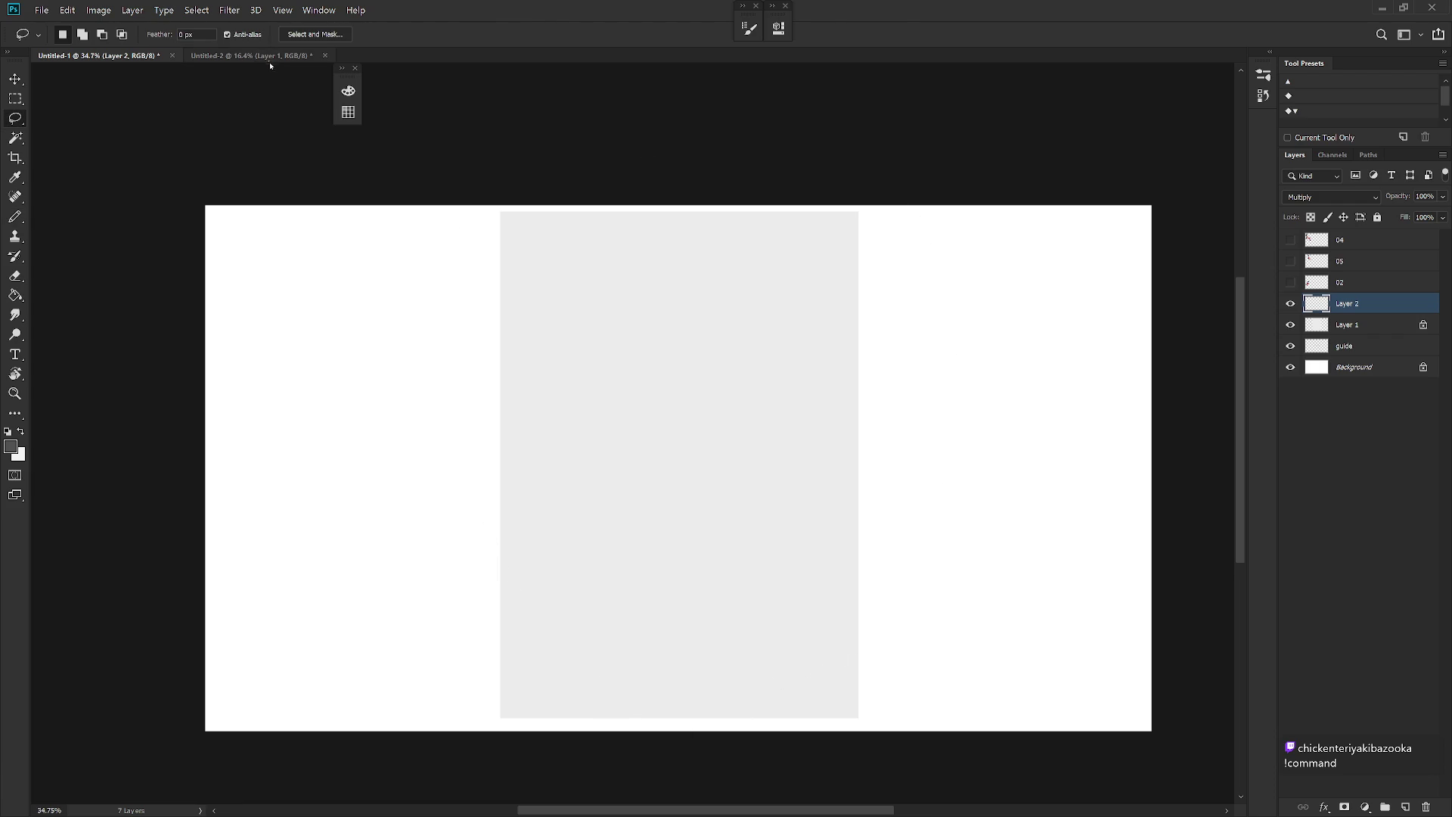
Step: Rotate the Untitled-2 canvas 90° clockwise into landscape
left_click(272, 56)
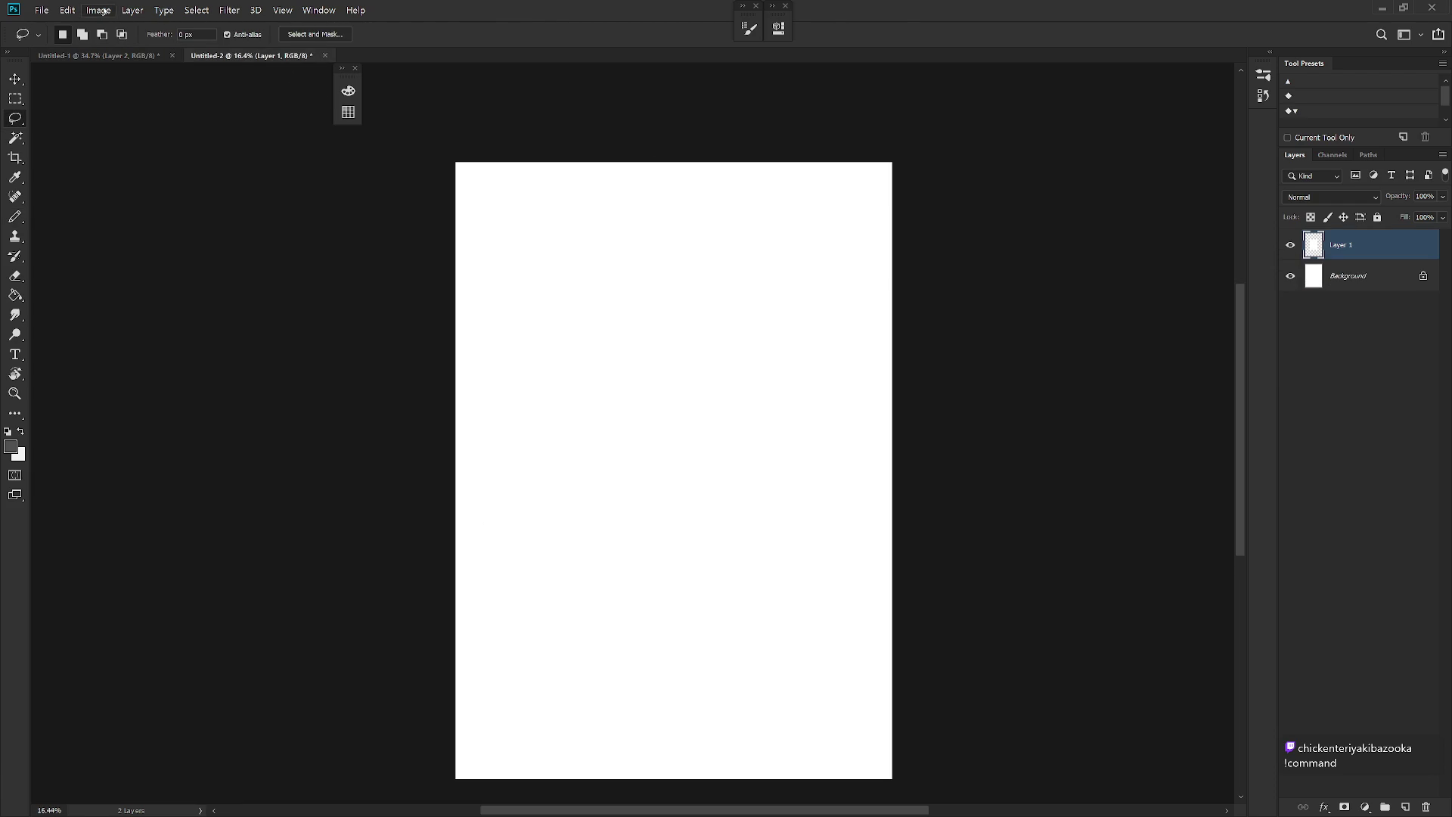
left_click(133, 10)
mouse_move(149, 152)
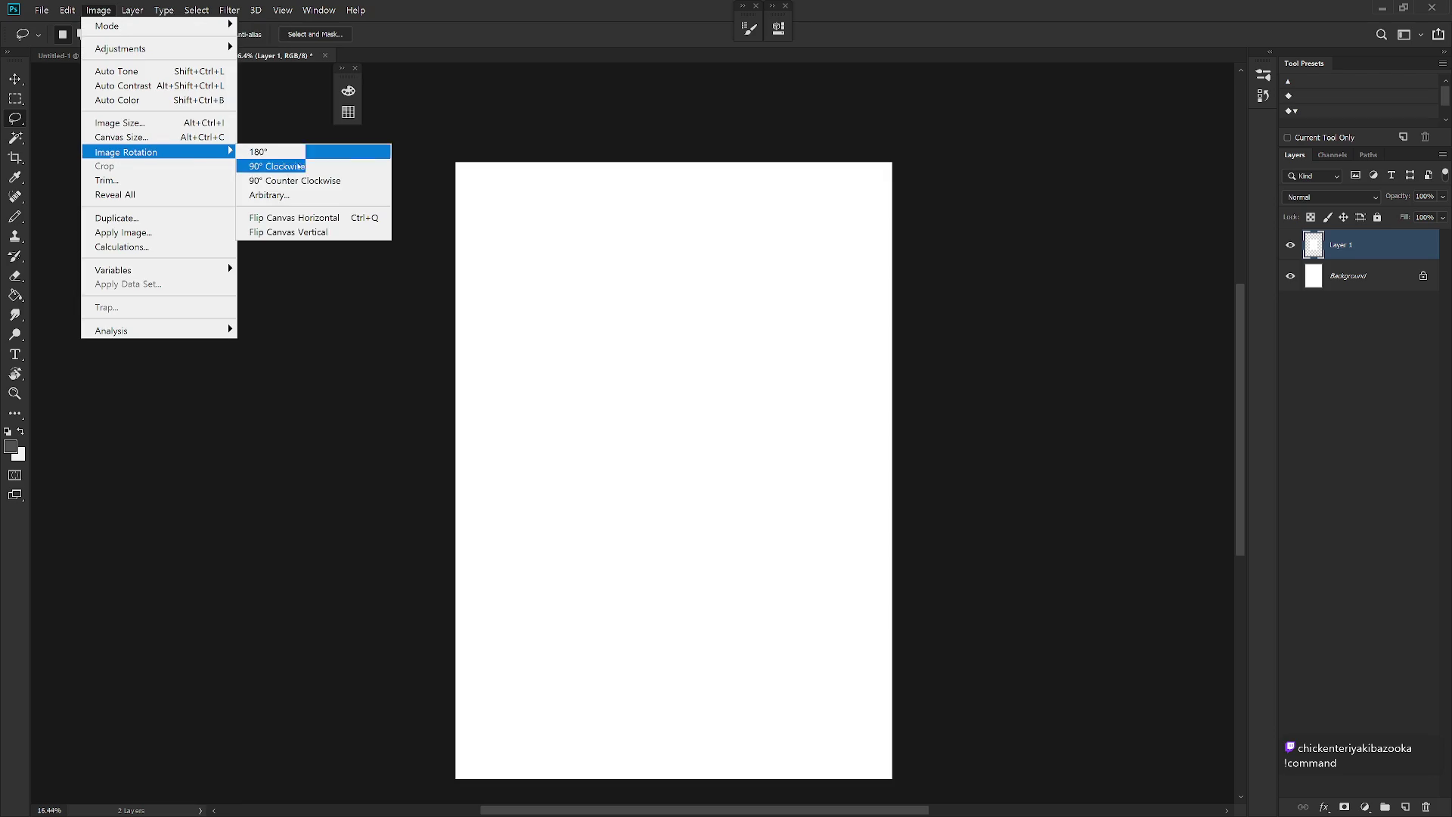
left_click(311, 167)
left_click_drag(826, 560, 797, 610)
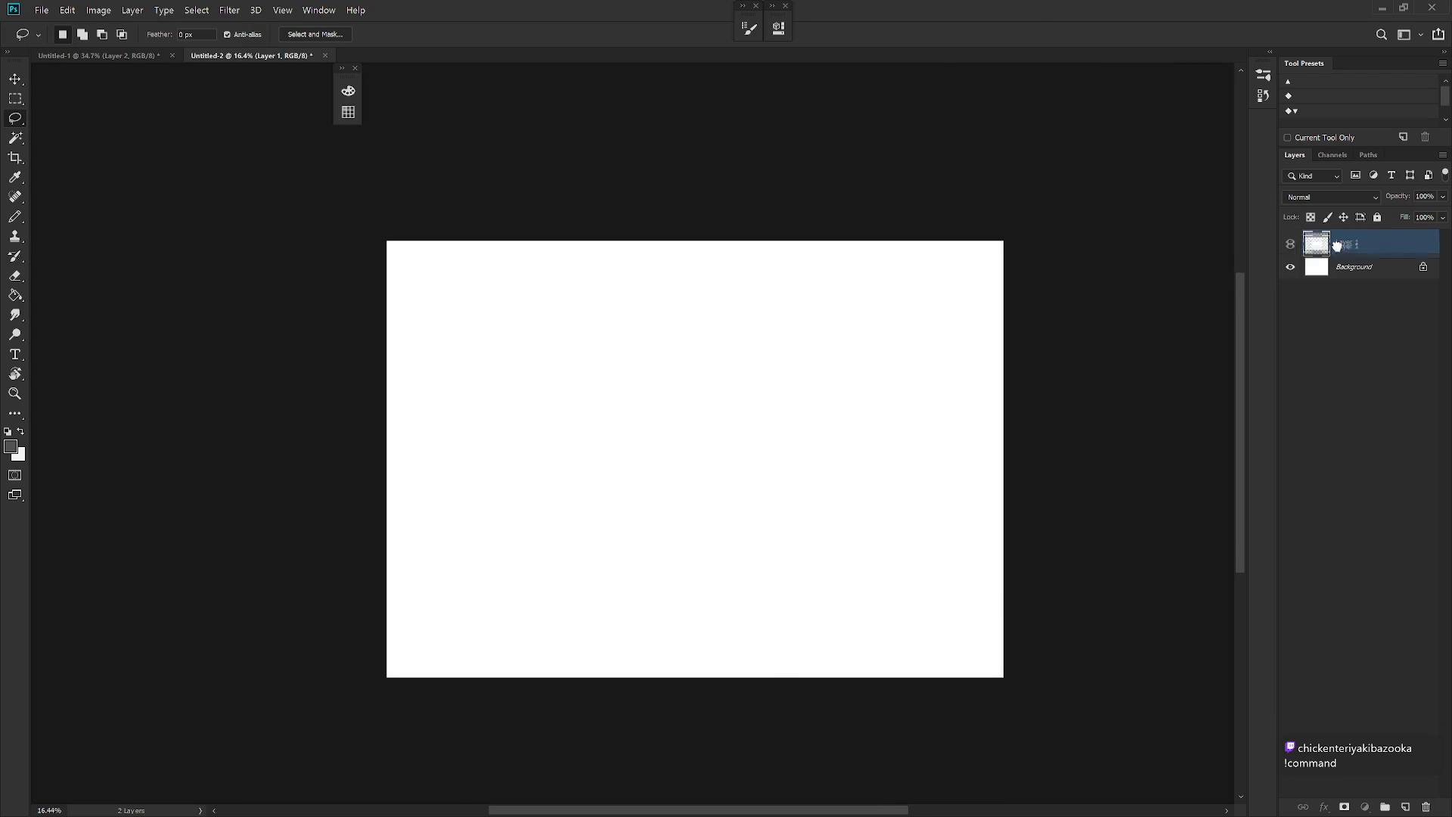
Step: In Untitled-1, rotate the grey paper on Layer 1 by 90° so it lies horizontally
left_click(135, 54)
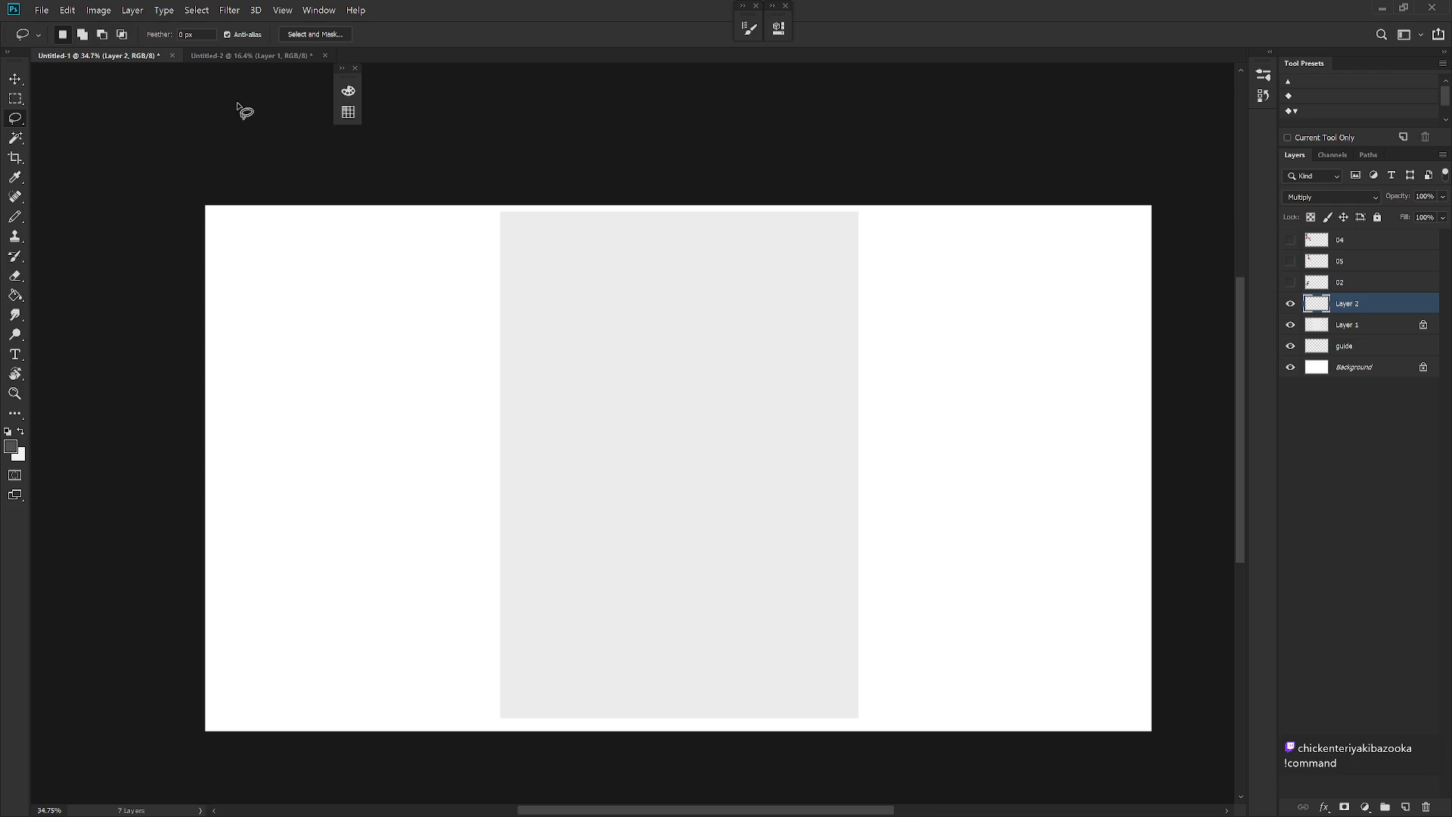
key("ctrl+t")
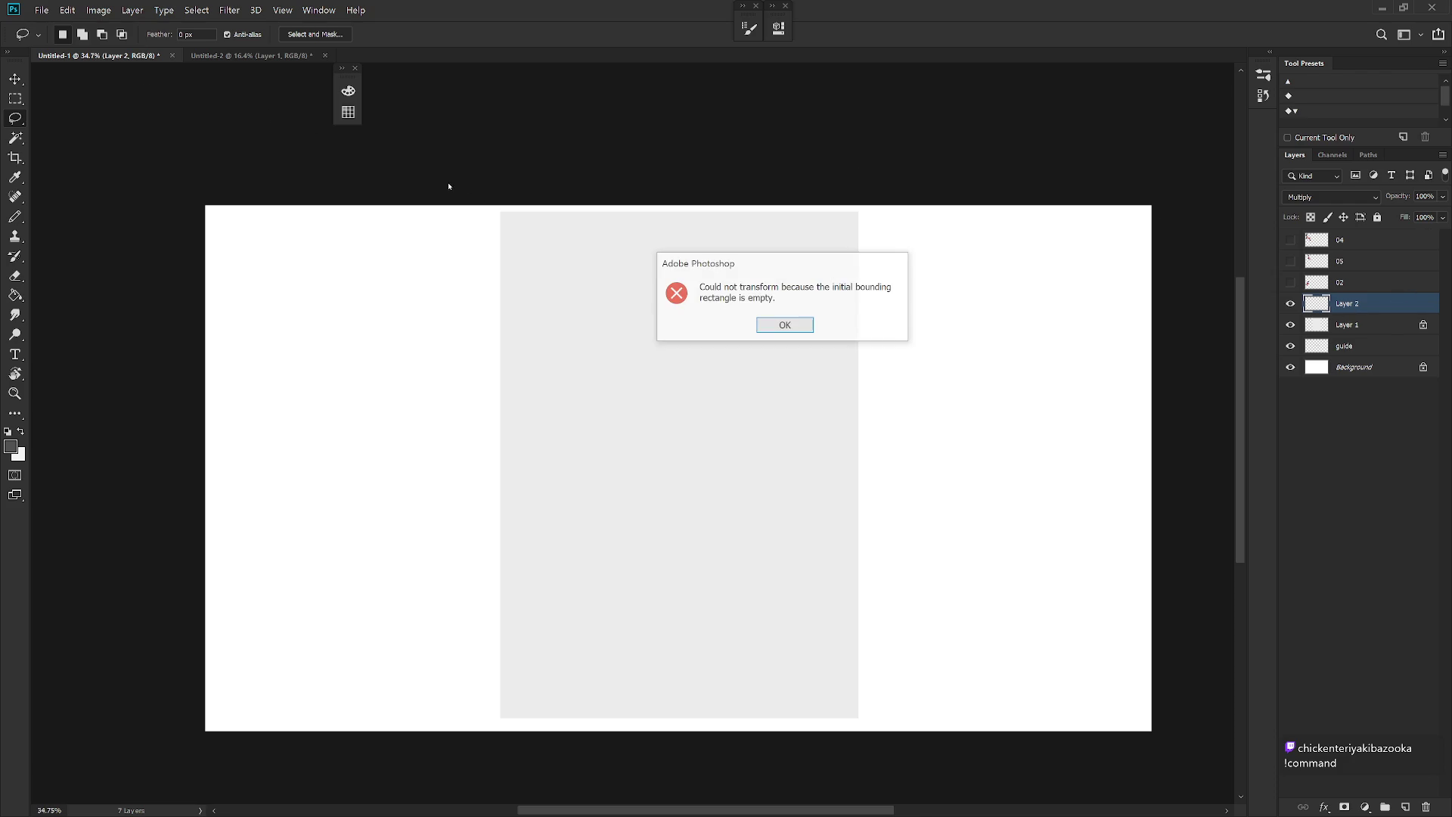
key("Return")
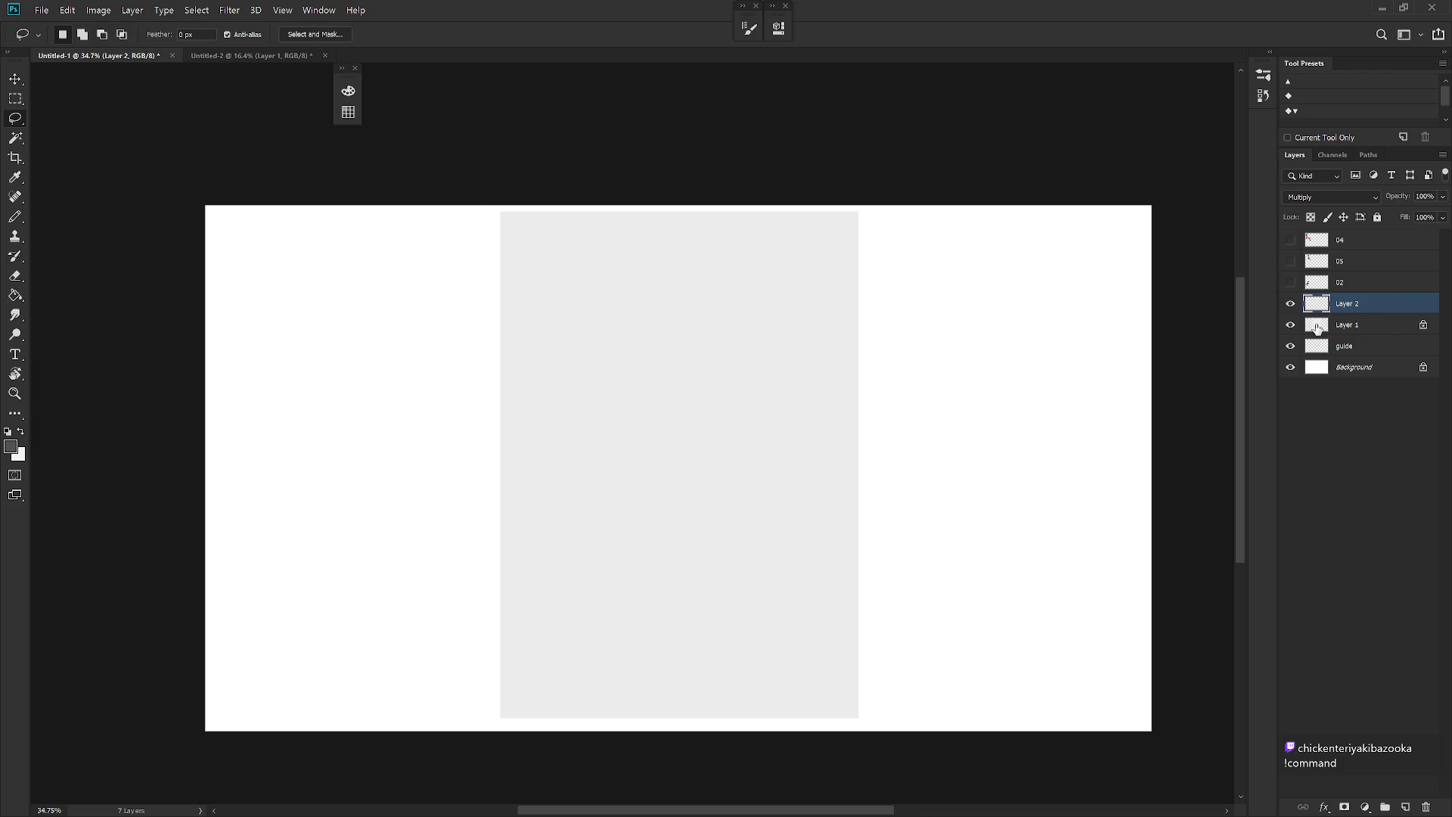
key("alt+bracketleft")
key("ctrl+t")
left_click_drag(480, 194, 913, 316)
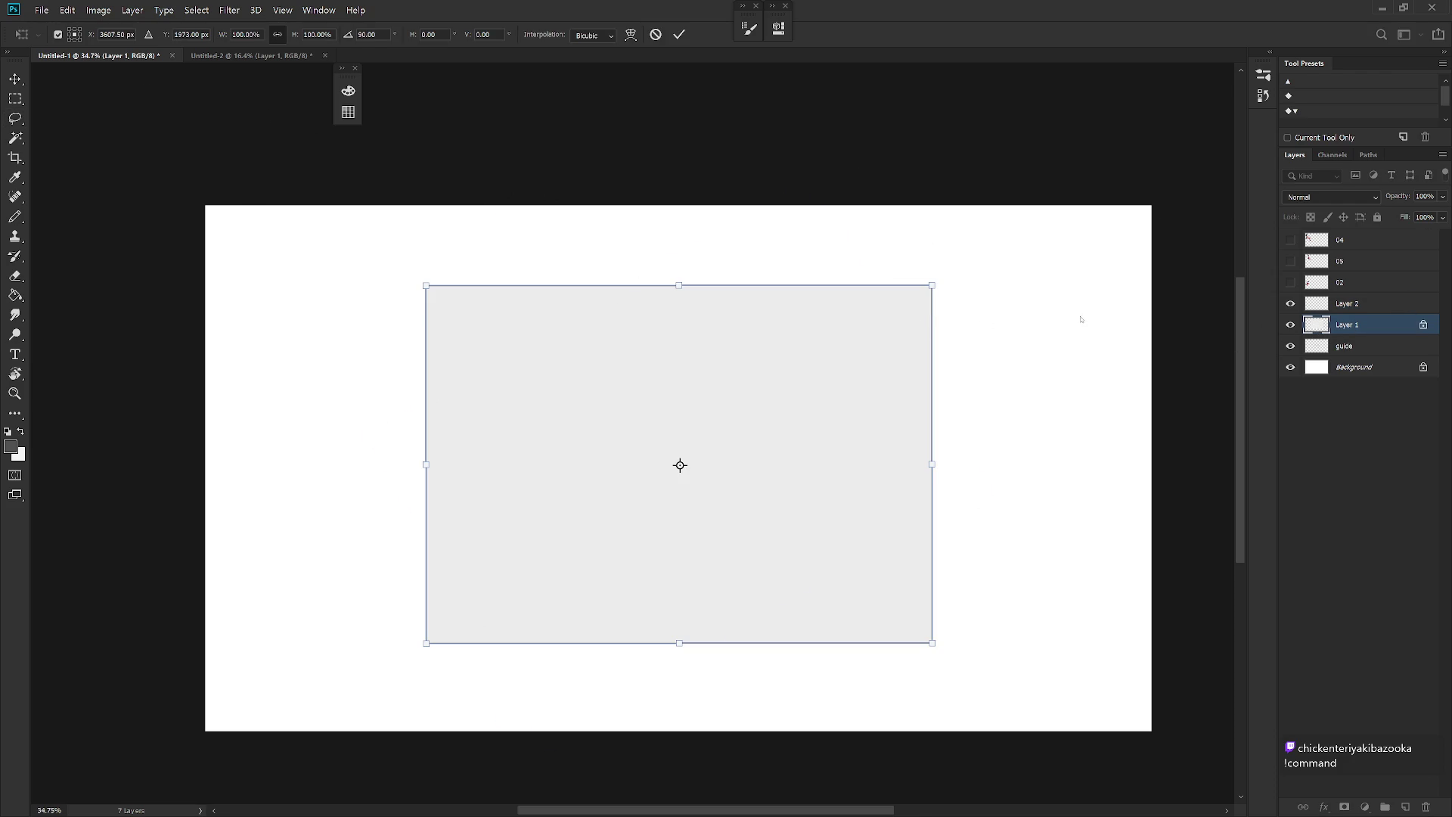
key("Return")
left_click(1378, 306)
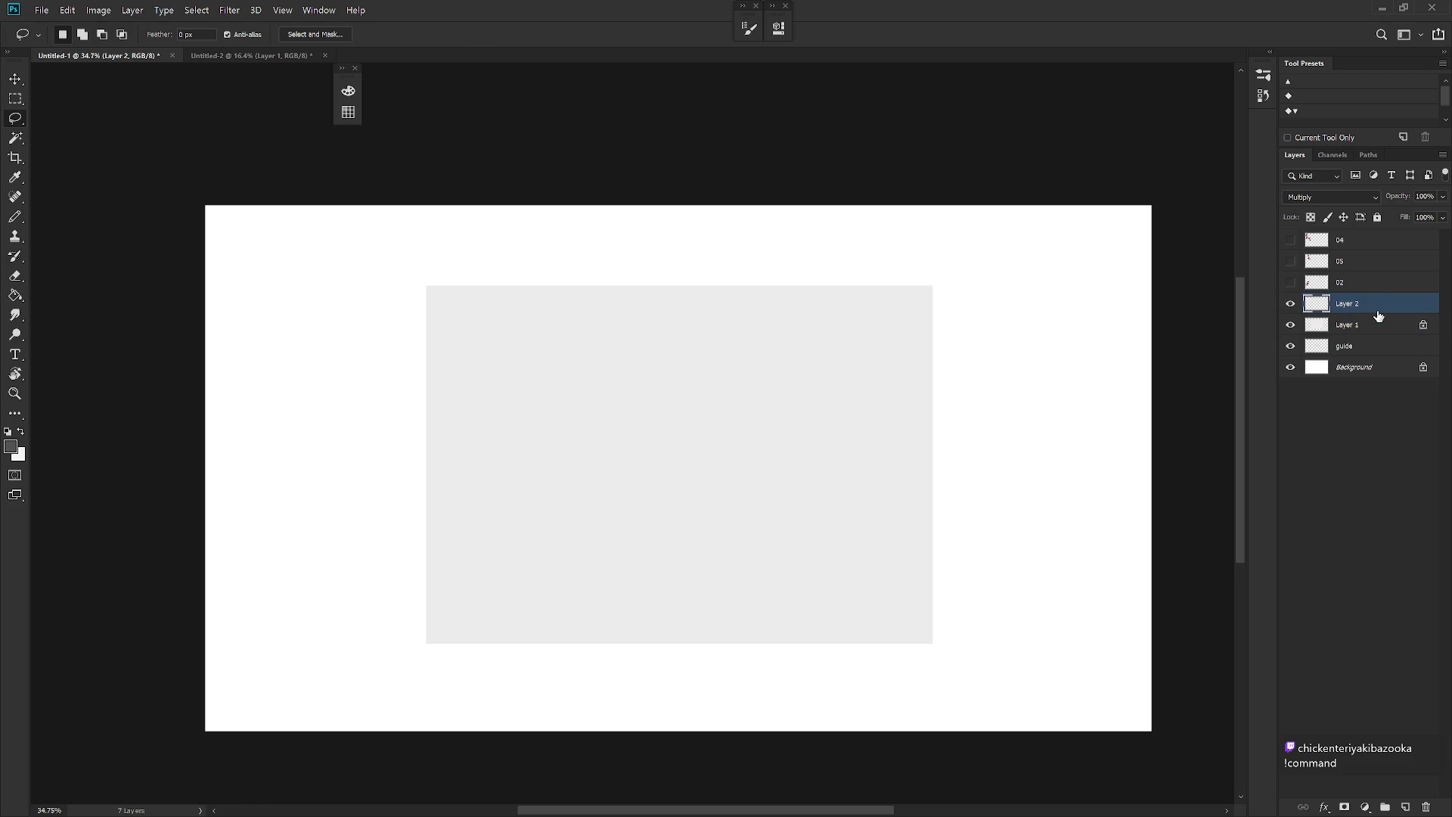
key("b")
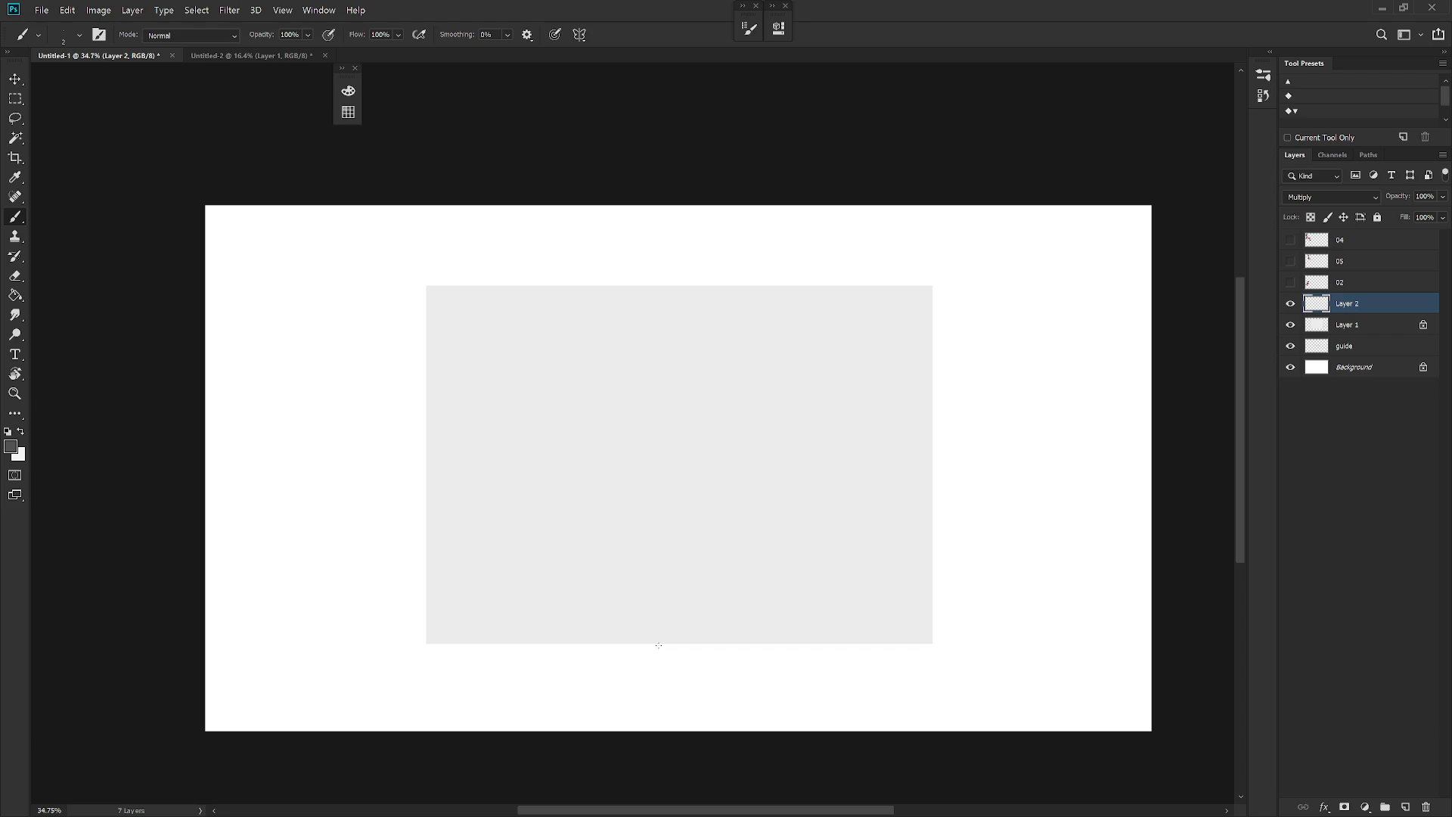
Step: Brush a diamond-shaped base with left and right vertical edges rising from it
scroll(754, 593, "up", 1)
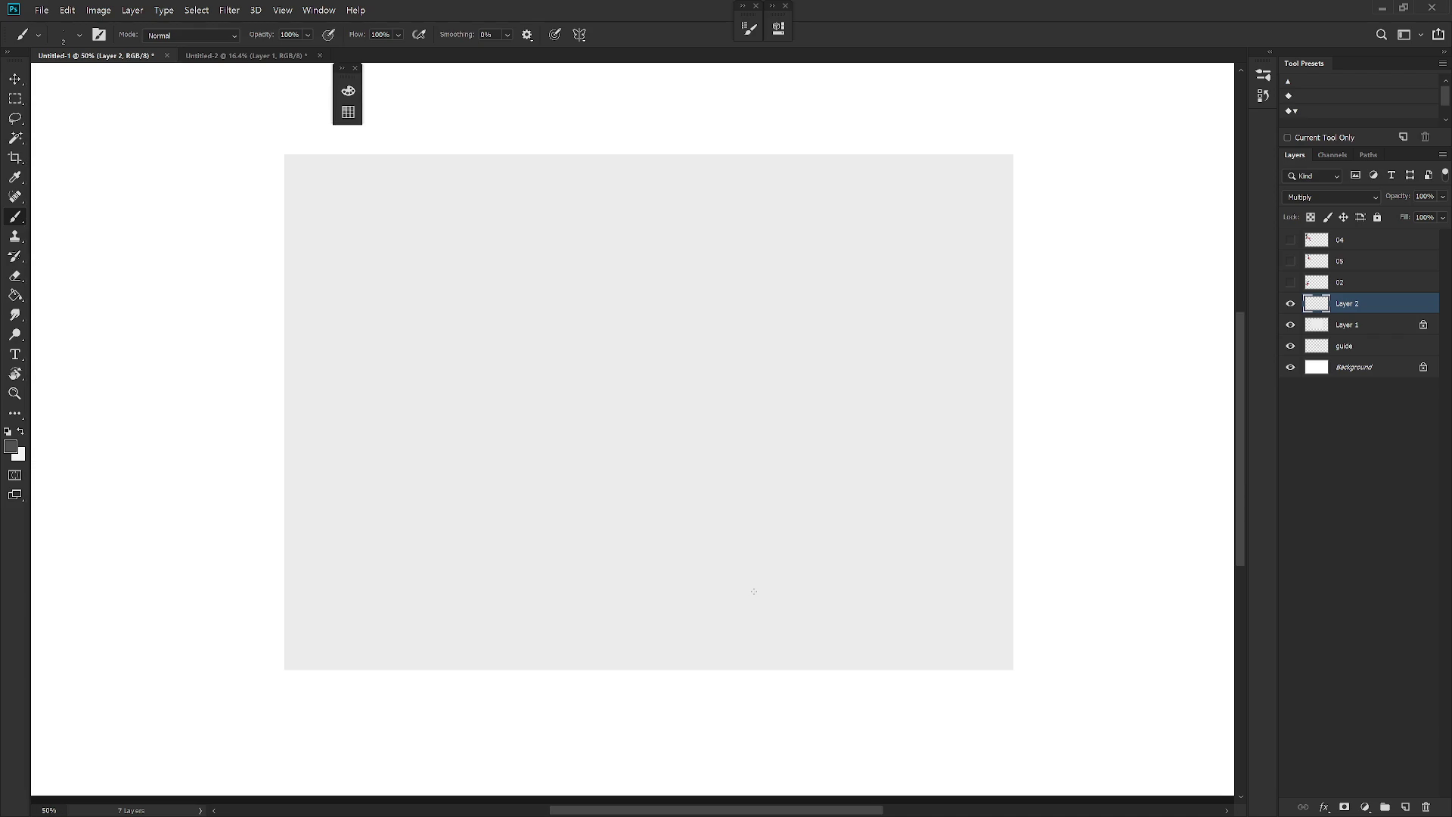
key("shift+b")
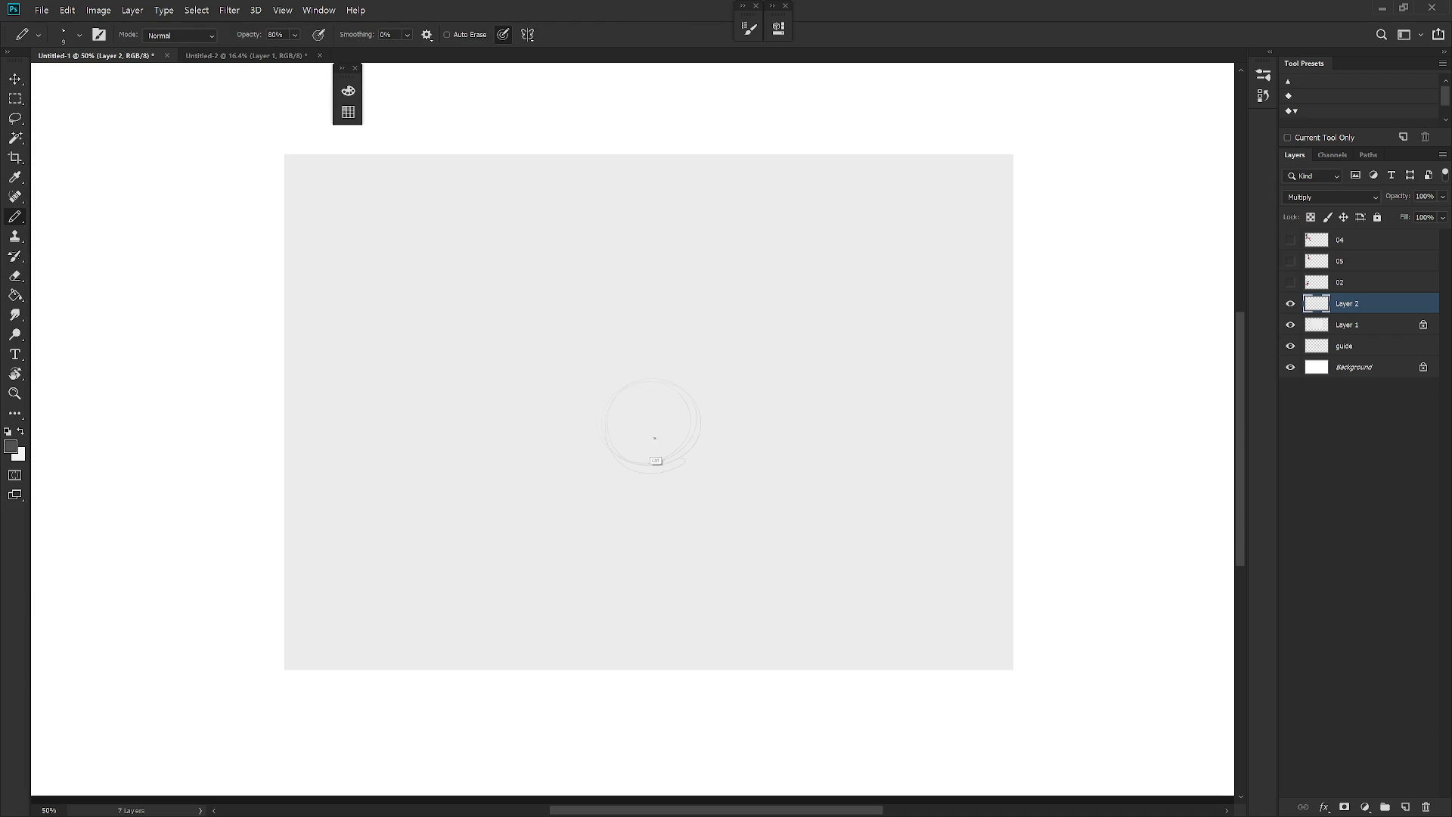
key("shift+b")
left_click_drag(717, 420, 658, 452)
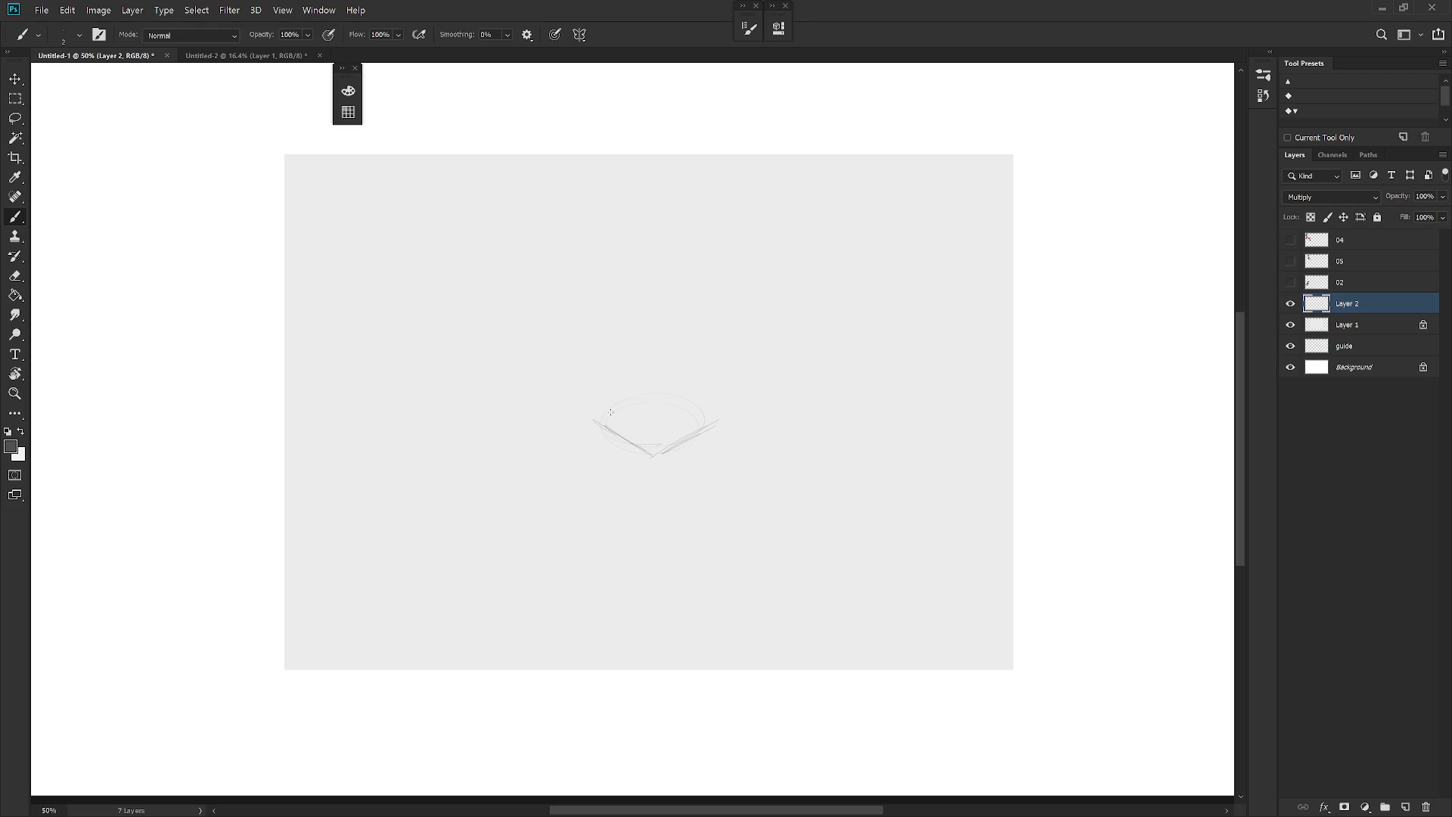
left_click_drag(593, 414, 652, 392)
left_click_drag(582, 275, 583, 405)
key("ctrl+z")
left_click(581, 290, "shift")
left_click_drag(582, 284, 589, 413)
left_click_drag(724, 268, 717, 425)
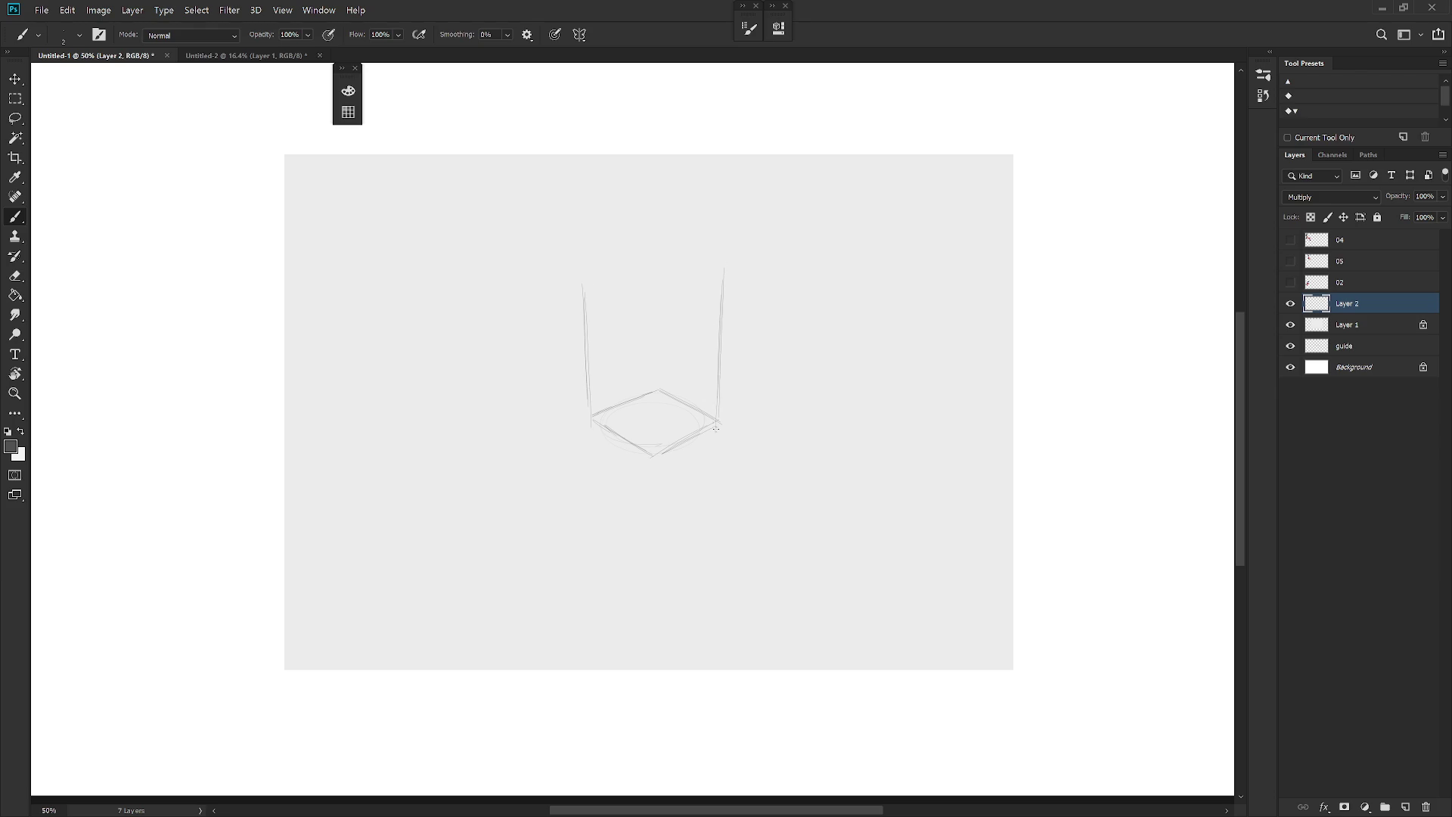
Step: Scale the sketch down to about 79% and nudge it slightly lower
key("ctrl+t")
left_click_drag(724, 266, 705, 304)
left_click_drag(662, 380, 663, 390)
key("Return")
key("b")
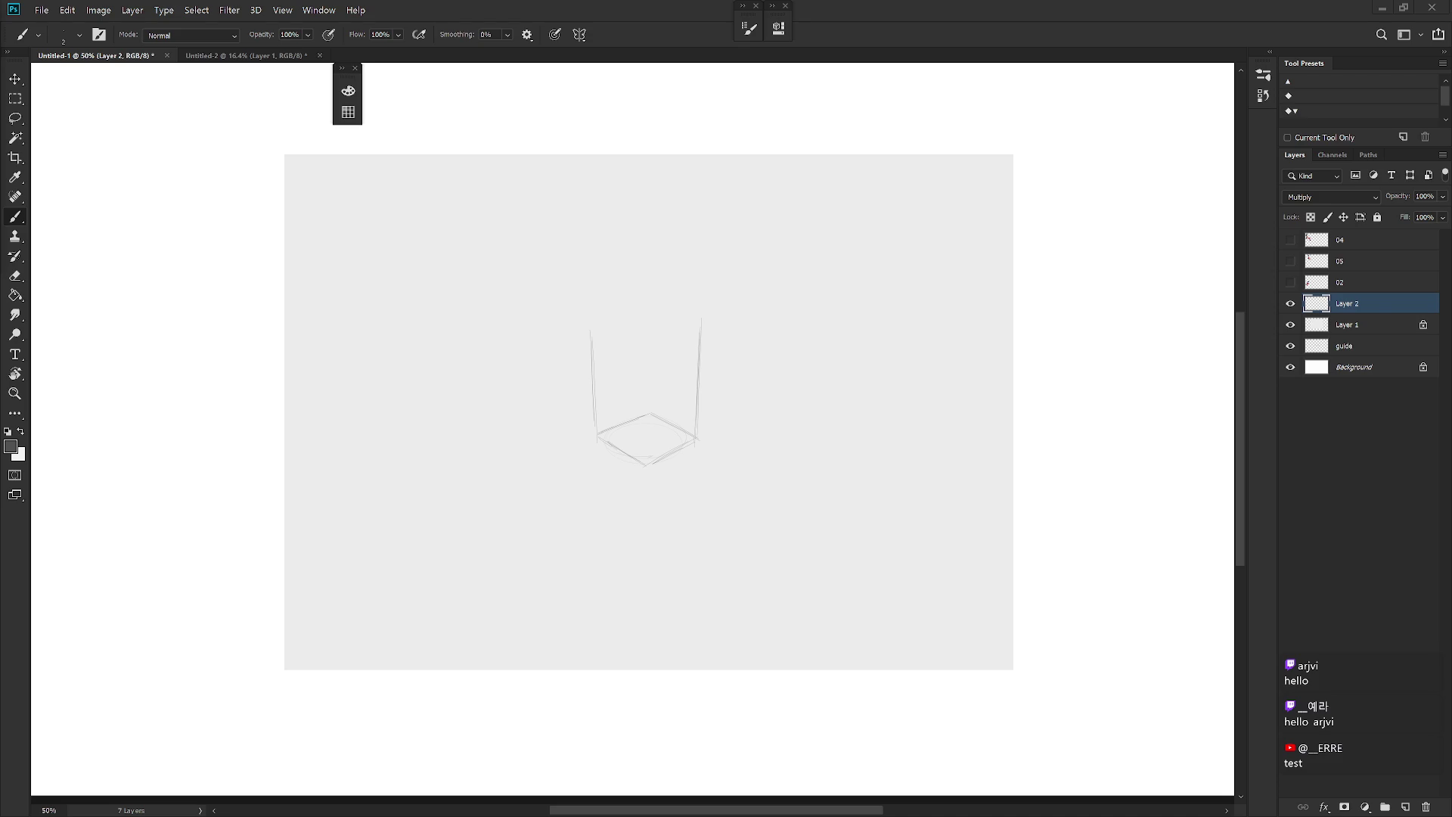
Step: Pick a dark colour and try roof strokes on a rotated view, then undo them
key("shift+b")
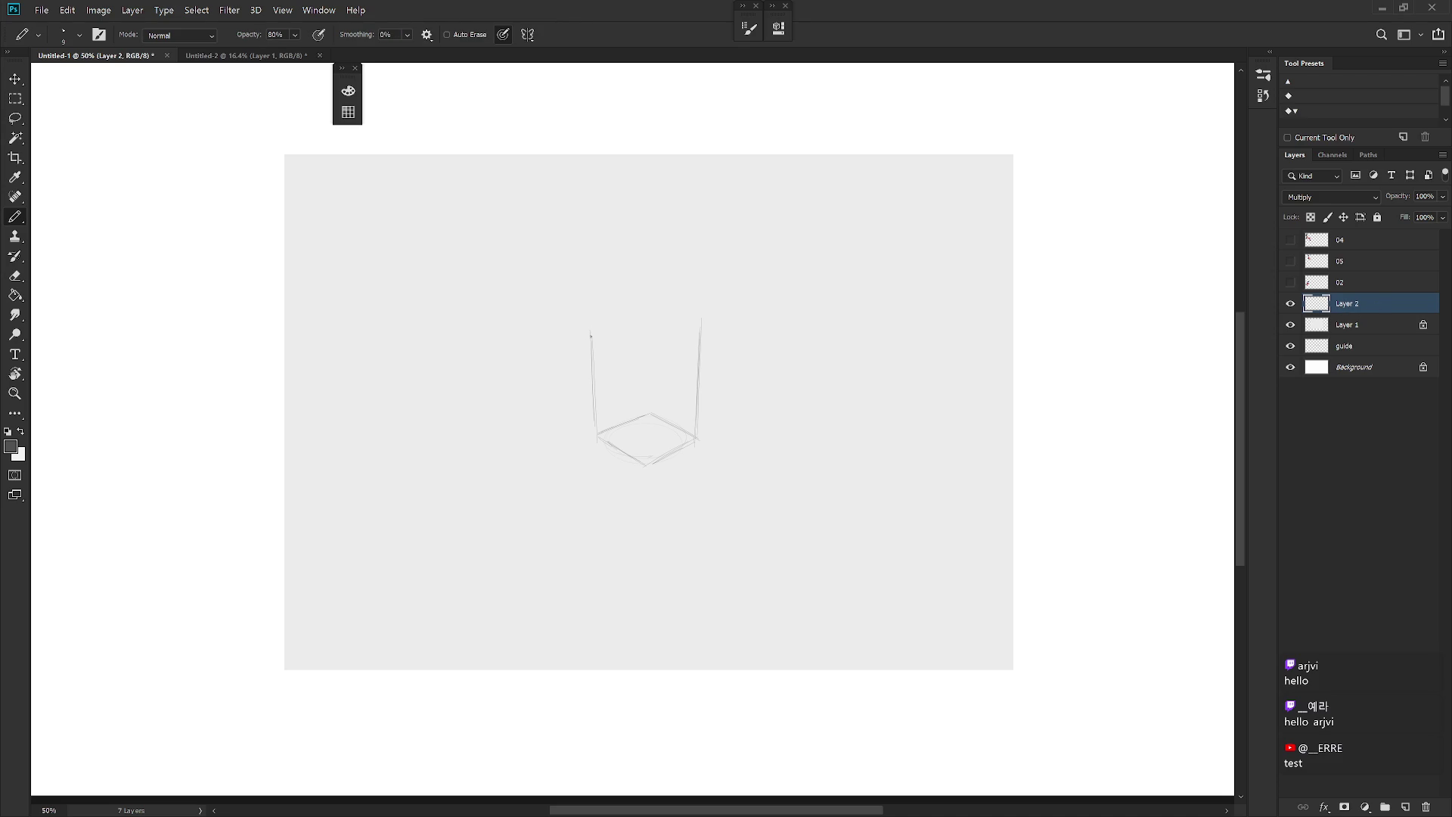
key("shift+b")
left_click_drag(592, 365, 595, 414)
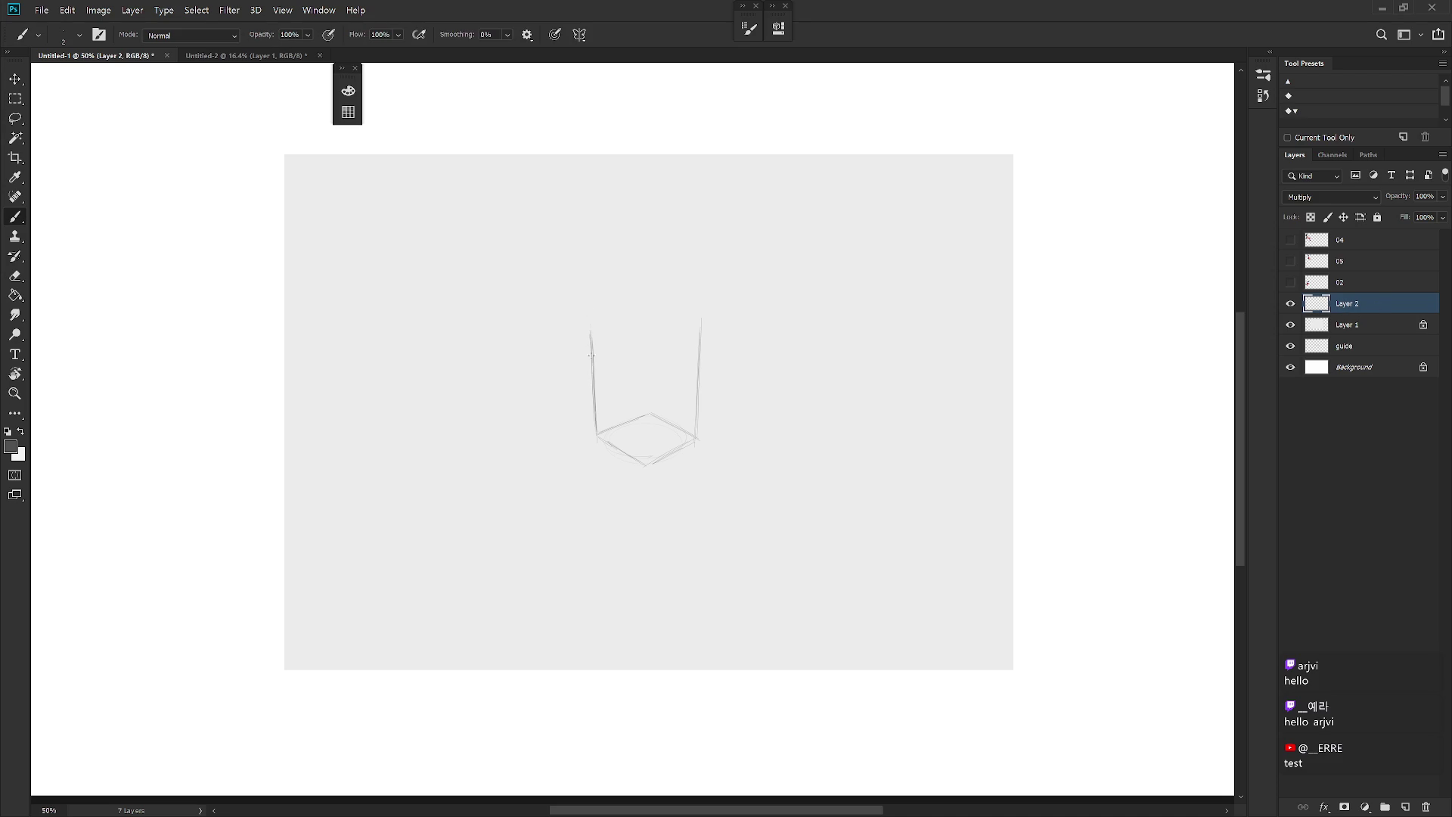
key("x")
right_click(568, 338, "alt+shift")
mouse_move(645, 267)
left_mouse_down()
mouse_move(590, 331)
mouse_move(646, 267)
left_mouse_up()
mouse_move(587, 334)
left_mouse_down()
mouse_move(662, 249)
mouse_move(697, 334)
left_mouse_up()
mouse_move(622, 344)
left_mouse_down()
mouse_move(768, 626)
mouse_move(671, 310)
left_mouse_up()
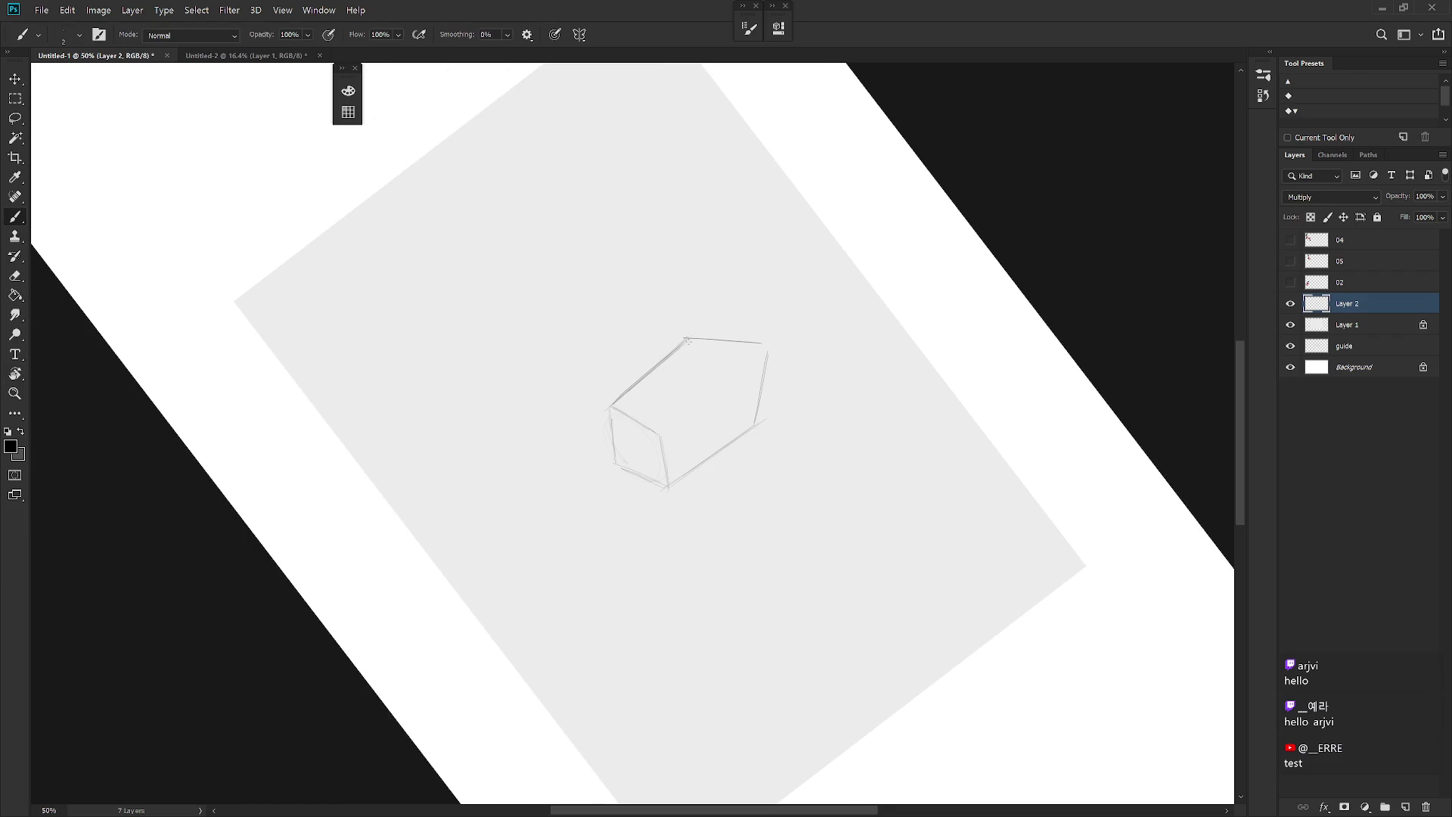
key("Escape")
key("ctrl+z")
key("ctrl+z")
key("ctrl+z")
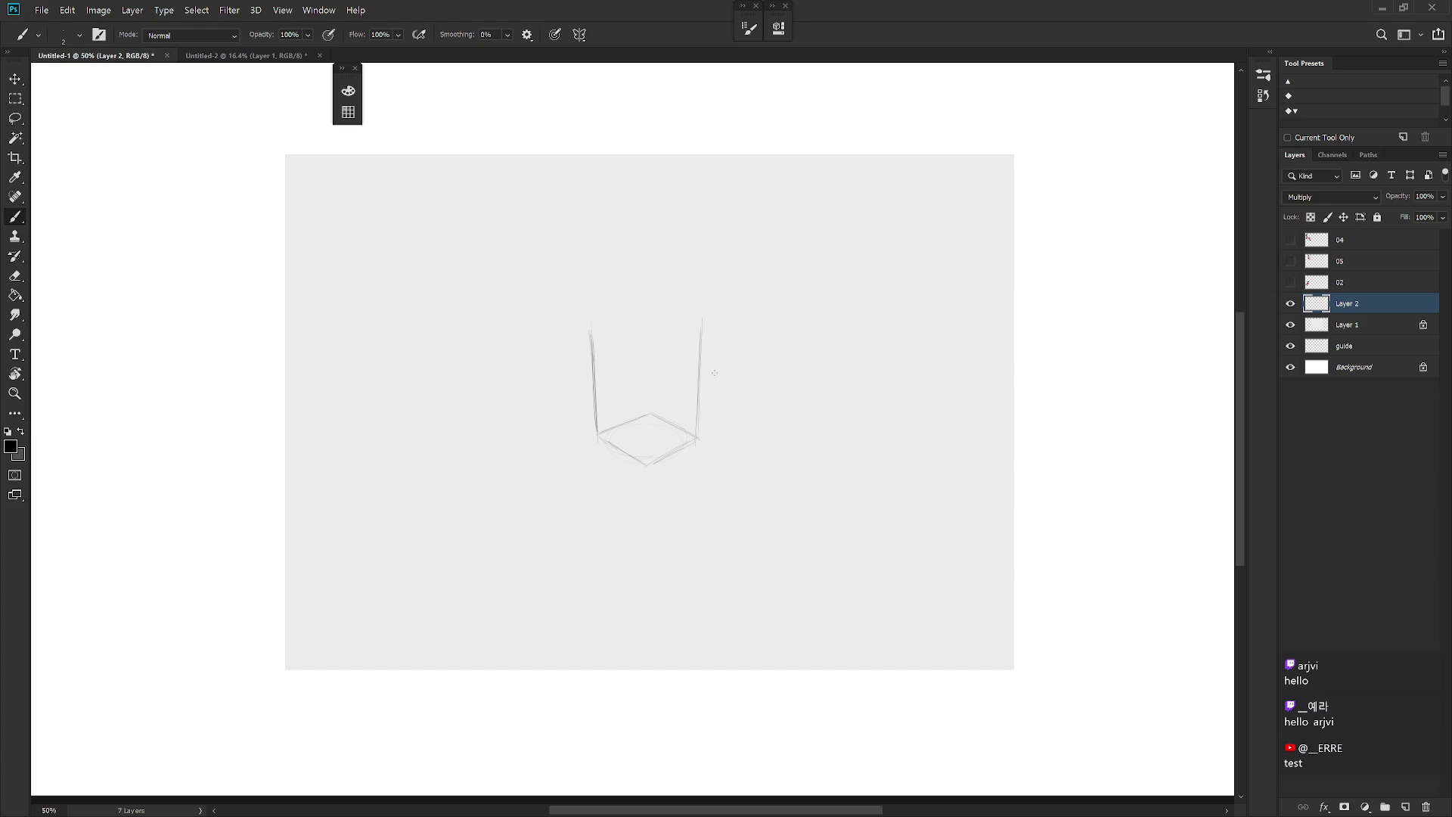
Step: Extend the box's left and right vertical edges upward so it stands taller
left_click_drag(589, 270, 591, 333)
left_click_drag(587, 266, 592, 329)
left_click_drag(703, 263, 699, 332)
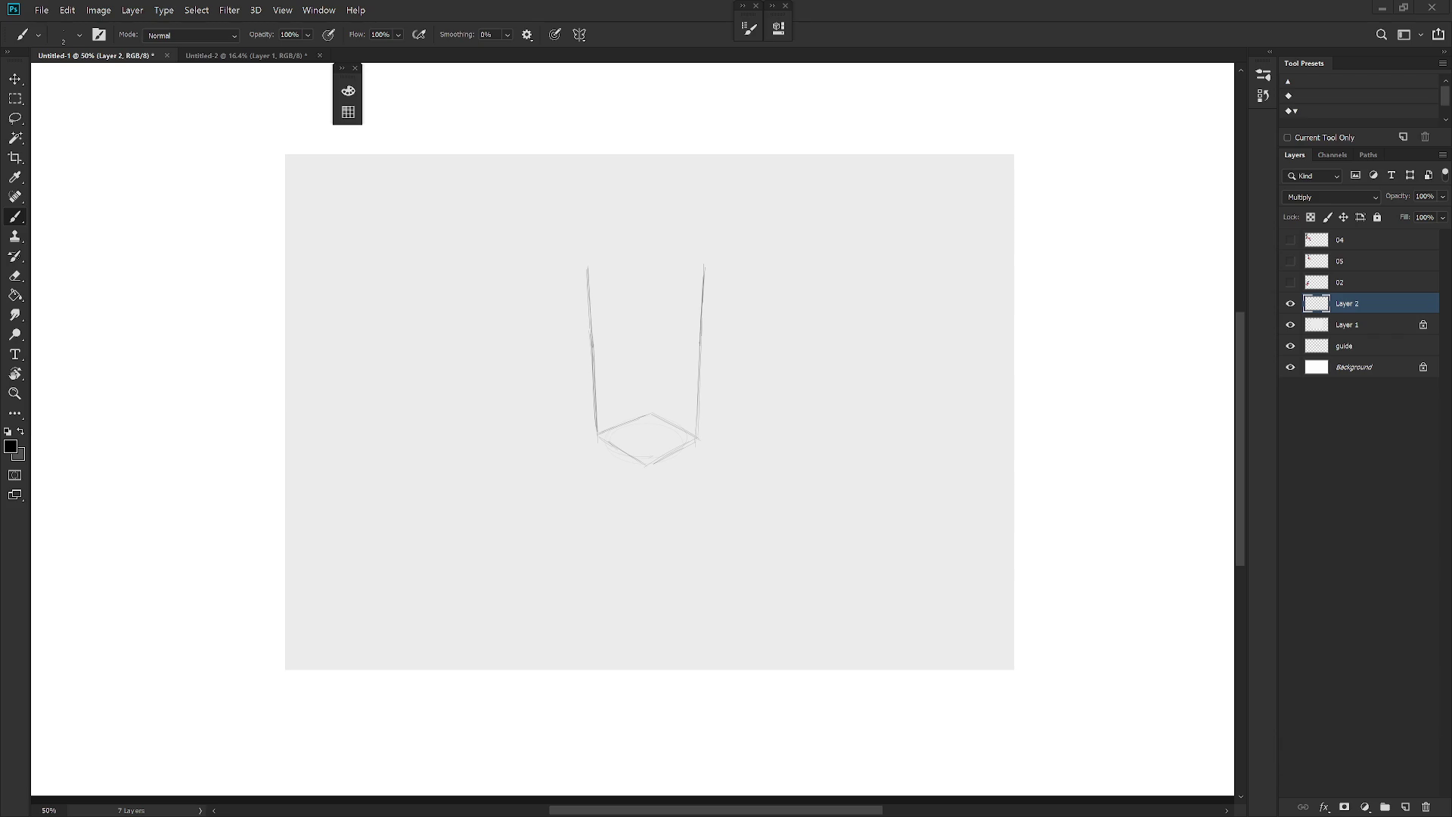
left_click(1387, 239)
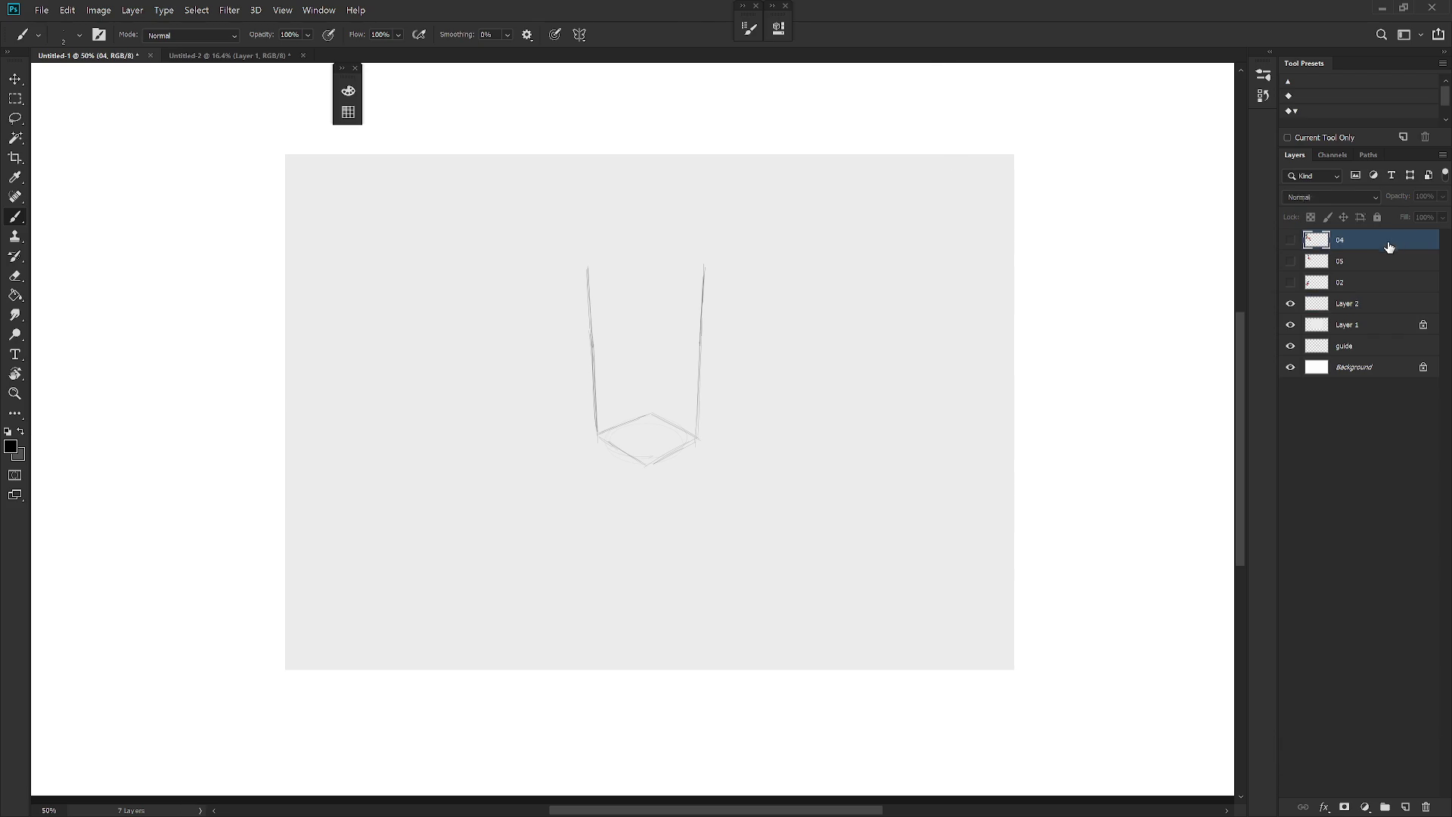
Step: Paste a lantern reference photo, scale it down and place it at the canvas's top-right
scroll(1018, 354, "down", 3)
key("ctrl+v")
scroll(752, 440, "up", 3)
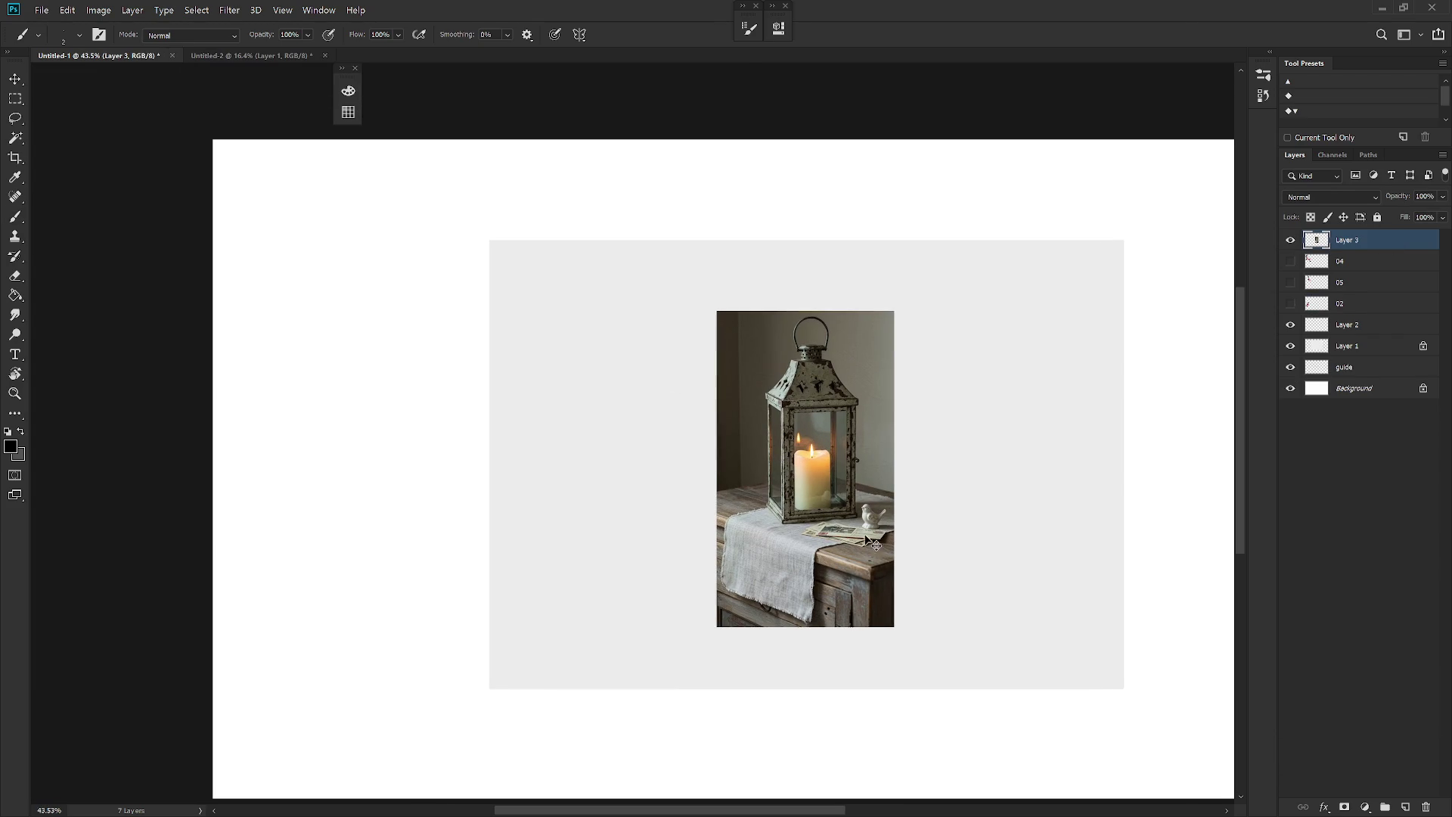
key("ctrl+t")
mouse_move(894, 621)
left_mouse_down()
mouse_move(853, 557)
mouse_move(366, 432)
mouse_move(1122, 473)
left_mouse_up()
mouse_move(1122, 473)
left_mouse_down()
mouse_move(992, 509)
mouse_move(1206, 305)
left_mouse_up()
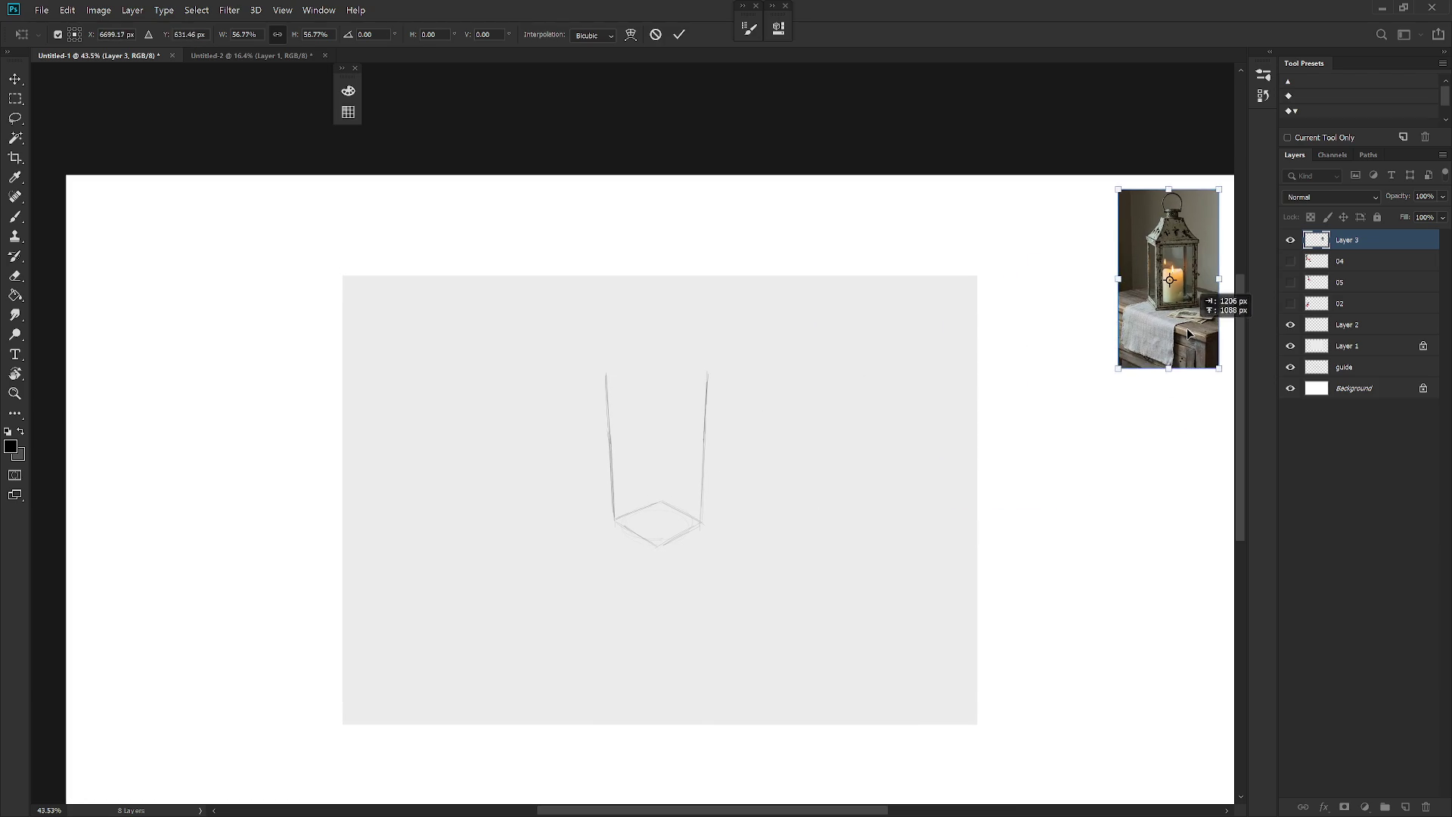
key("Return")
left_click_drag(953, 331, 889, 326)
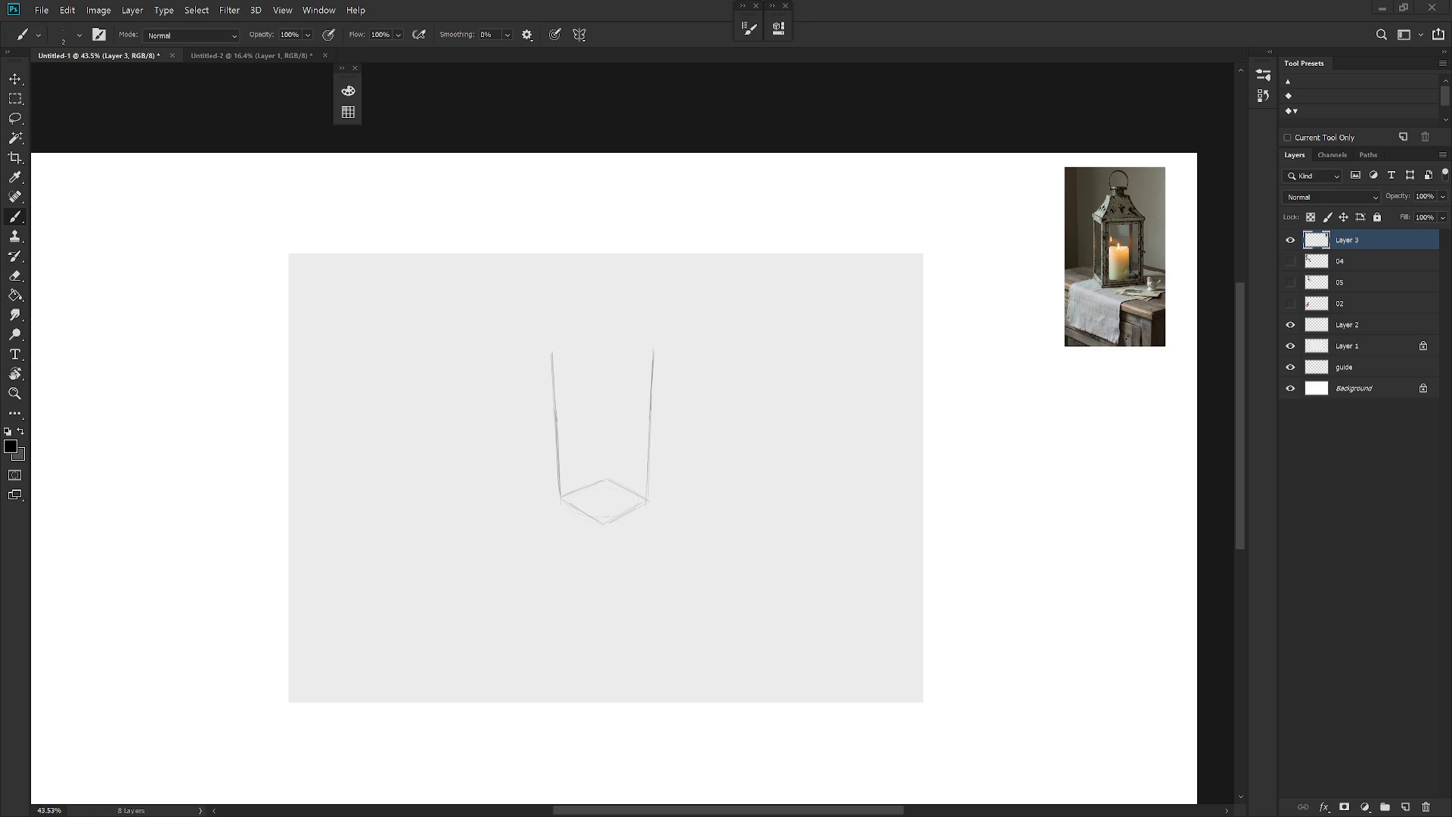
key("ctrl+v")
Step: Move and shrink the second lantern photo beside the first, trimming strips off both sides
key("v")
left_click_drag(630, 471, 1112, 436)
key("ctrl+t")
mouse_move(1178, 520)
left_mouse_down()
mouse_move(1038, 287)
mouse_move(1049, 264)
left_mouse_up()
key("Return")
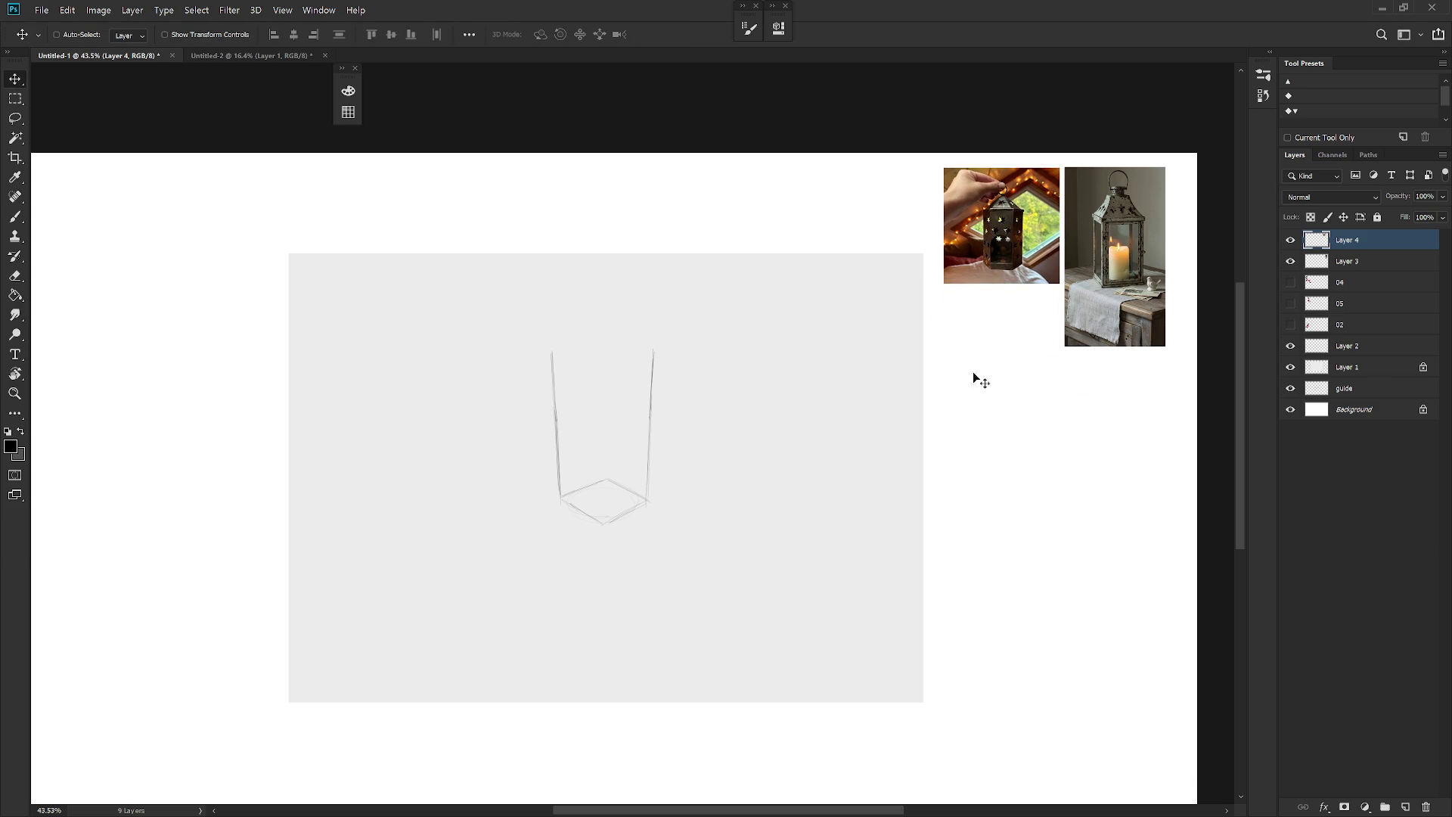
key("m")
left_click_drag(923, 152, 980, 333)
key("Delete")
left_click_drag(1027, 155, 1066, 354)
key("Delete")
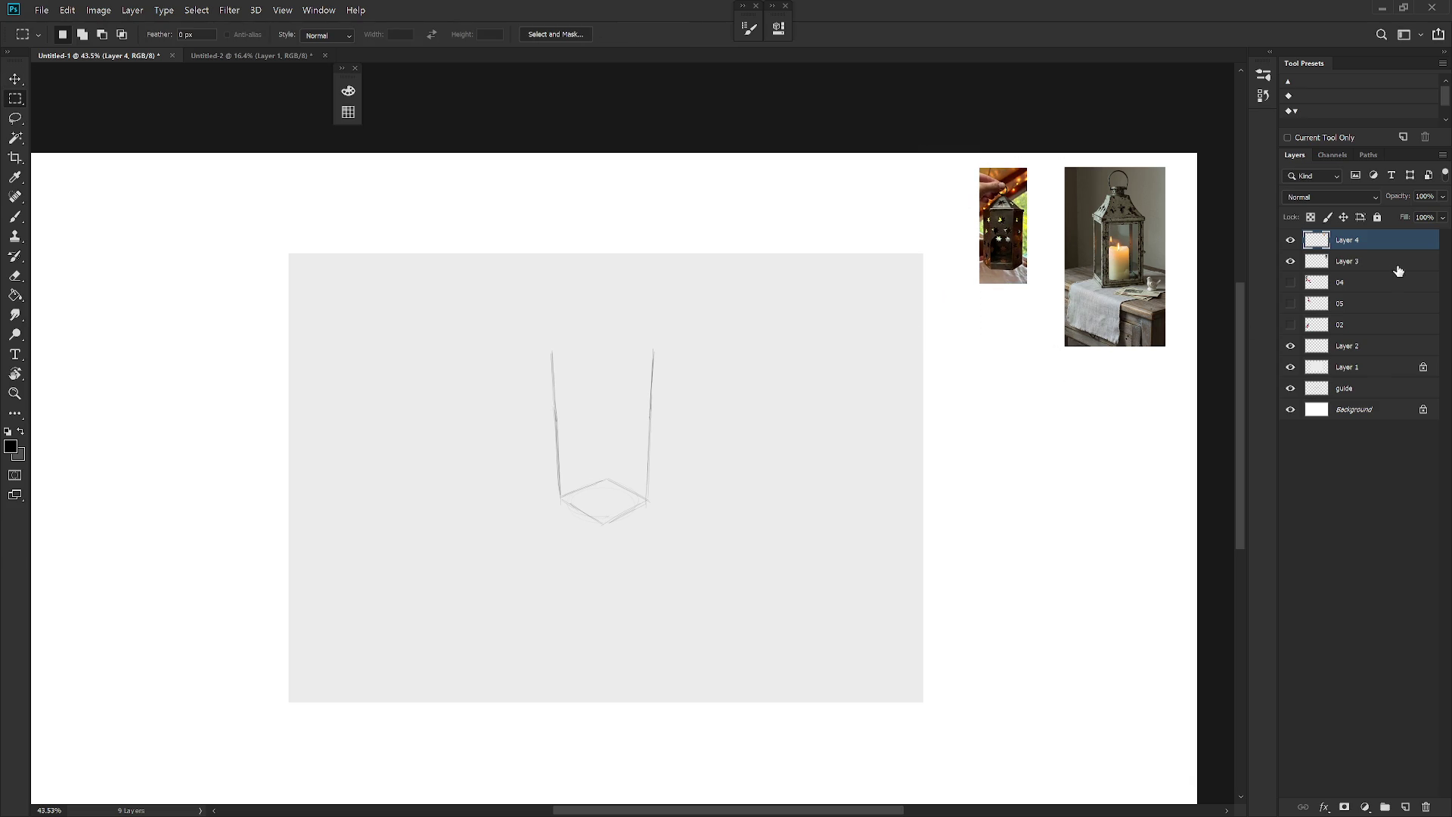
Step: Trim both sides and the bottom off the first lantern photo and move it beside the smaller one
left_click(1393, 266)
left_click_drag(1057, 159, 1089, 406)
key("Delete")
mouse_move(1151, 157)
left_mouse_down()
mouse_move(1184, 412)
mouse_move(1210, 436)
left_mouse_up()
key("Delete")
left_click_drag(1044, 379, 1183, 298)
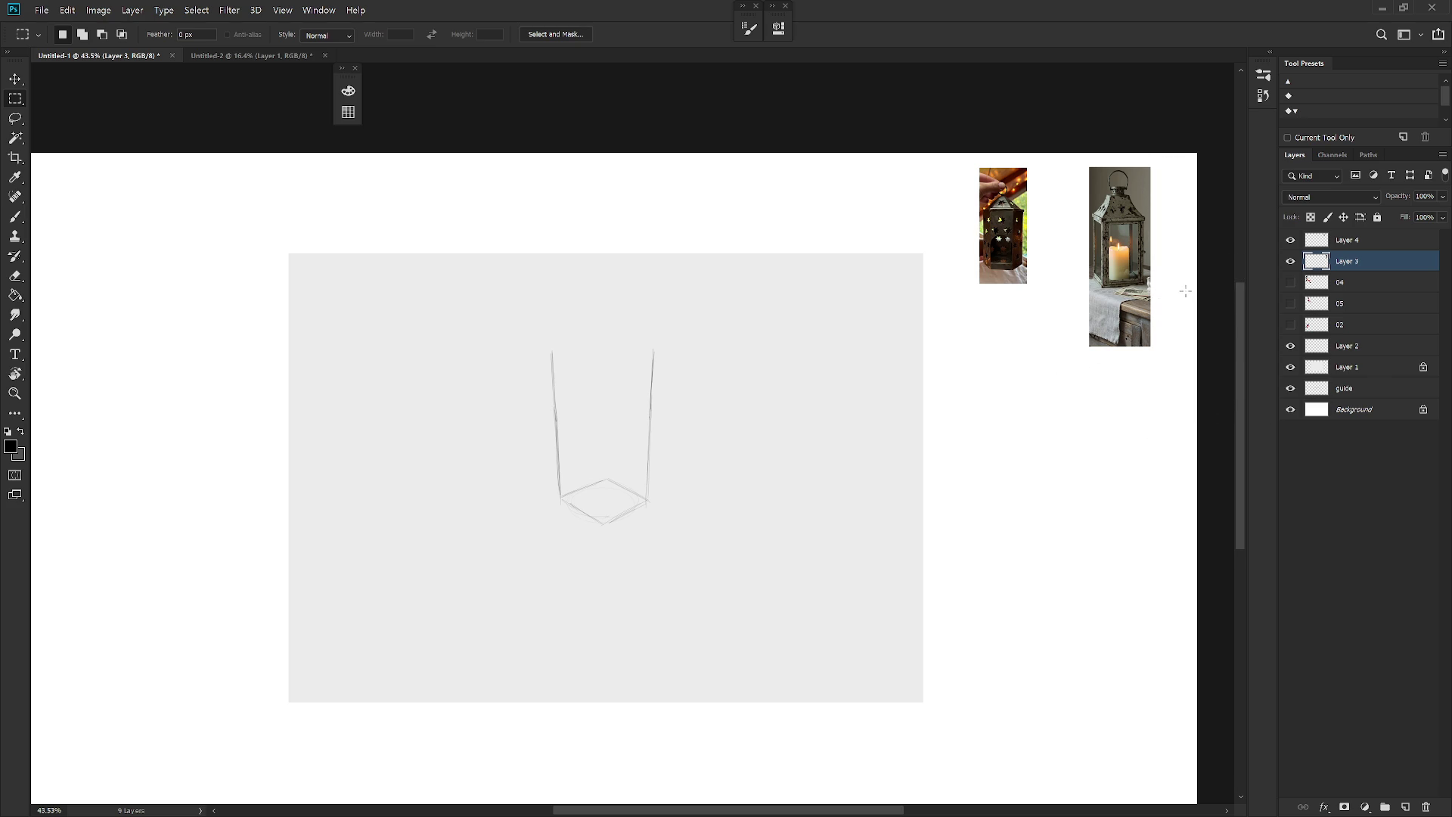
key("Delete")
key("ctrl+d")
key("v")
left_click_drag(1036, 272, 1098, 272)
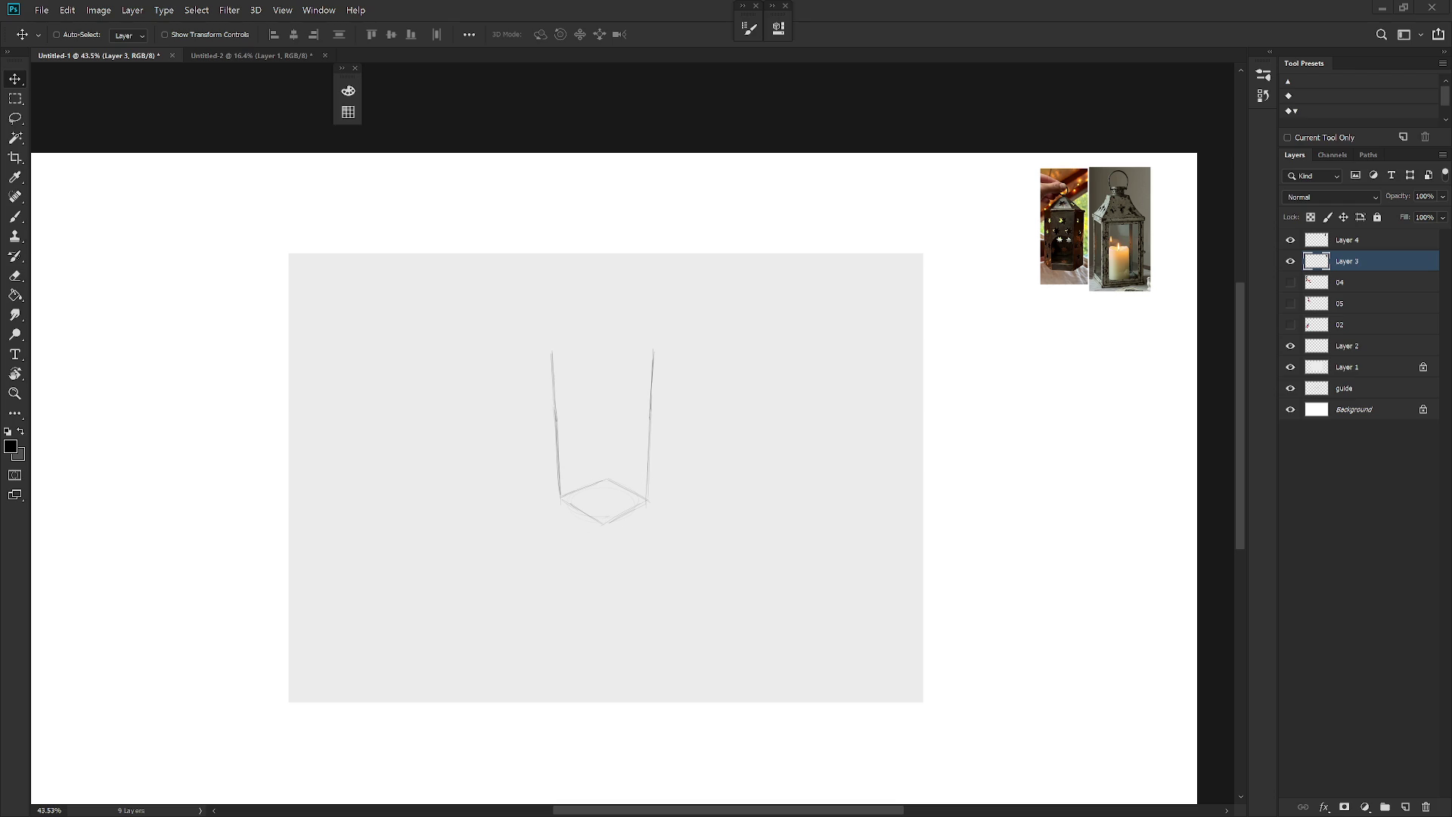
Step: Paste the candlelit lantern photo as a new layer and delete its top area
left_click(1386, 241)
key("ctrl+v")
key("ctrl+t")
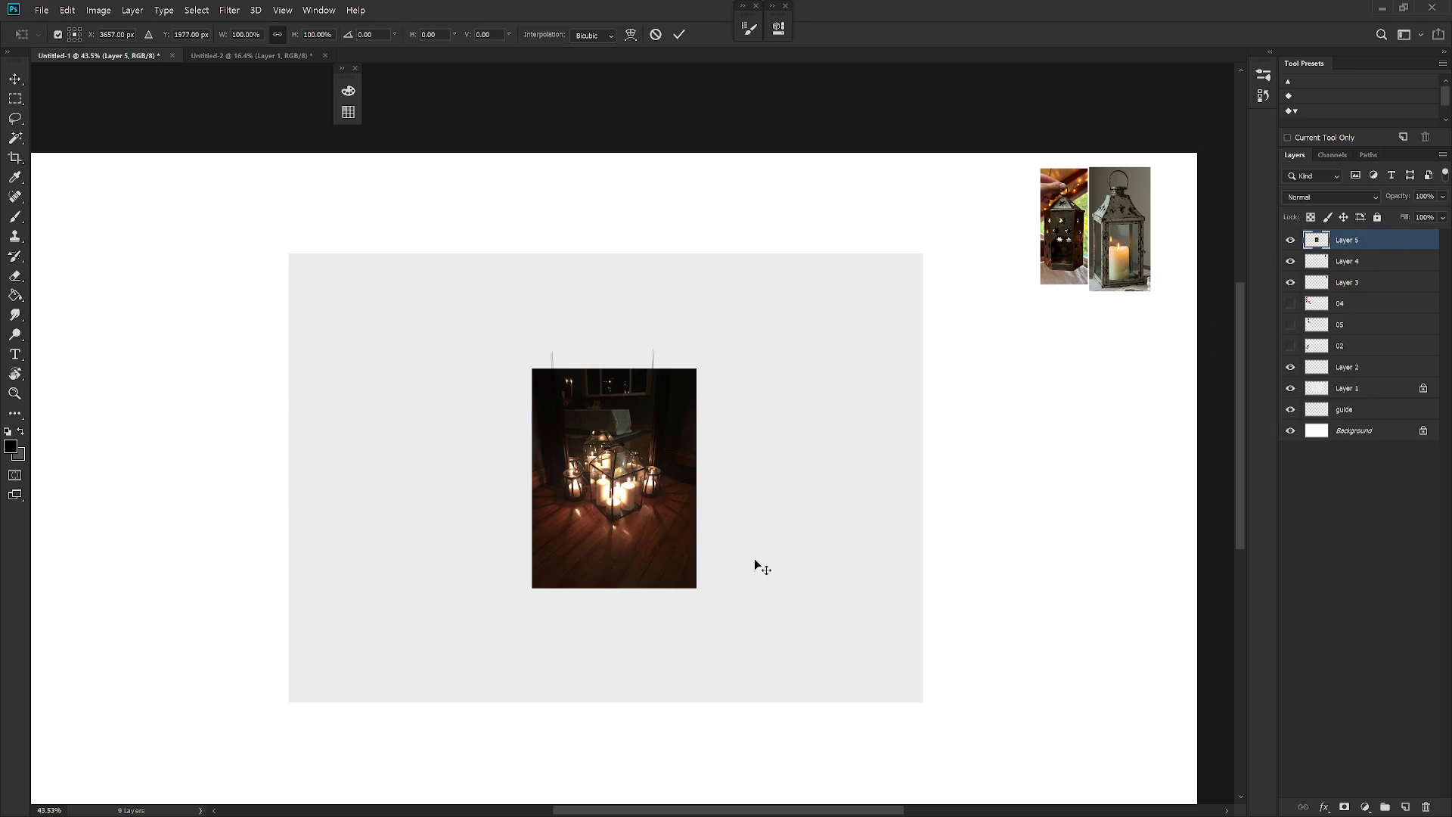
key("Return")
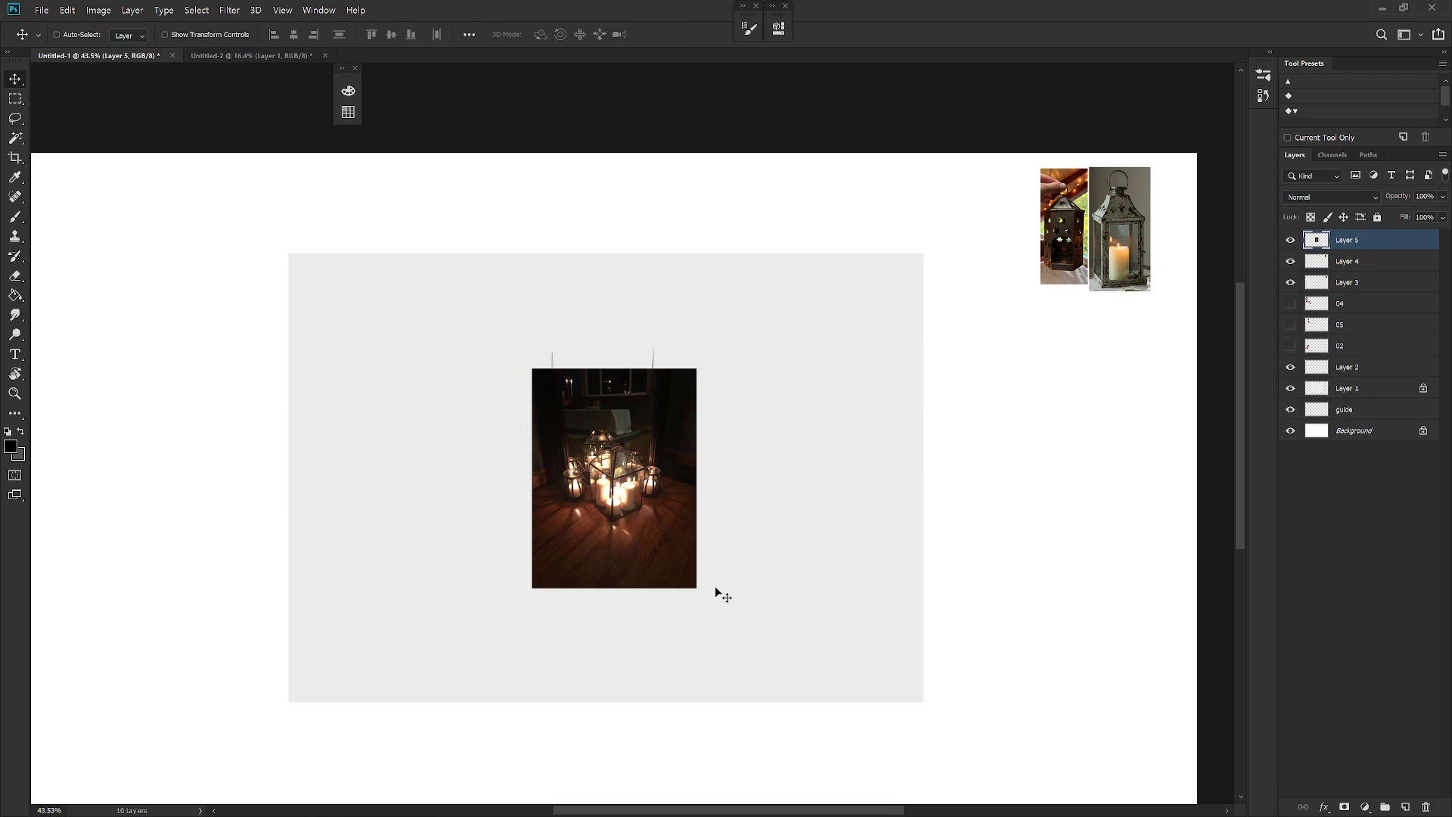
key("m")
mouse_move(515, 522)
left_mouse_down()
mouse_move(614, 542)
mouse_move(740, 643)
left_mouse_up()
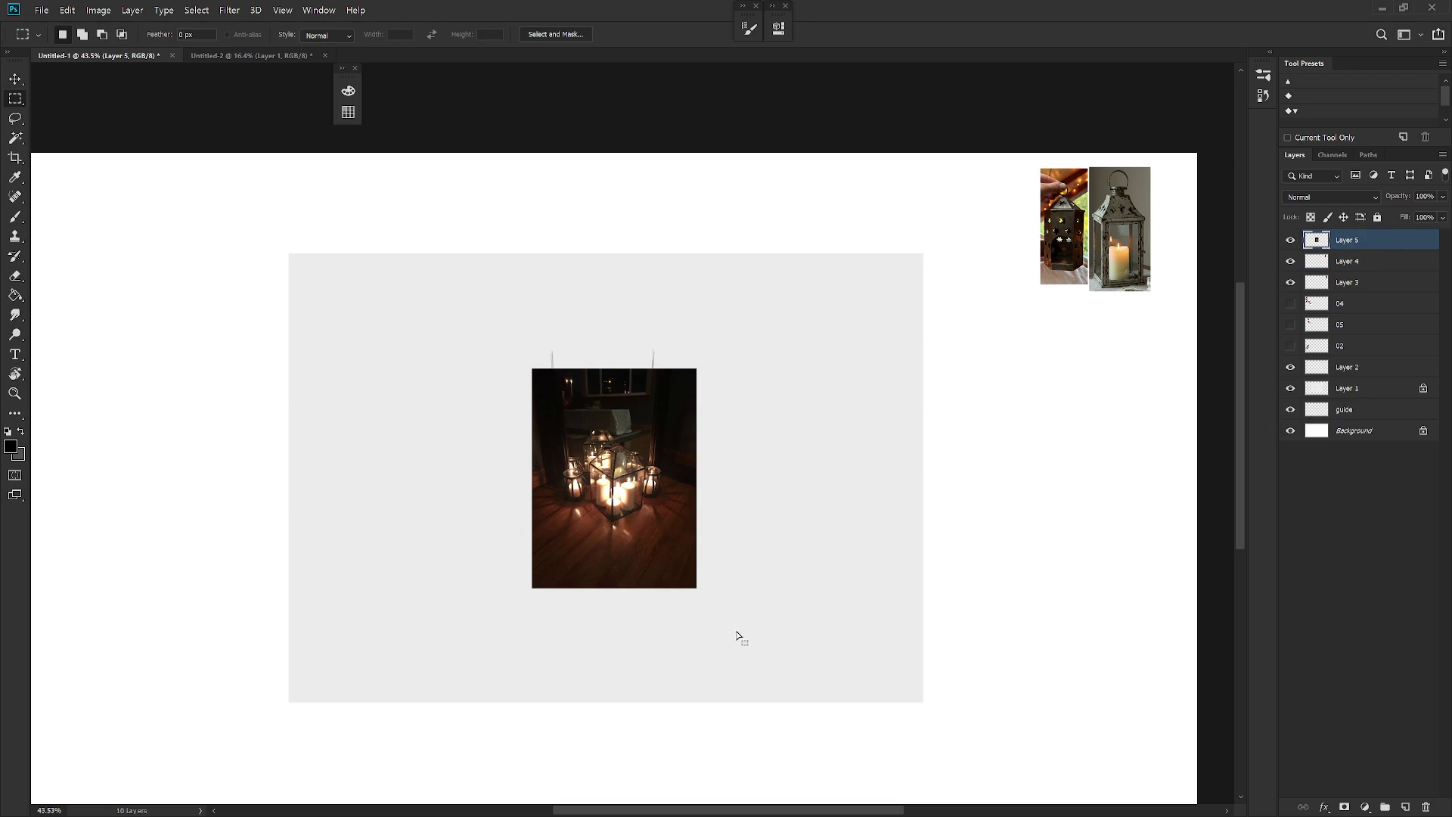
key("Delete")
key("ctrl+z")
key("ctrl+d")
left_click_drag(479, 326, 723, 423)
key("Delete")
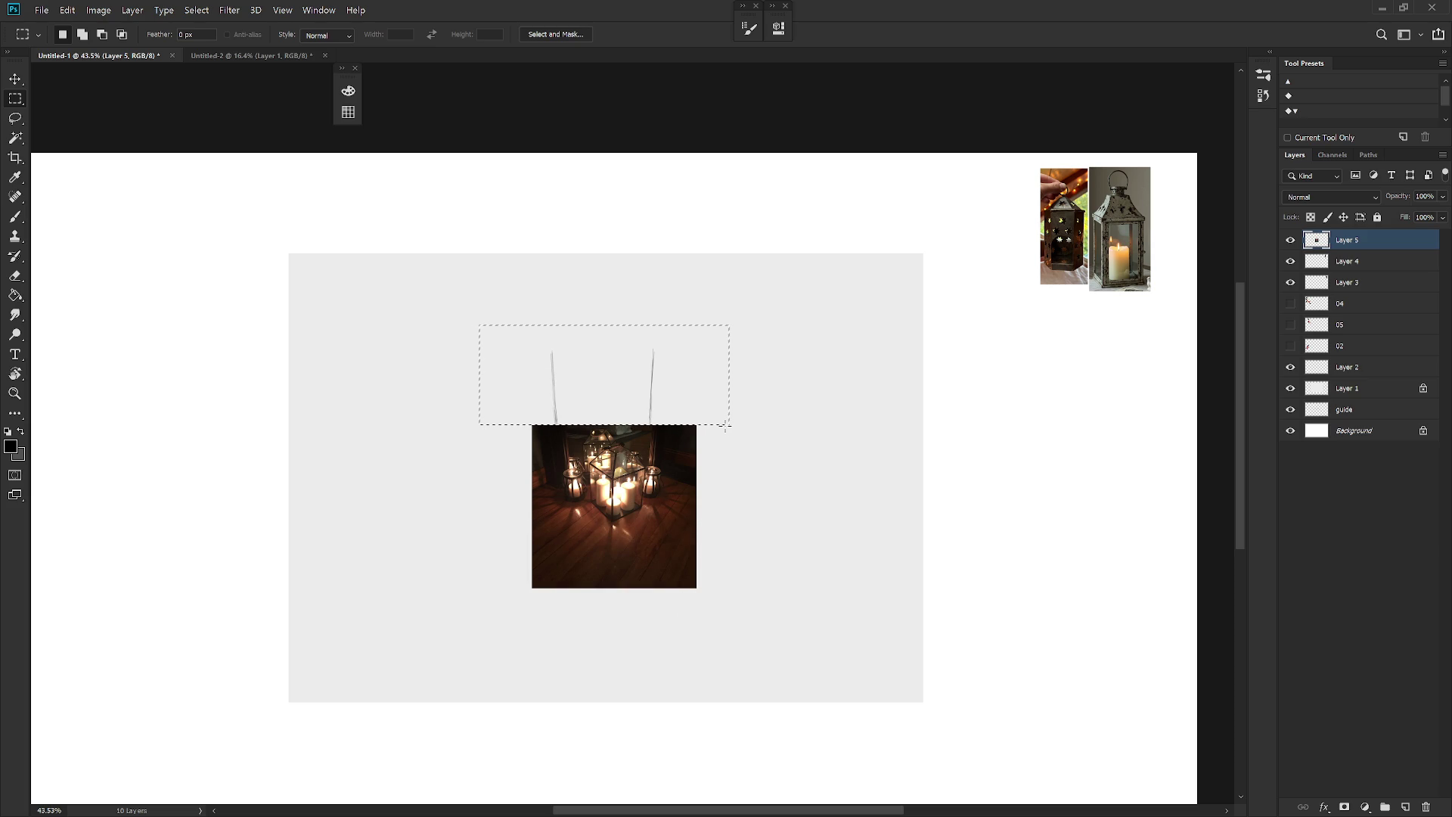
key("ctrl+d")
Step: Move the candle photo beside the lantern images and shrink it
key("v")
mouse_move(615, 558)
left_mouse_down()
mouse_move(1120, 435)
mouse_move(1105, 430)
left_mouse_up()
mouse_move(1185, 458)
left_mouse_down()
mouse_move(1067, 469)
mouse_move(1030, 420)
left_mouse_up()
key("ctrl+t")
key("Return")
left_click(1362, 261, "shift")
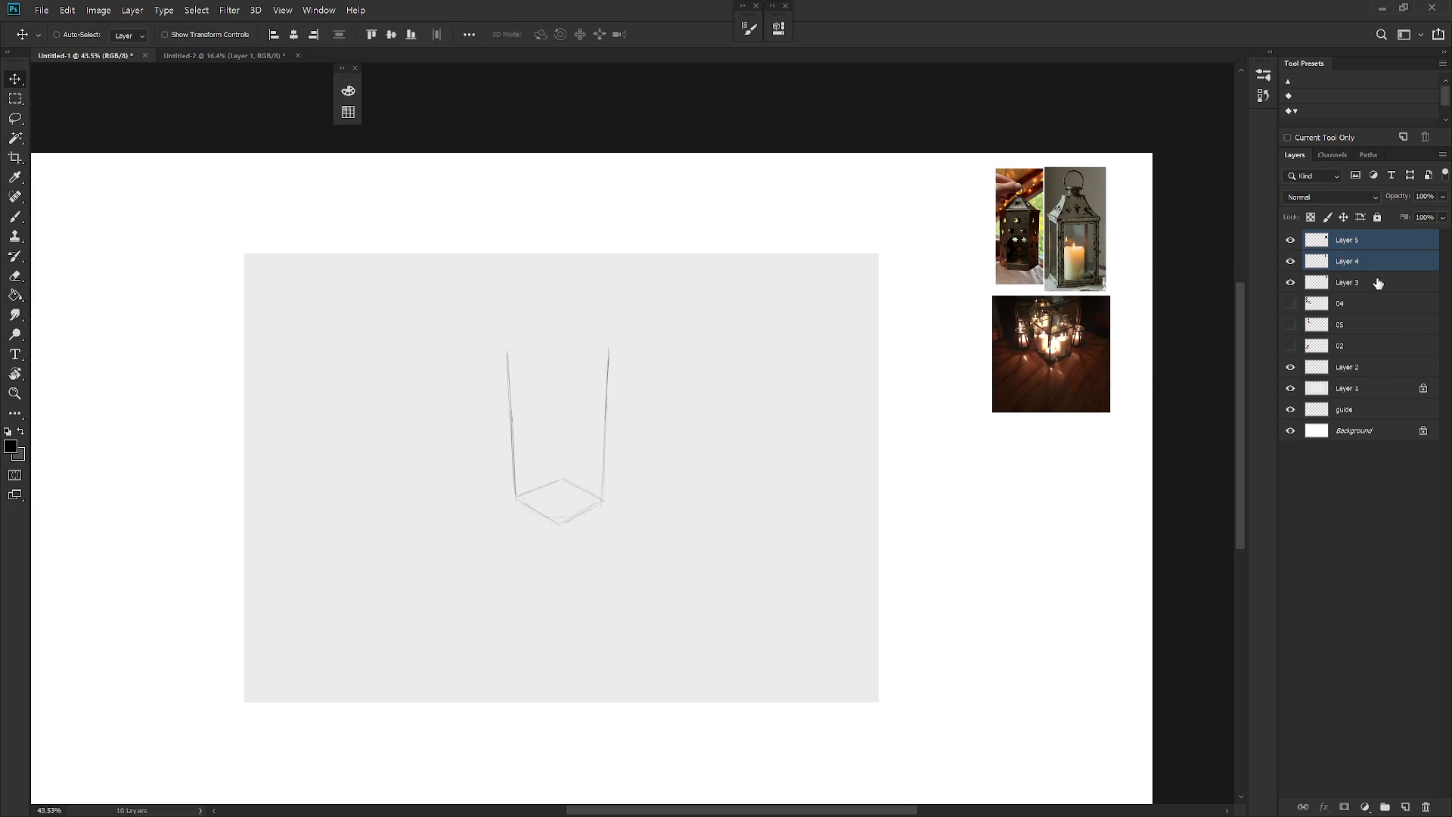
Step: Merge the three reference photo layers with Ctrl+E and rename the merged layer 'ref'
left_click(1377, 284, "shift")
key("ctrl+e")
double_click(1351, 240)
type("re")
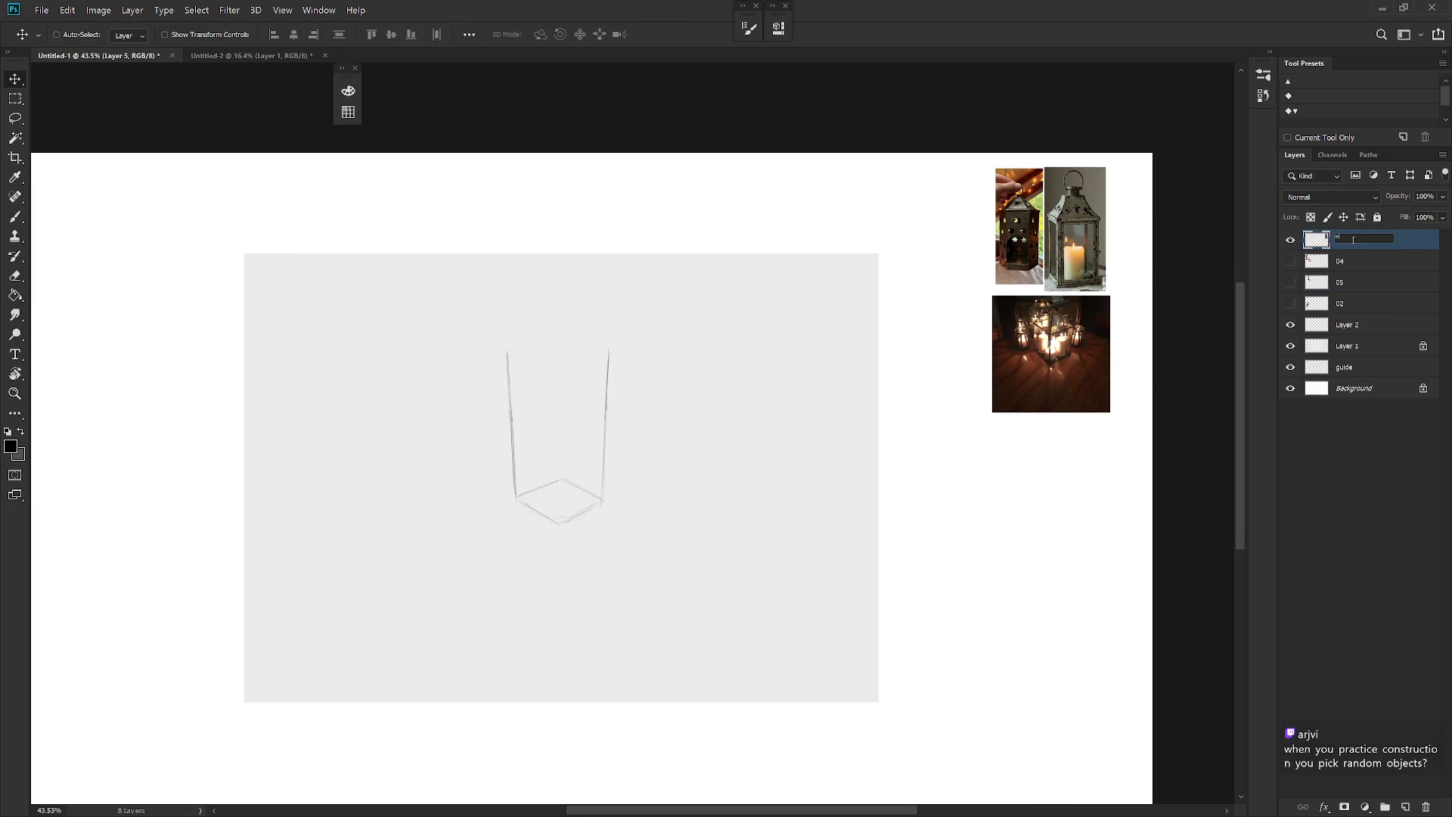
type("f")
key("Return")
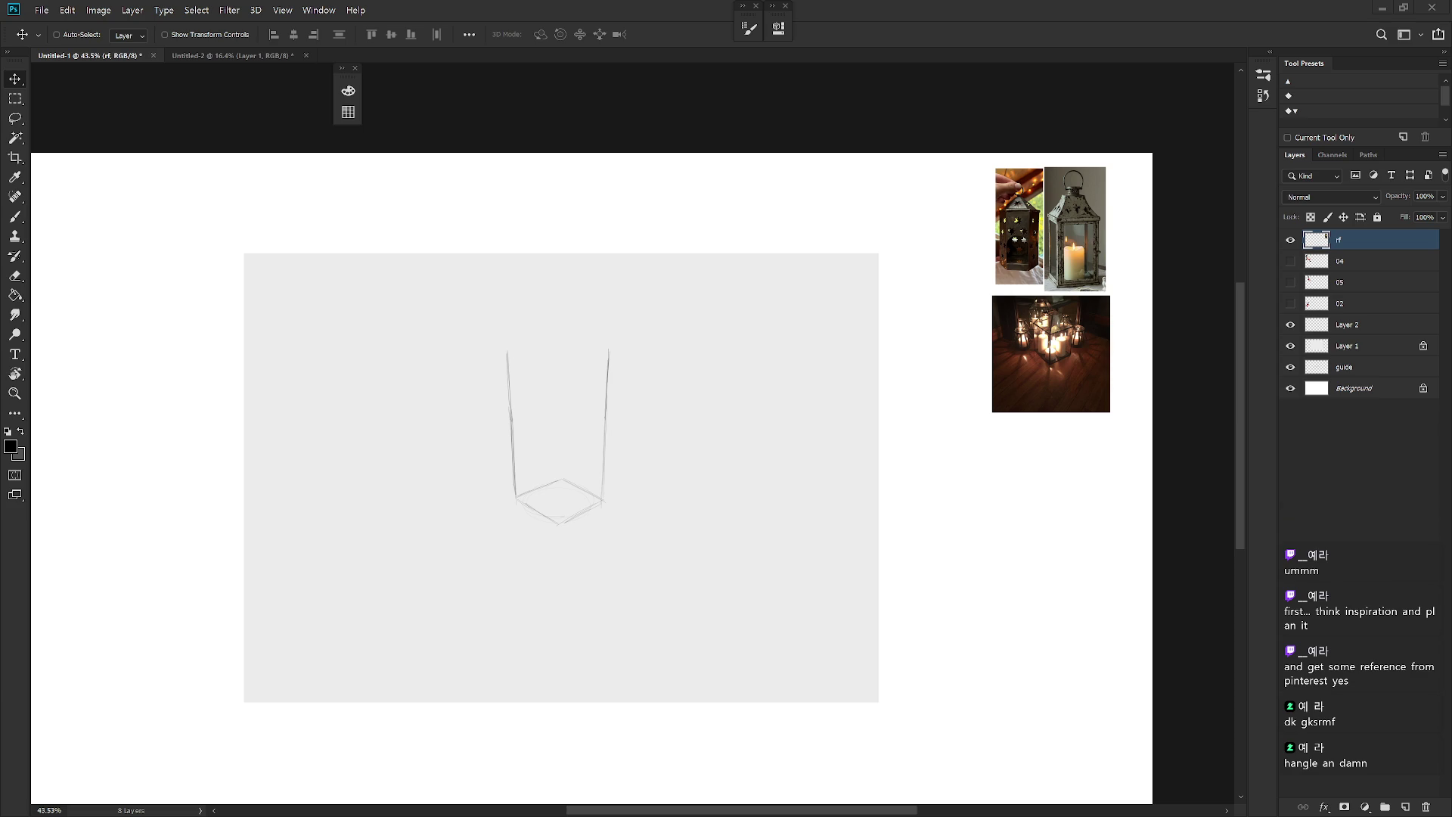
left_click_drag(835, 497, 888, 522)
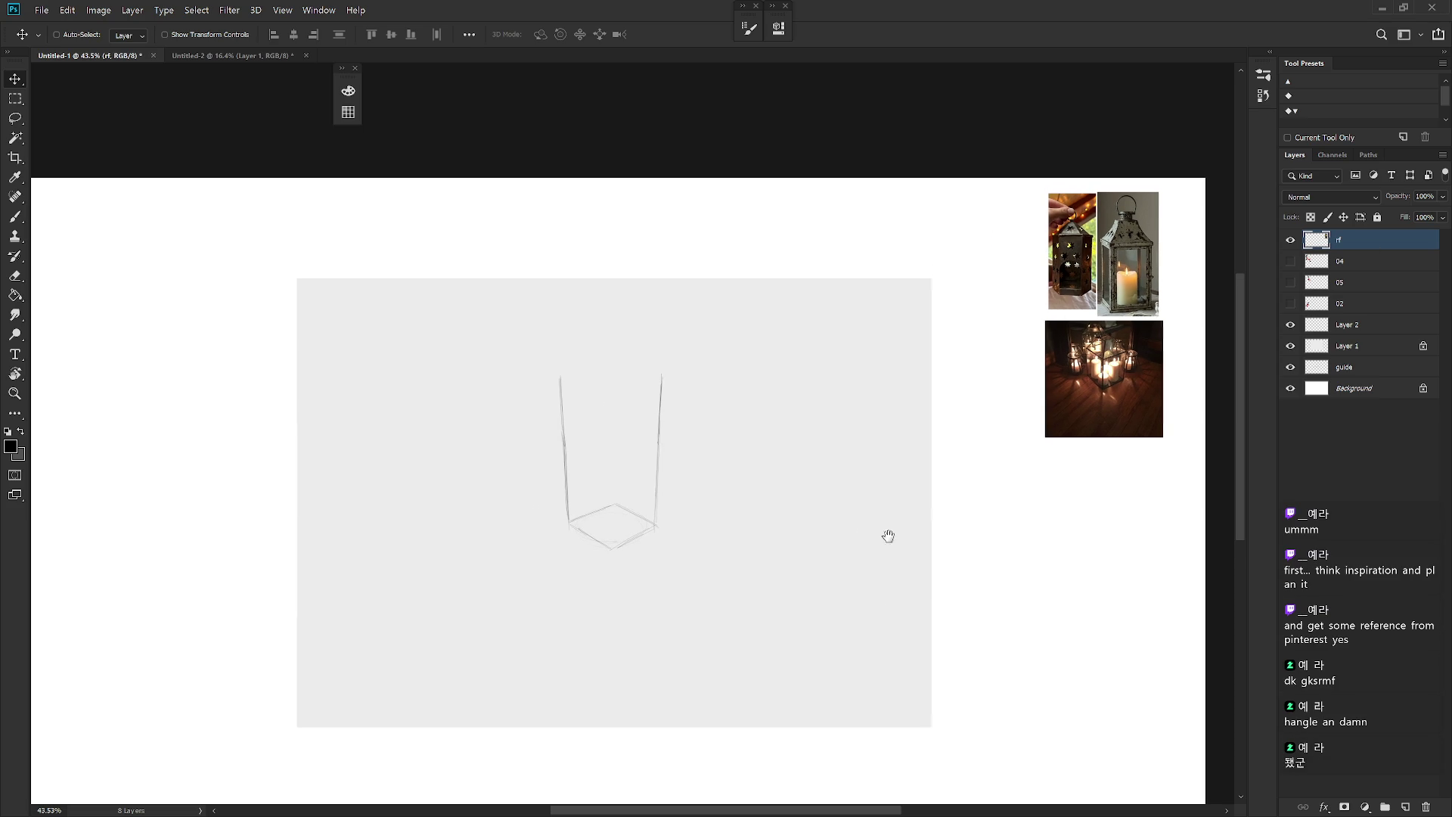
key("b")
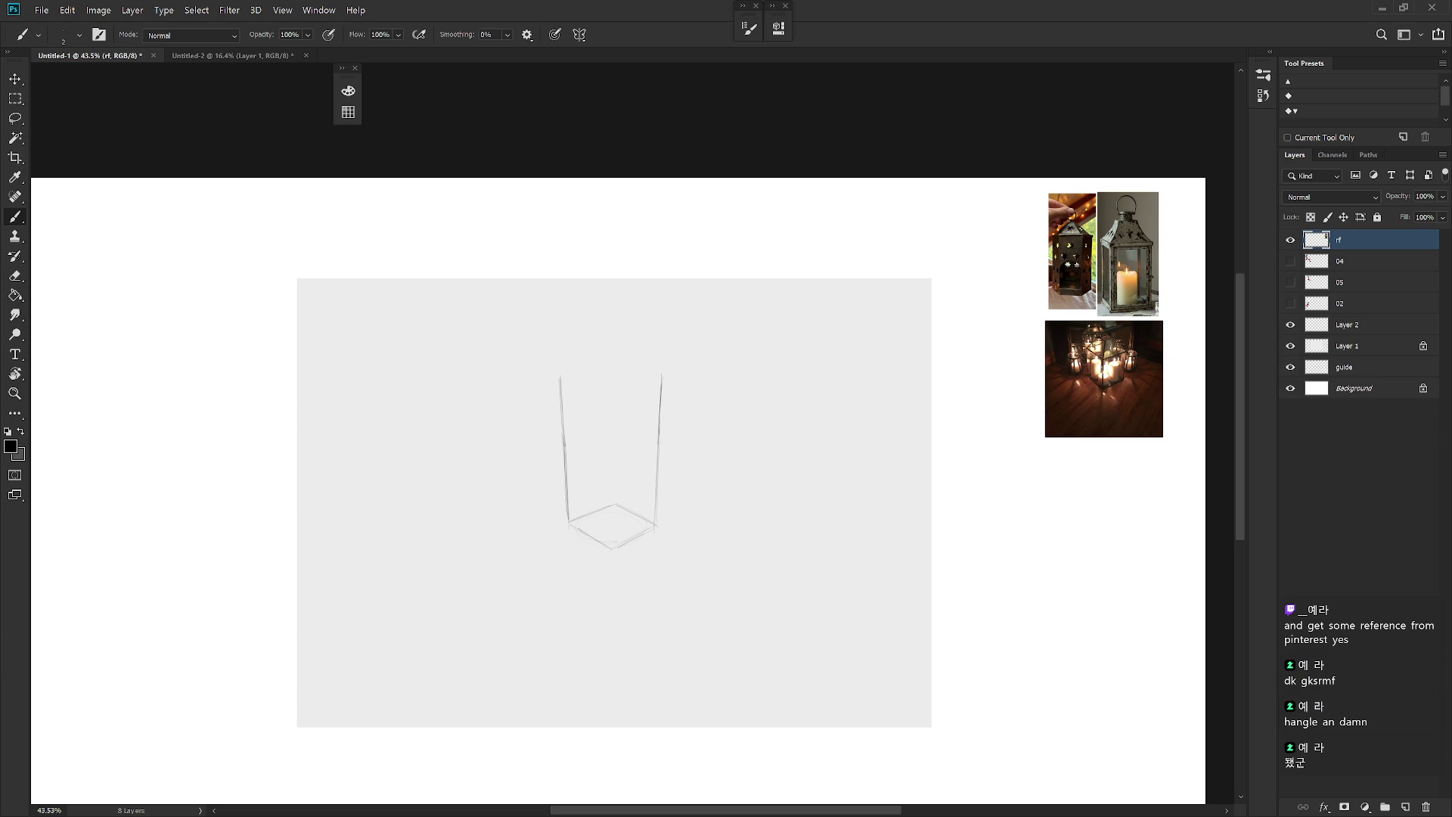
Step: Add a new empty layer and pick a pale peach painting colour in the Color panel
key("ctrl+shift+n")
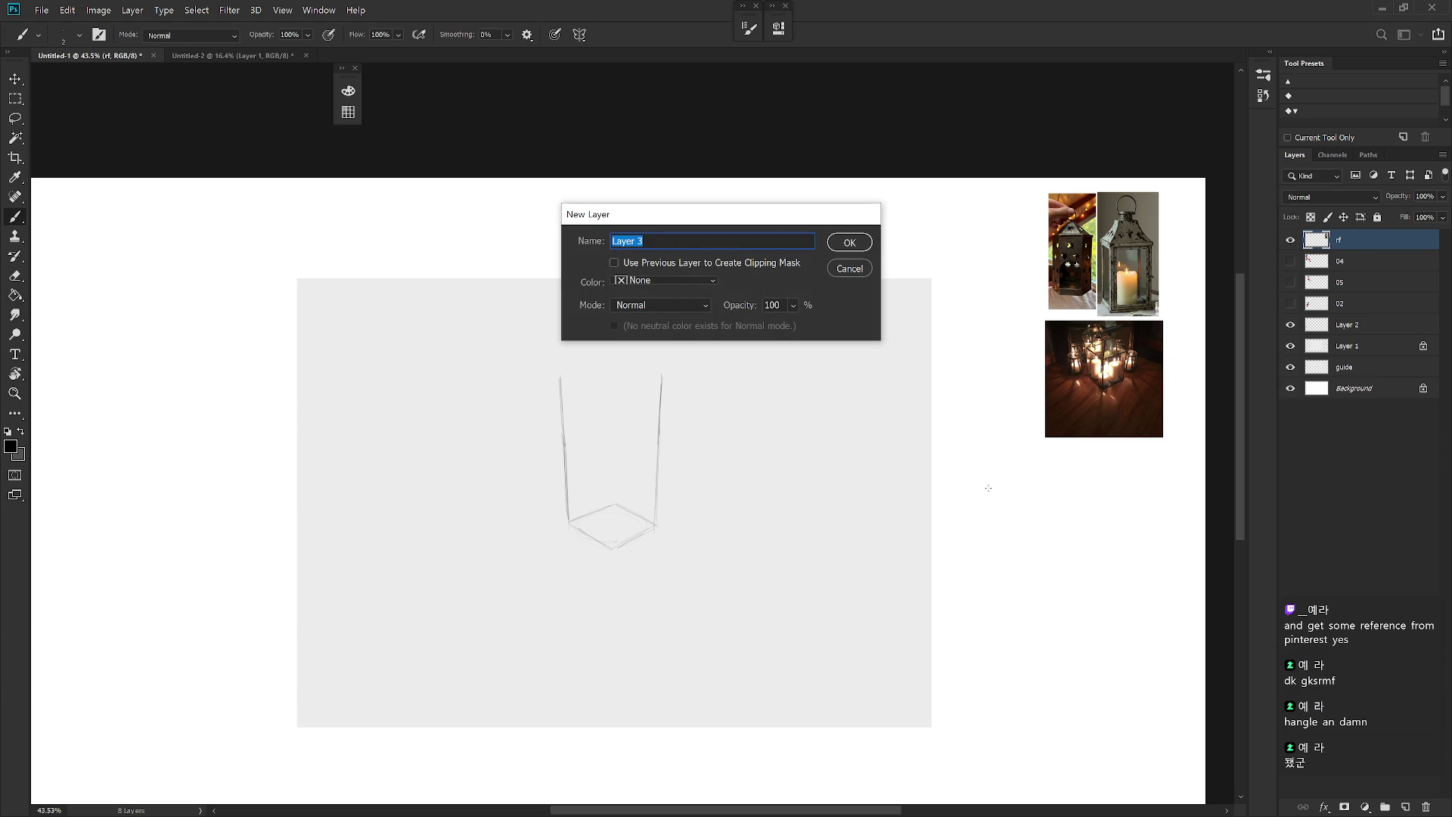
key("Return")
key("F6")
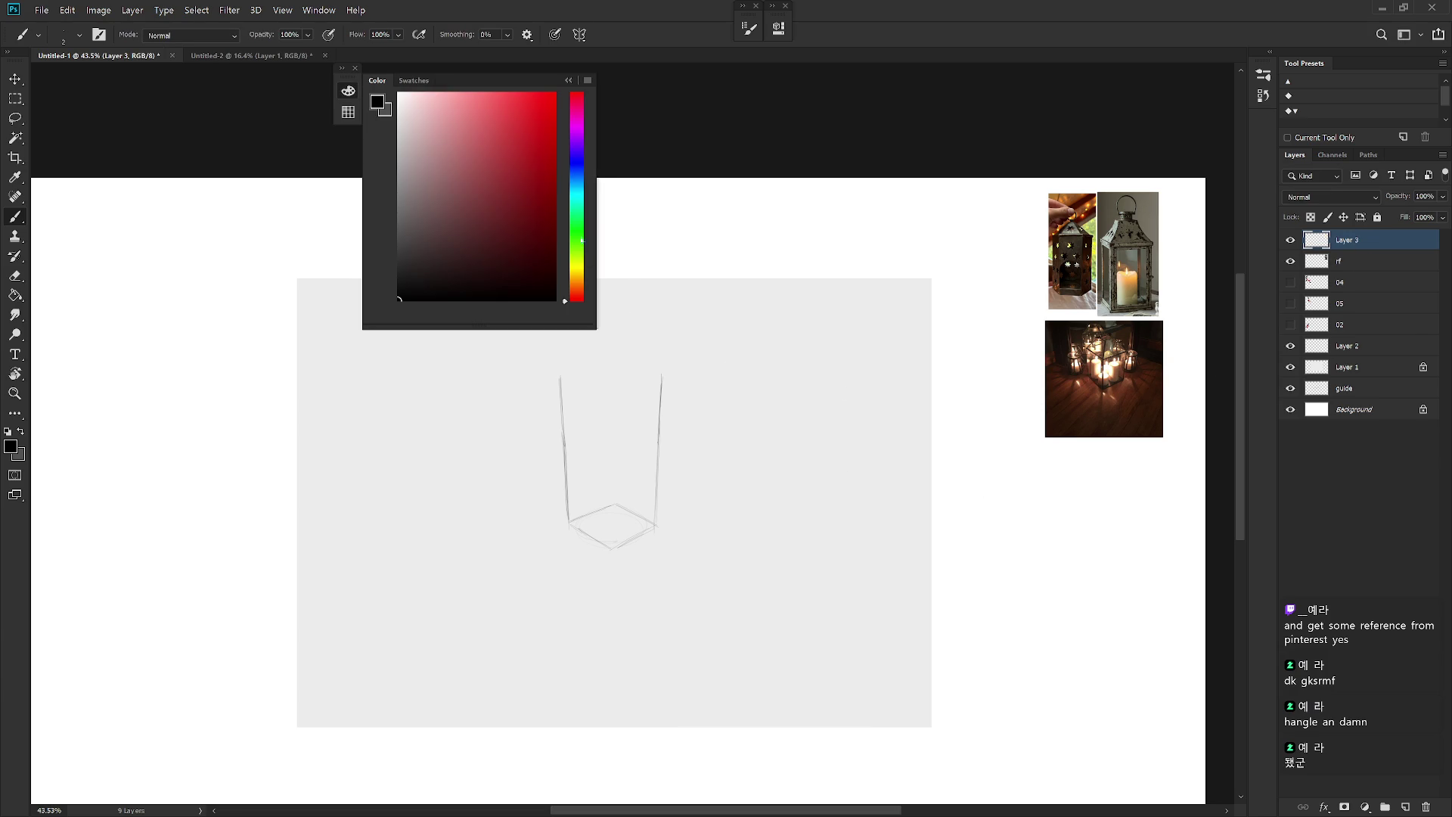
left_click(581, 281)
left_click_drag(581, 280, 581, 288)
left_click(438, 109)
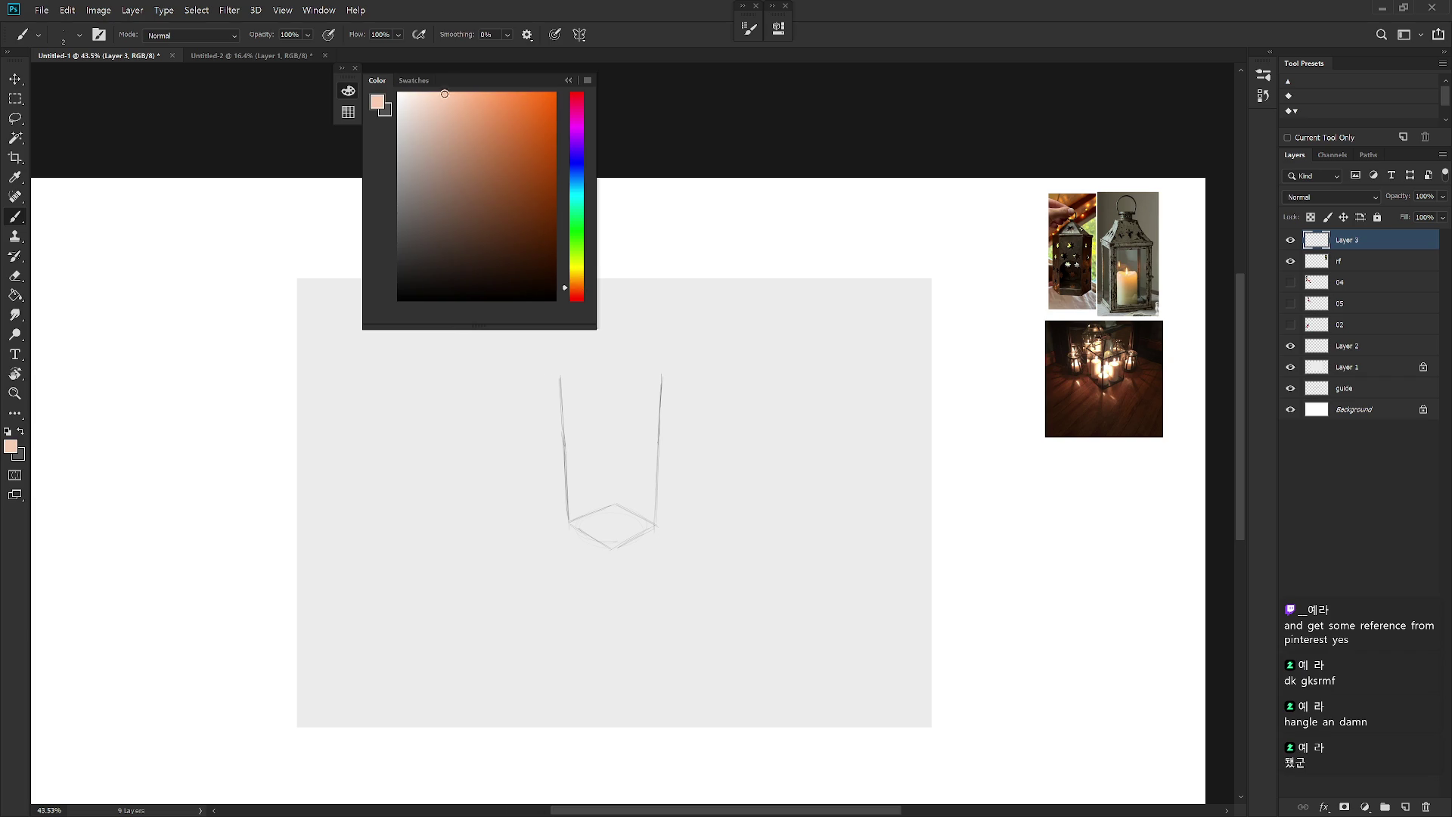
right_click(1031, 502)
scroll(1140, 576, "down", 3)
Step: Choose the Draw 02 brush at 250 px and paint a light peach stroke, then pick orange
left_click_drag(1139, 576, 1145, 519)
left_click(1101, 666)
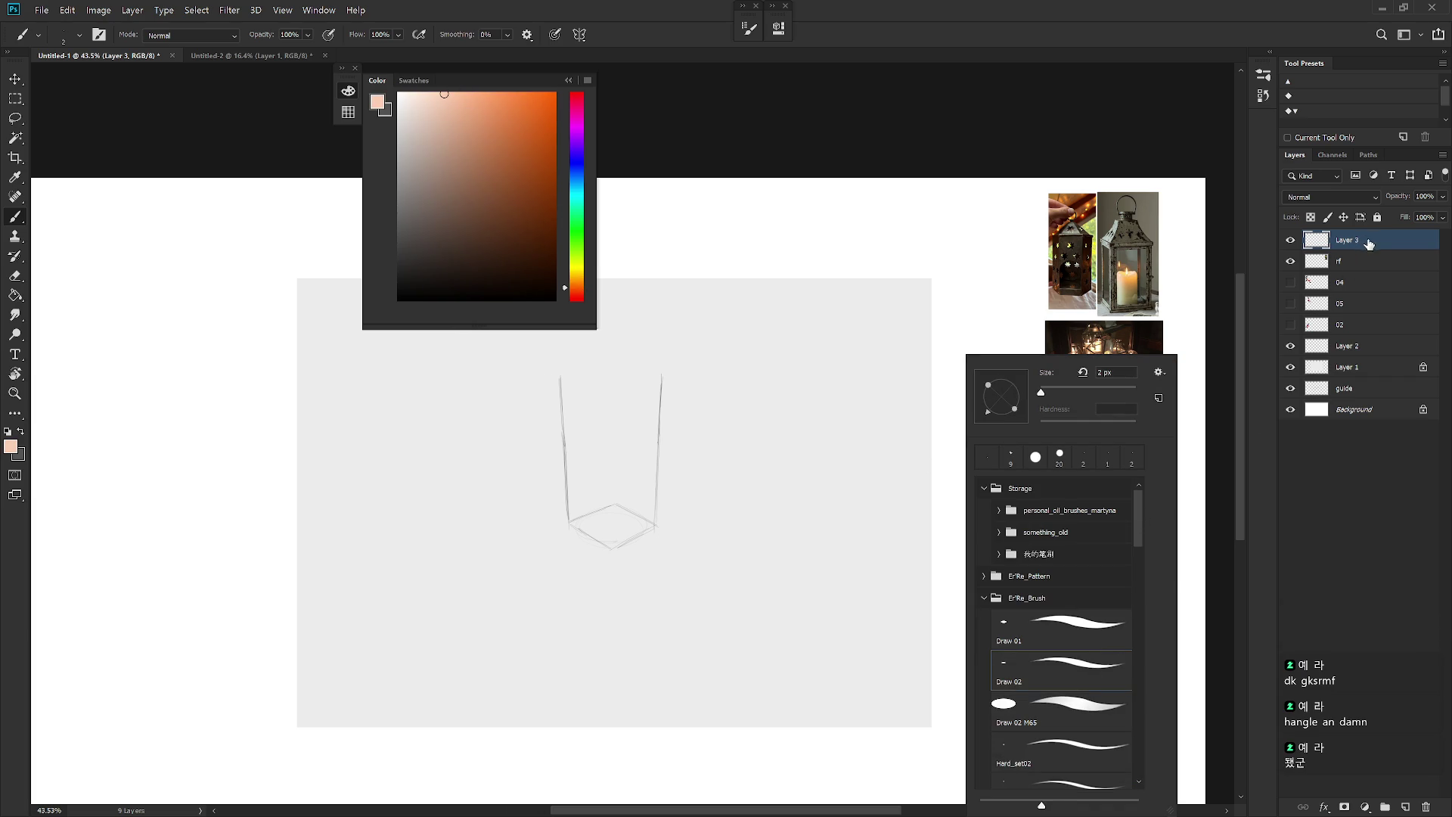
left_click(1059, 504)
key("period")
mouse_move(1045, 523)
left_mouse_down()
mouse_move(1011, 579)
mouse_move(1076, 507)
mouse_move(1006, 575)
mouse_move(1074, 488)
left_mouse_up()
left_click(421, 93)
mouse_move(1063, 543)
left_mouse_down()
mouse_move(1002, 569)
mouse_move(1070, 499)
mouse_move(1022, 576)
left_mouse_up()
left_click(514, 93)
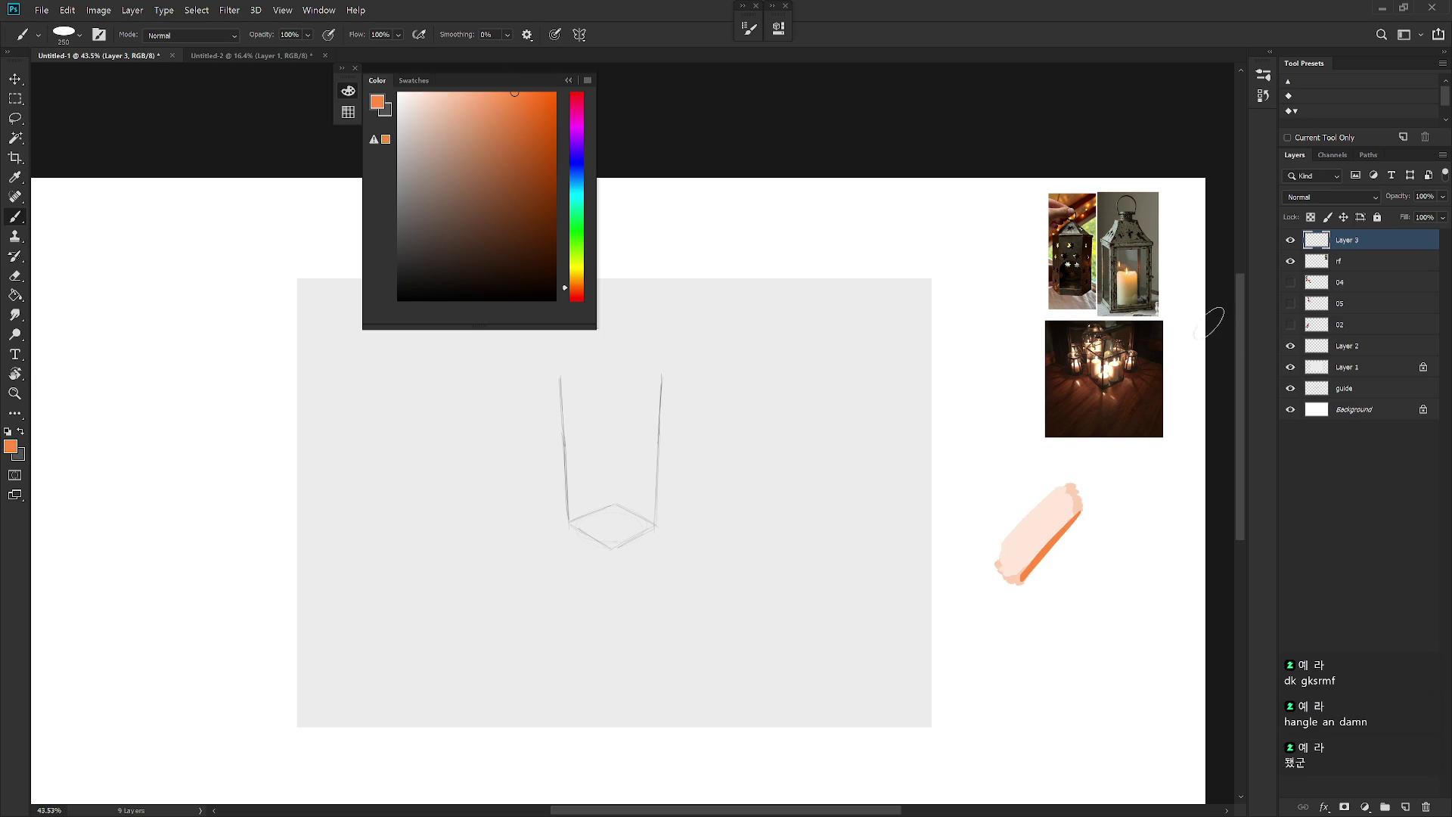
Step: Paint a dark navy stroke behind the peach one using Behind mode
left_click(579, 172)
left_click(547, 239)
left_click(521, 237)
right_click(952, 362, "shift")
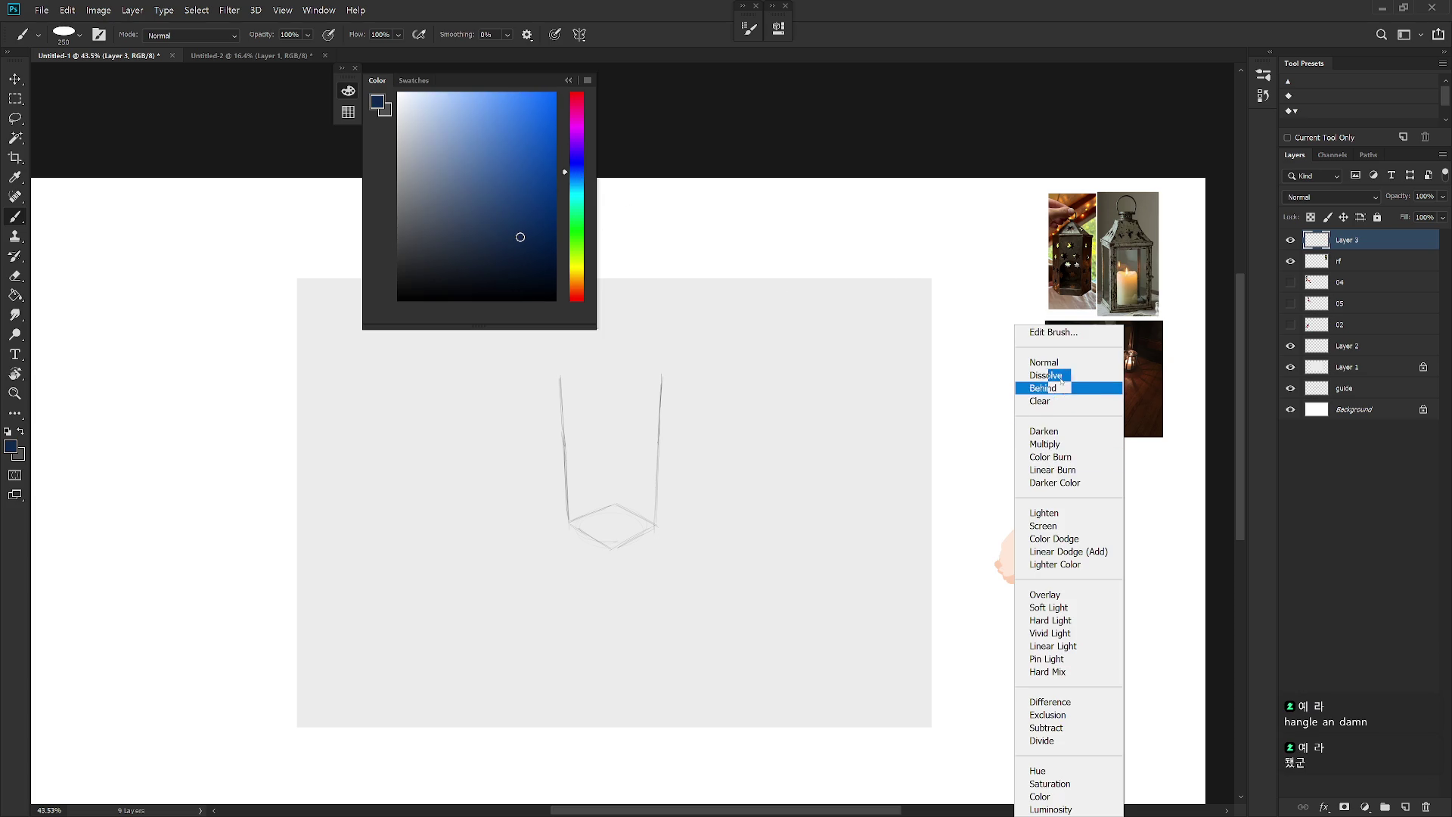
left_click(1061, 388)
mouse_move(1071, 462)
left_mouse_down()
mouse_move(984, 575)
mouse_move(993, 592)
mouse_move(1104, 496)
mouse_move(1006, 605)
mouse_move(1119, 496)
left_mouse_up()
Step: Back in Normal mode, paint a lighter blue band over the peach stroke
left_click(517, 114)
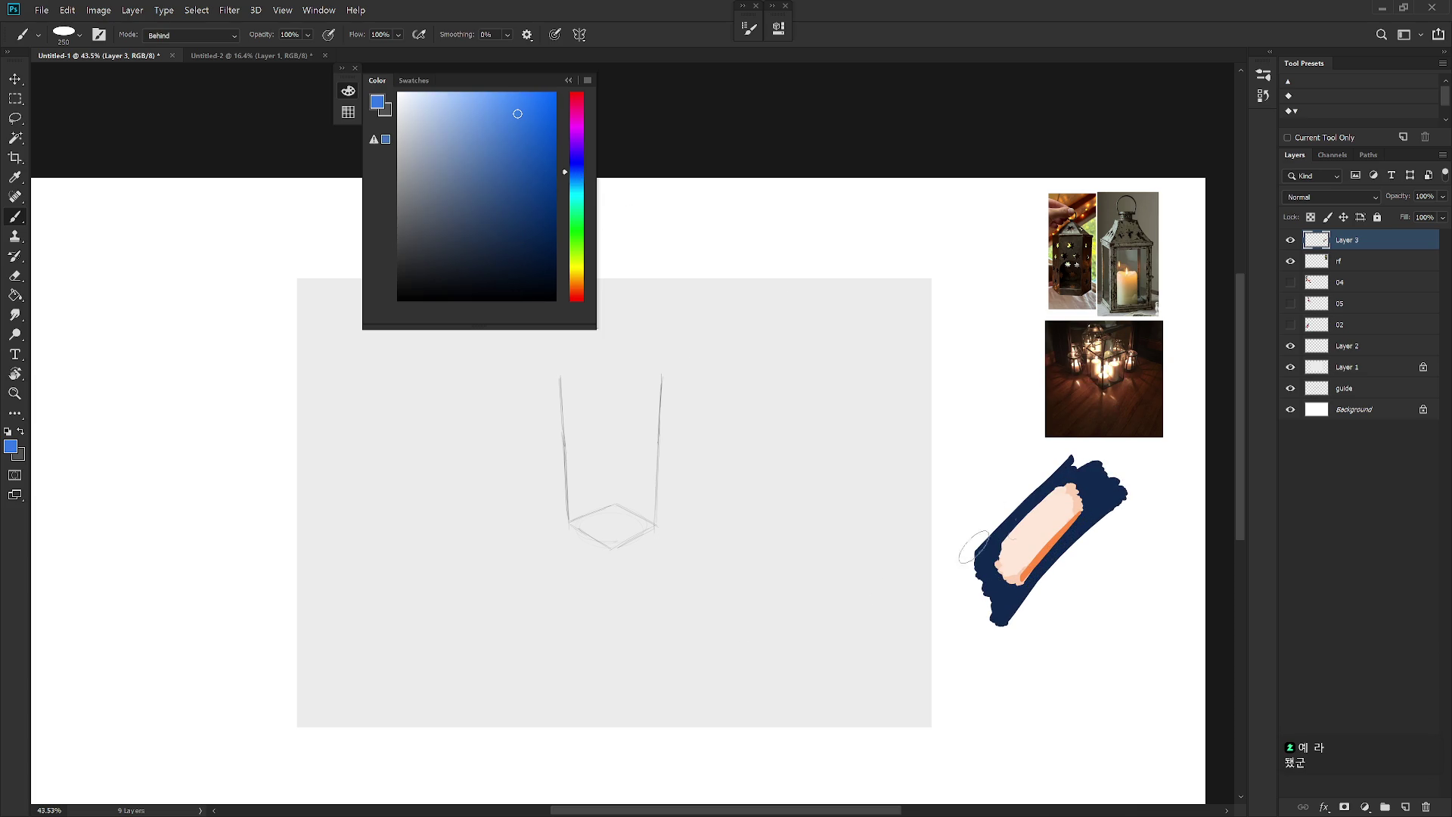
right_click(1088, 486, "shift")
left_click(1120, 361)
mouse_move(1086, 510)
left_mouse_down()
mouse_move(1013, 600)
mouse_move(1021, 582)
left_mouse_up()
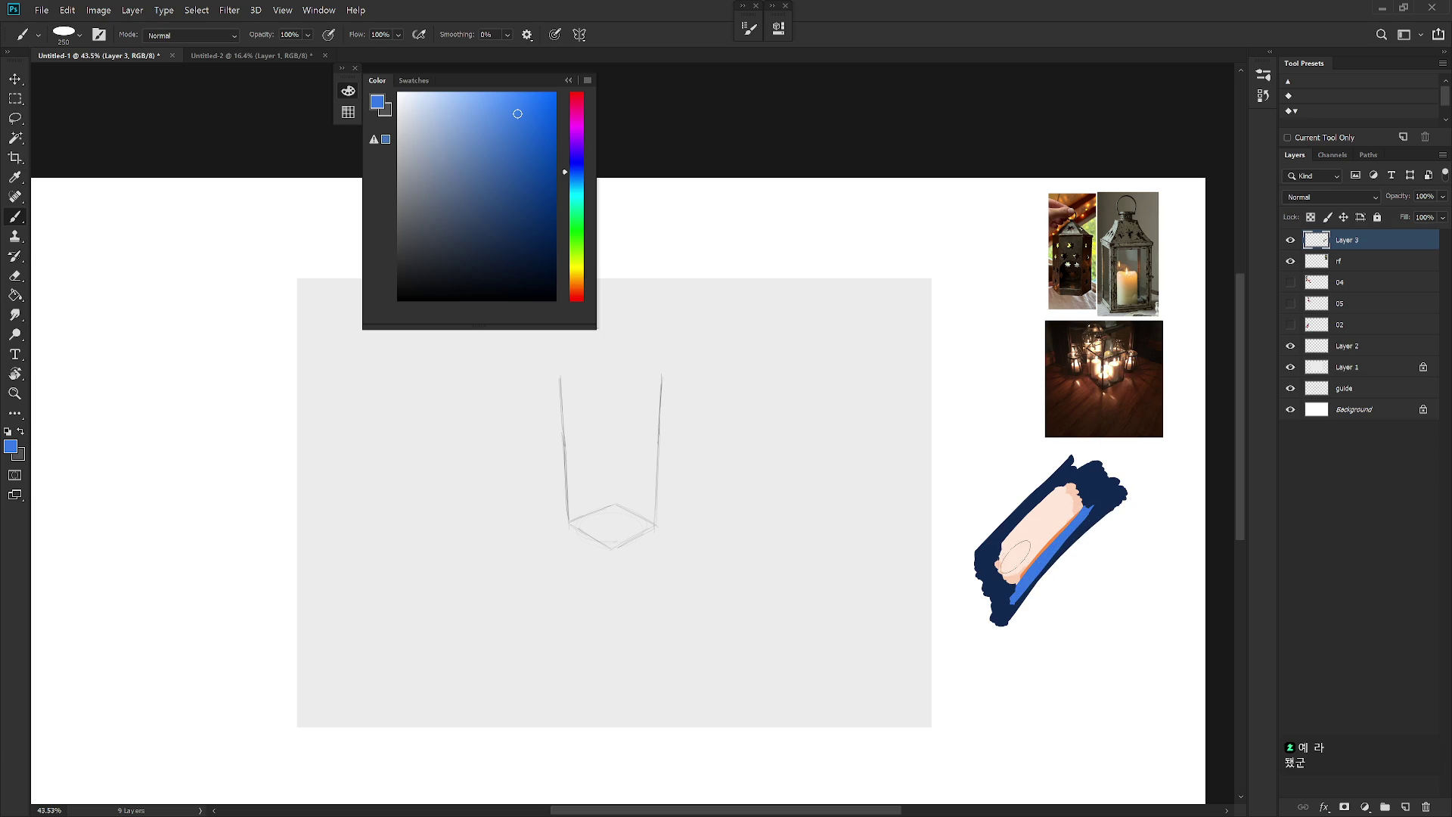
right_click(1040, 496)
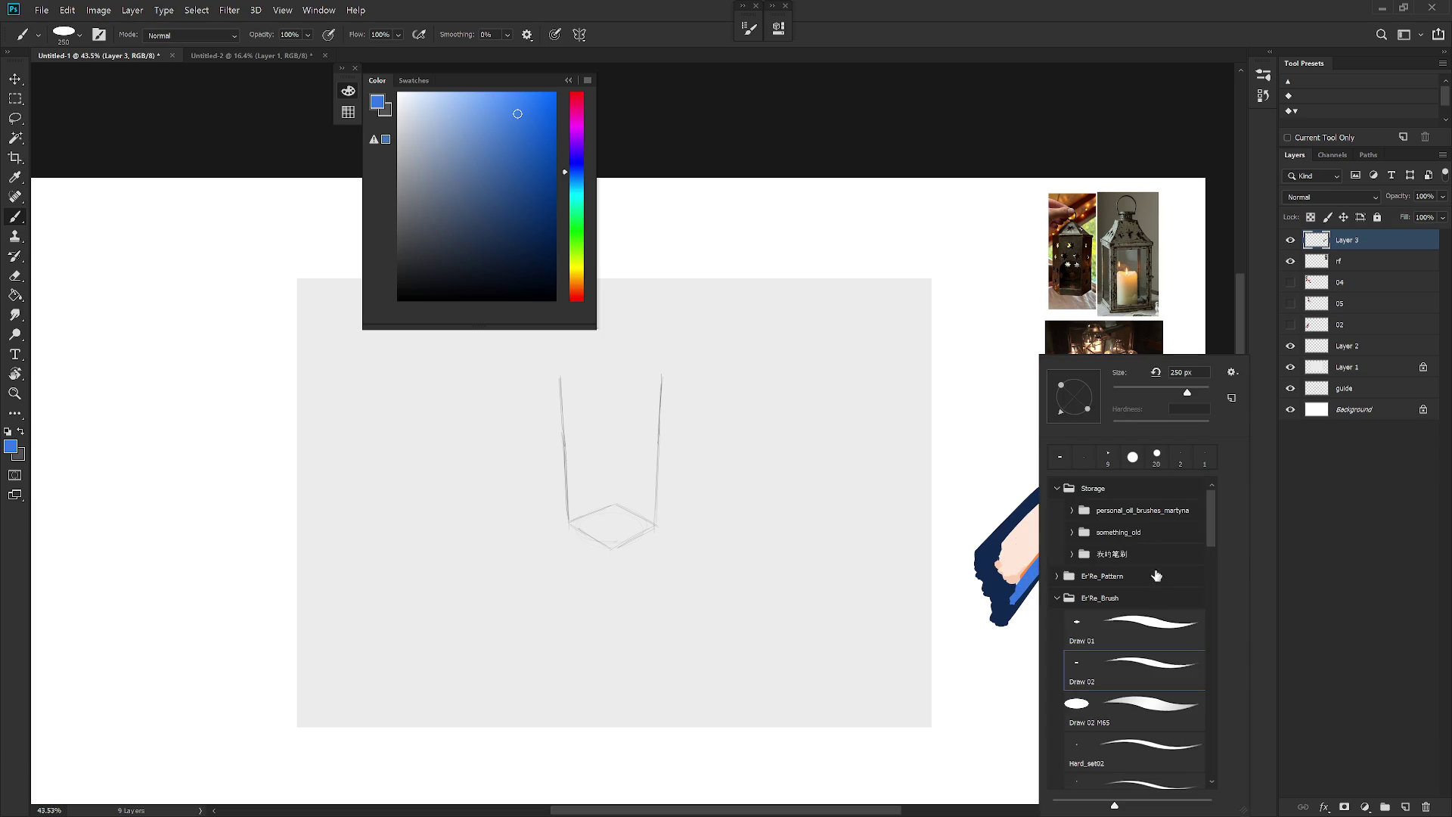
Step: Switch to a knife-style brush and sample the peach colour from the test stroke
mouse_move(1212, 520)
left_mouse_down()
mouse_move(1216, 616)
mouse_move(1214, 604)
left_mouse_up()
scroll(1214, 603, "down", 3)
left_click(1135, 595)
left_click(1294, 311)
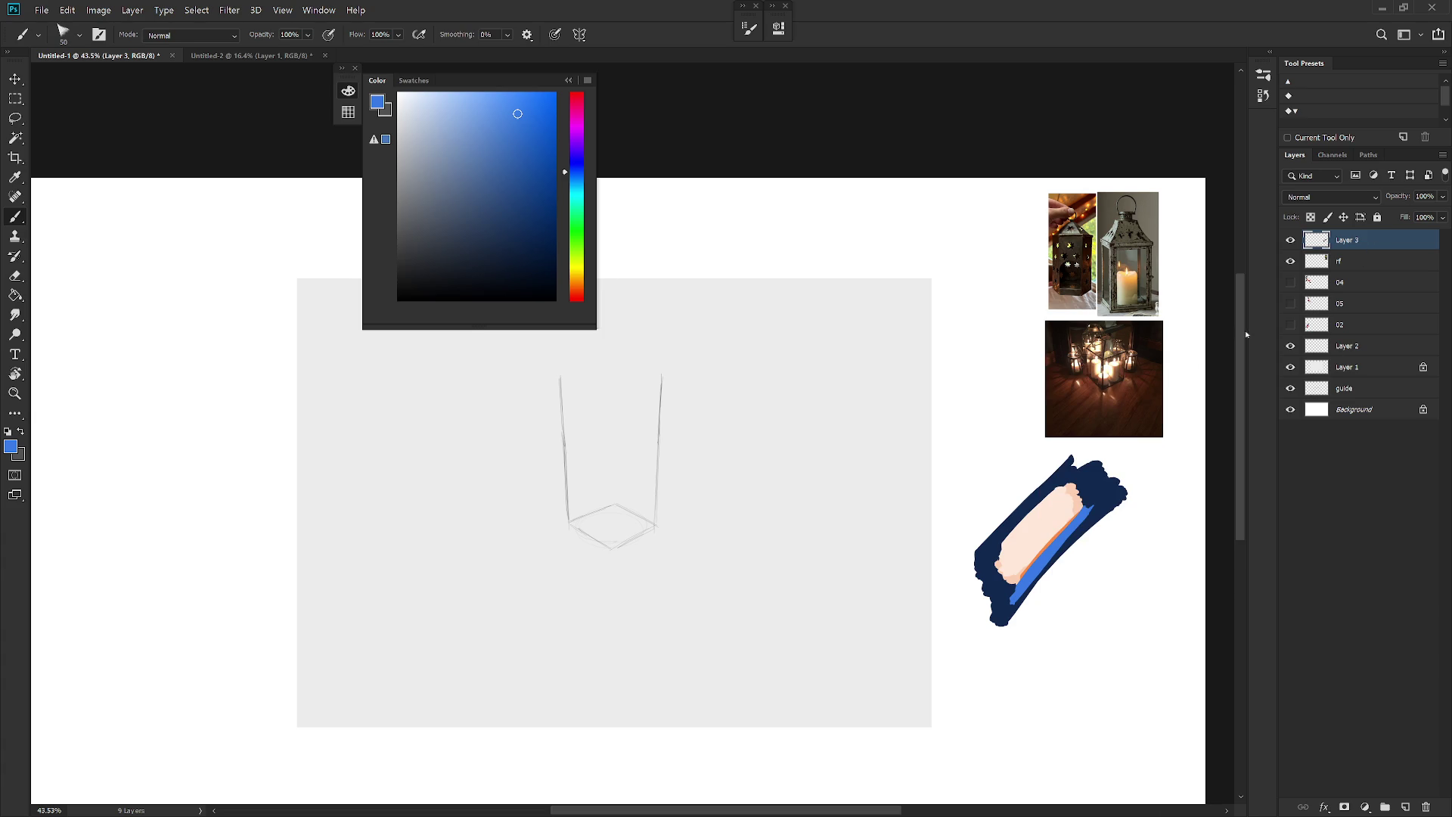
left_click(1078, 492, "alt")
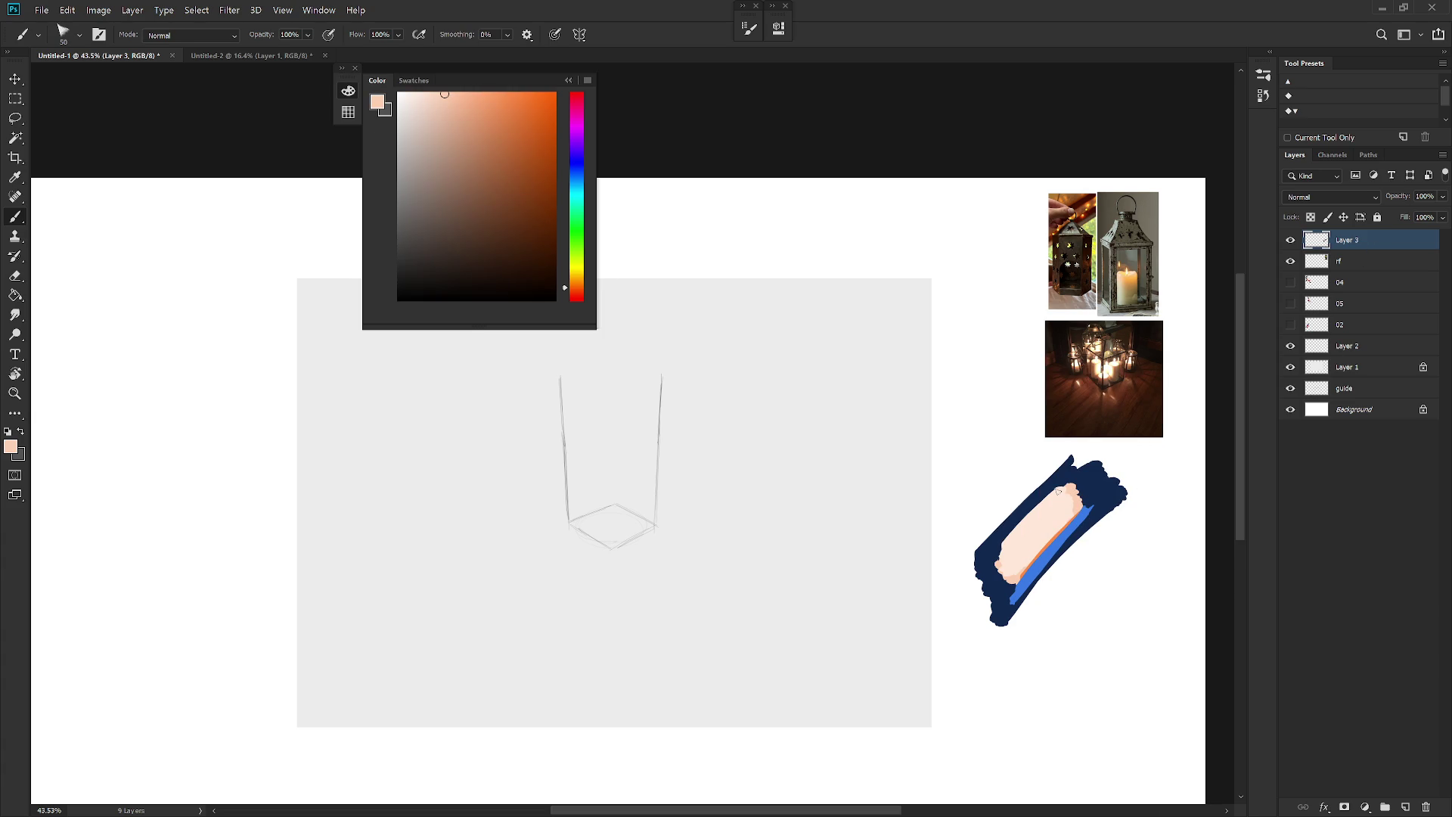
Step: Try magenta and pink hues, then paint an orange stroke along the peach-blue edge
left_click_drag(590, 135, 589, 112)
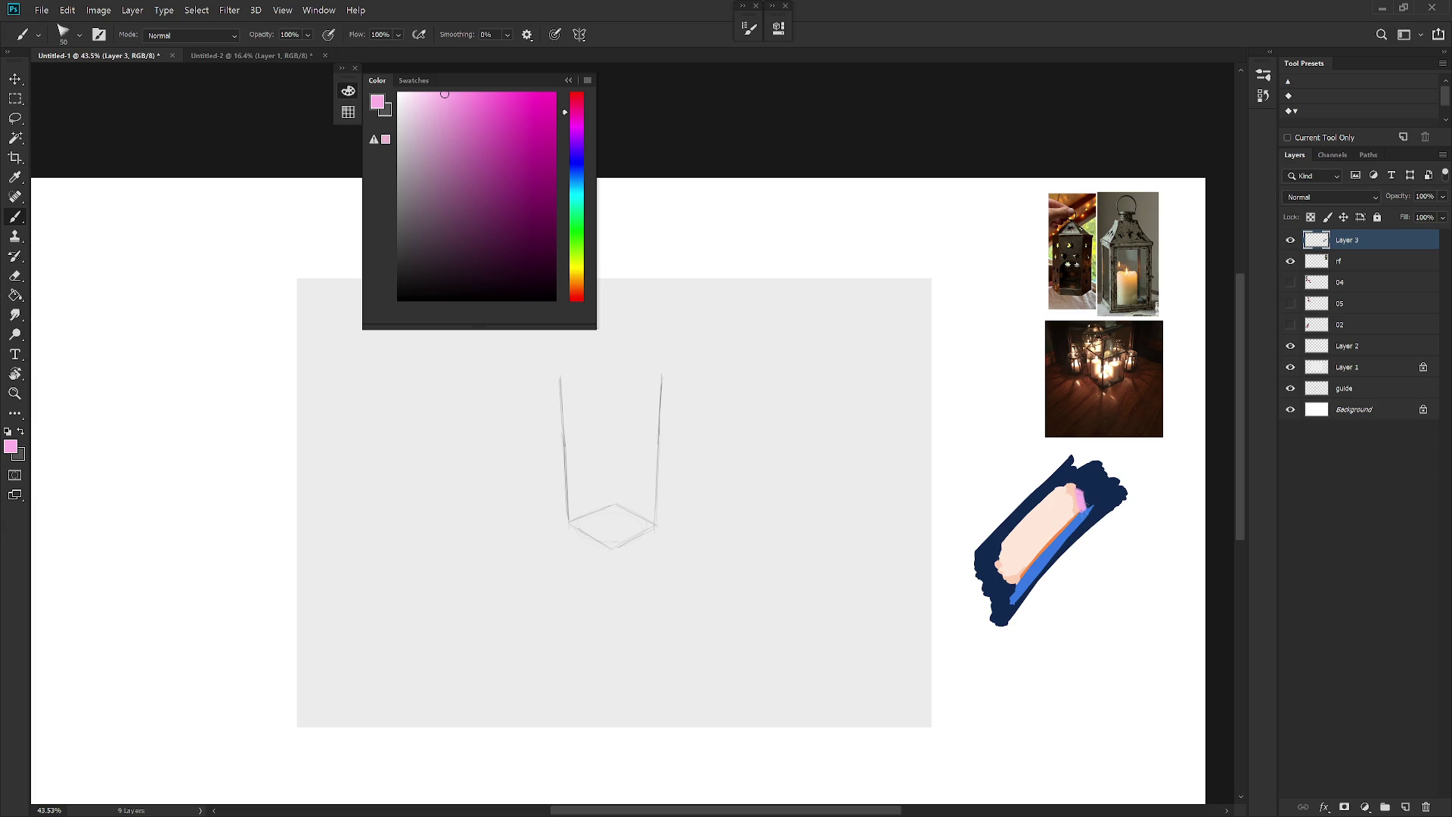
left_click_drag(576, 105, 576, 102)
left_click(479, 127)
left_click(1083, 522, "alt")
left_click(1071, 495, "alt")
left_click(1064, 527, "alt")
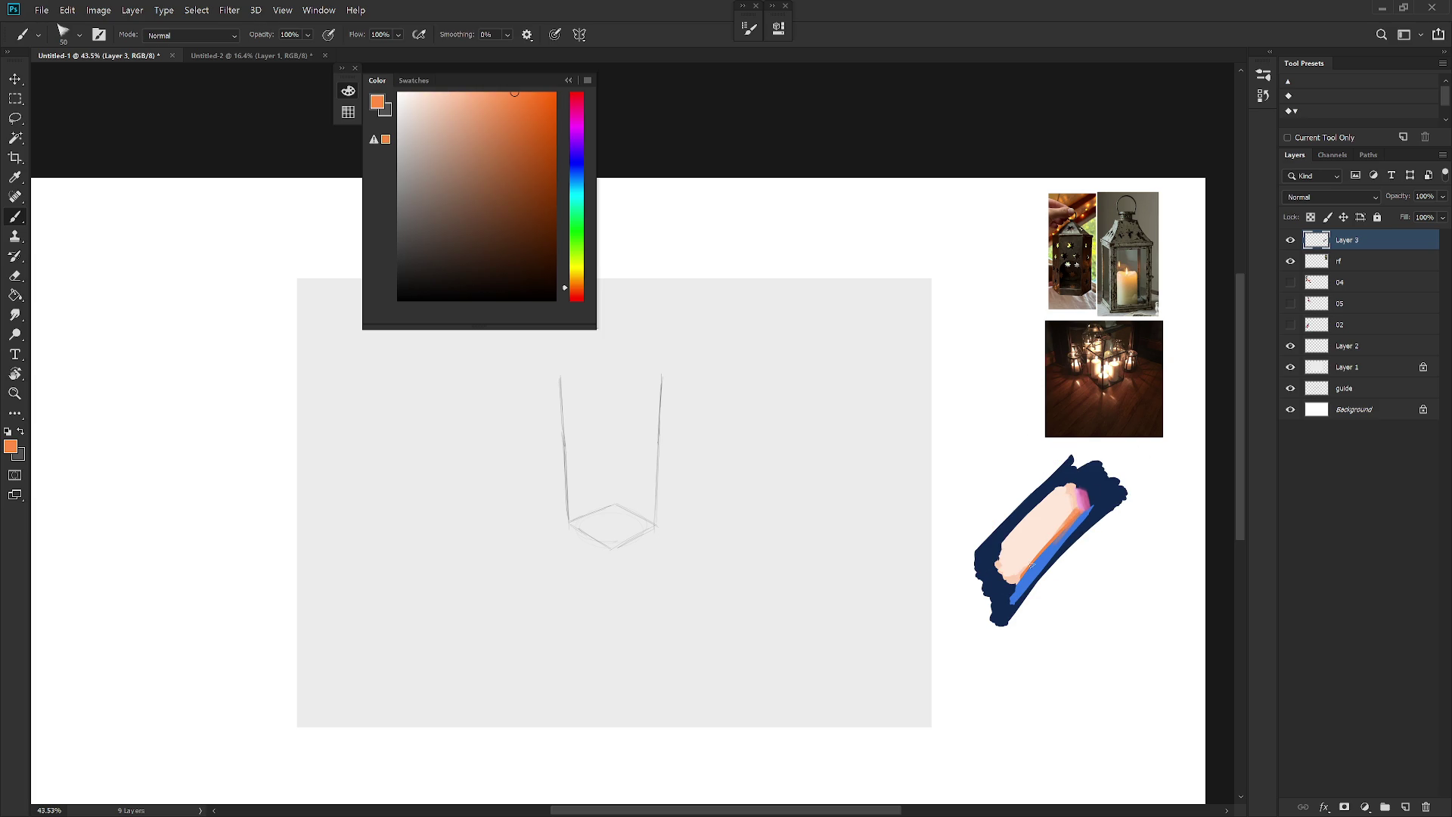
left_click_drag(1095, 497, 1062, 534)
Step: Lasso the pink patch at the stroke's upper tip and fill it with light peach
key("l")
mouse_move(1076, 484)
left_mouse_down()
mouse_move(1091, 515)
mouse_move(1075, 485)
left_mouse_up()
key("b")
left_click(1068, 499, "alt")
key("alt+BackSpace")
key("ctrl+d")
Step: Sample navy and grey-mauve, settling on the orange from the stroke's edge
left_click(1097, 484, "alt")
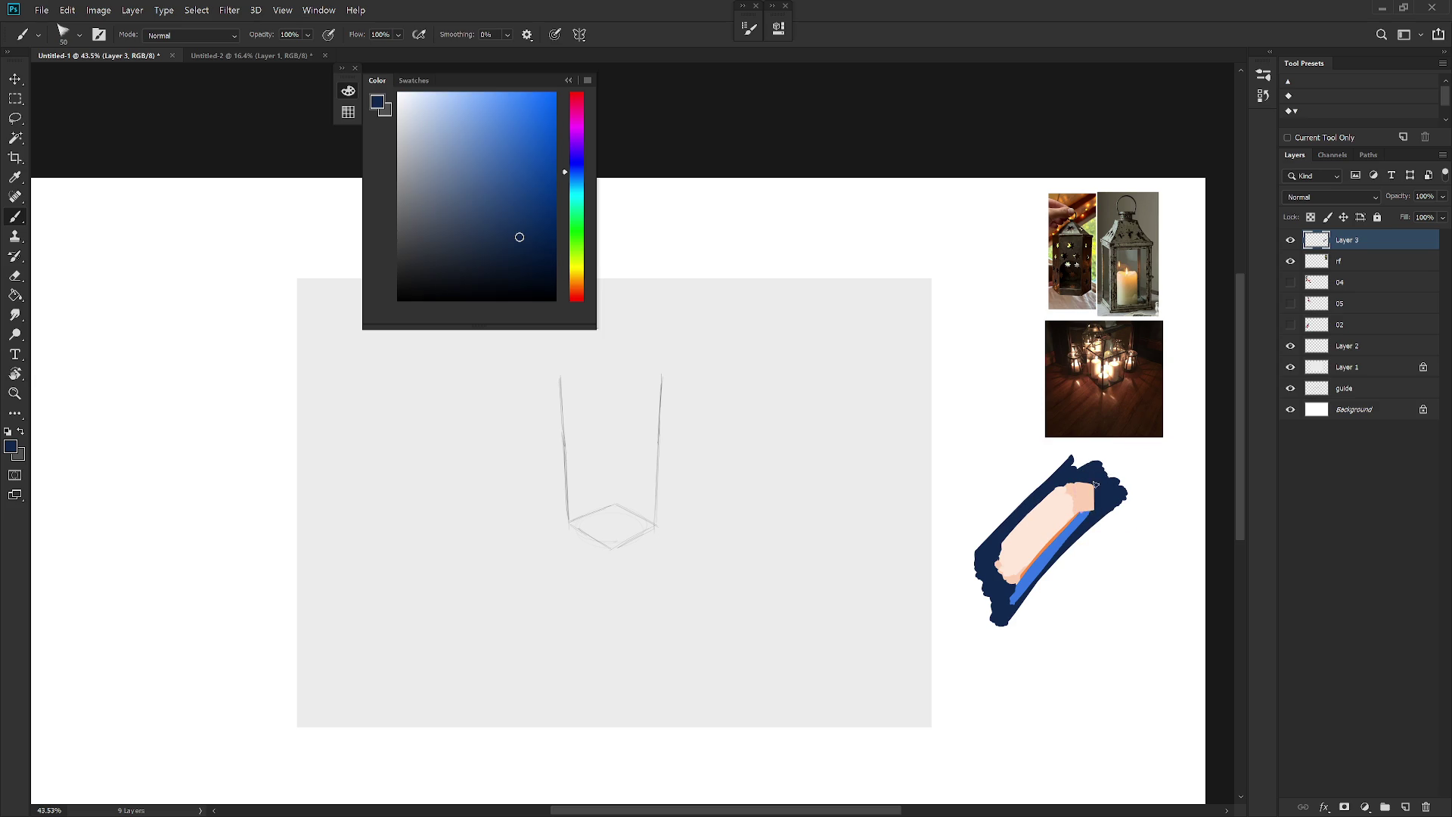
left_click(1090, 509, "alt")
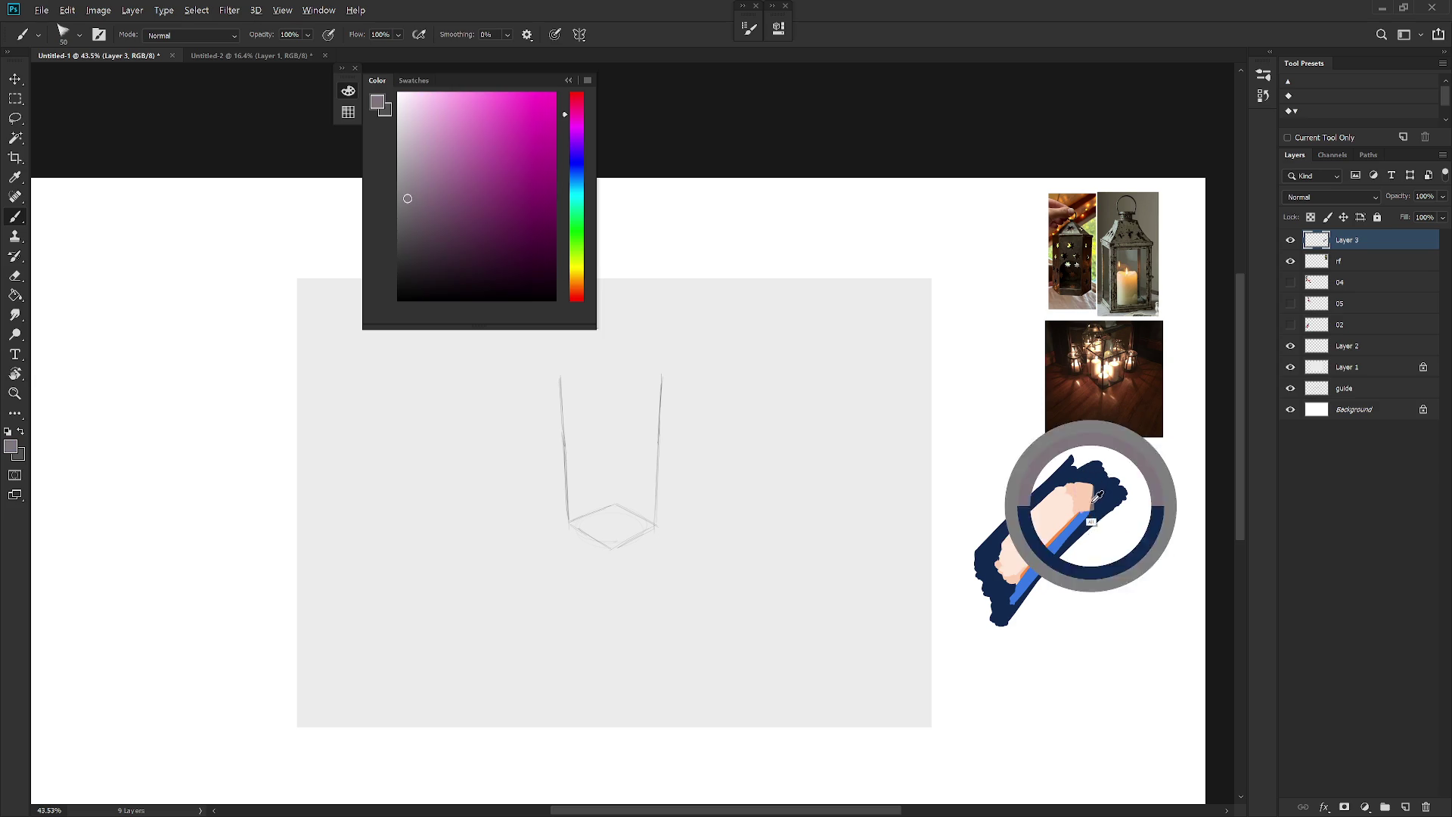
left_click(1080, 513, "alt")
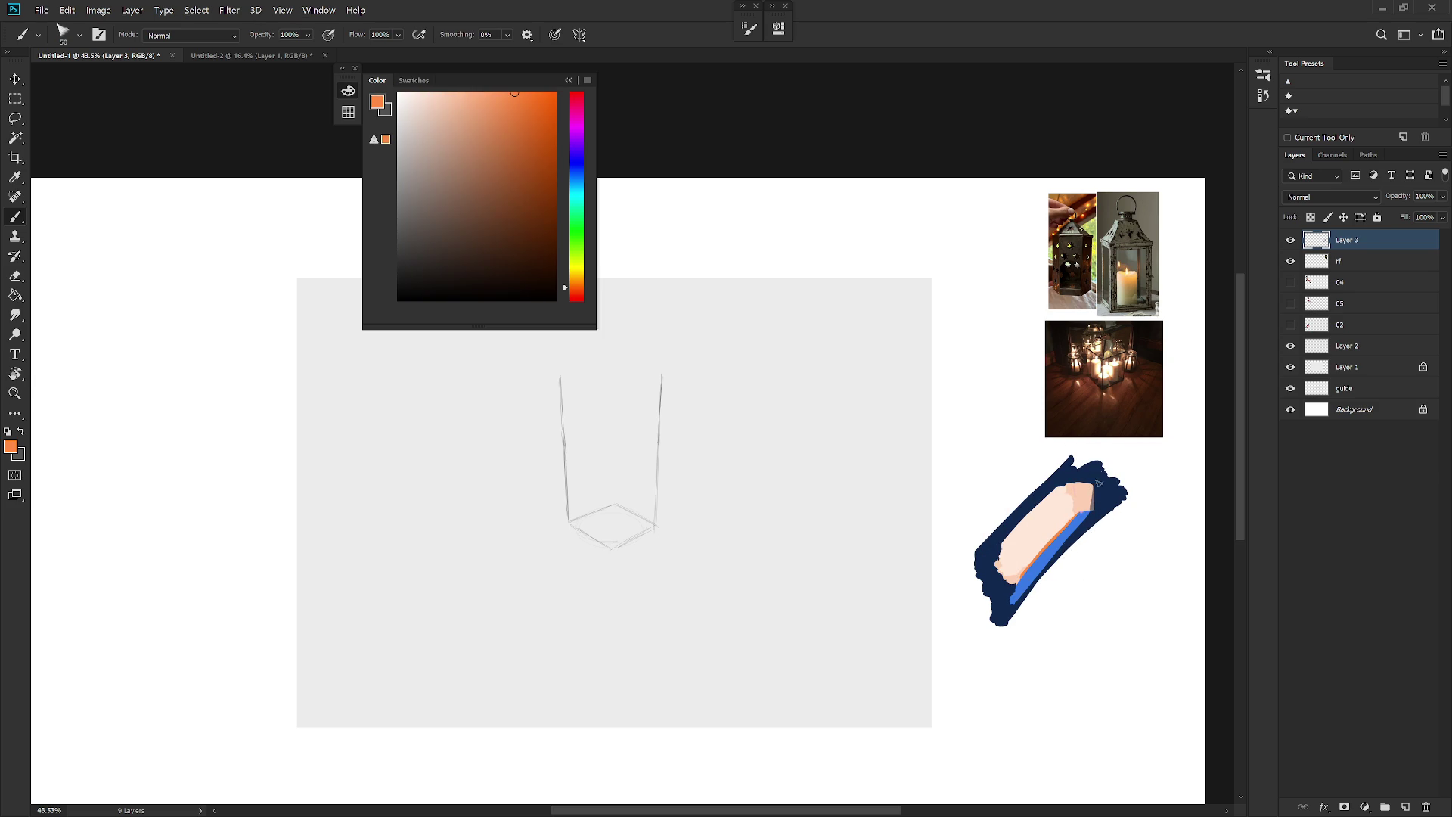
Step: Lasso-fill the colour study's top-right edge area with orange
key("l")
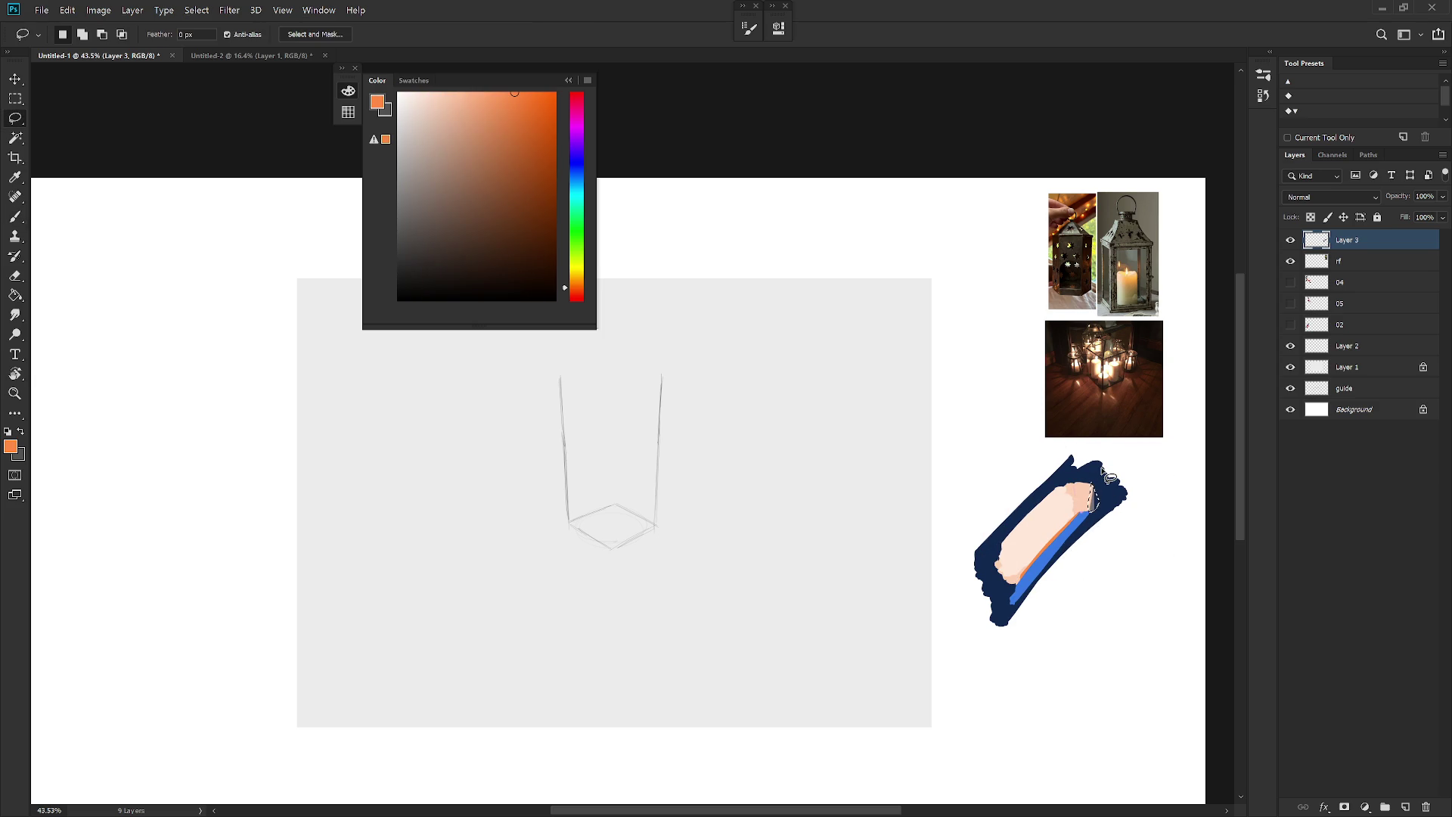
key("alt+BackSpace")
key("ctrl+d")
key("b")
Step: Sample the dark navy from the stroke and shift it toward a violet blue
left_click(1086, 527, "alt")
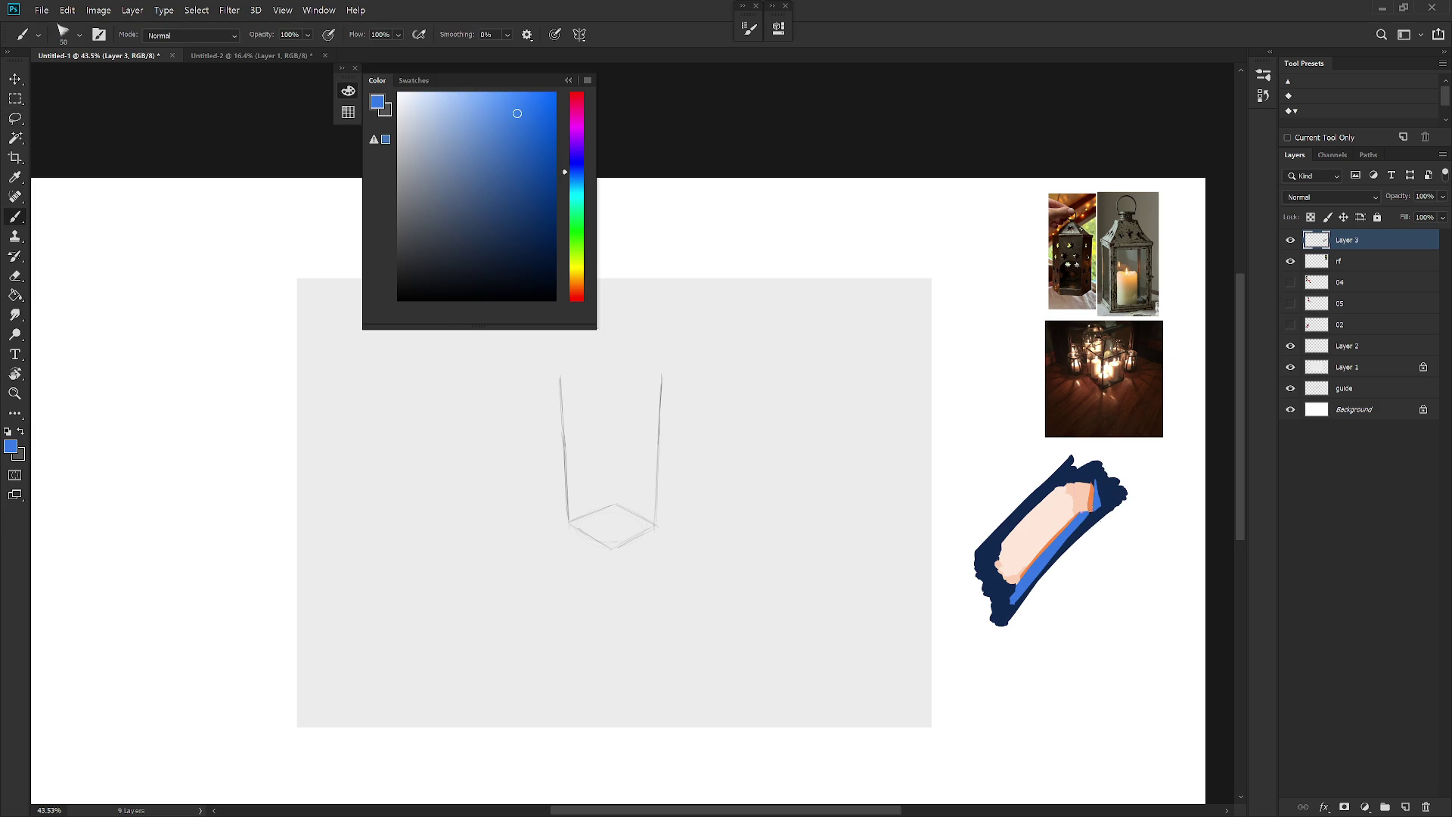
left_click(1112, 488, "alt")
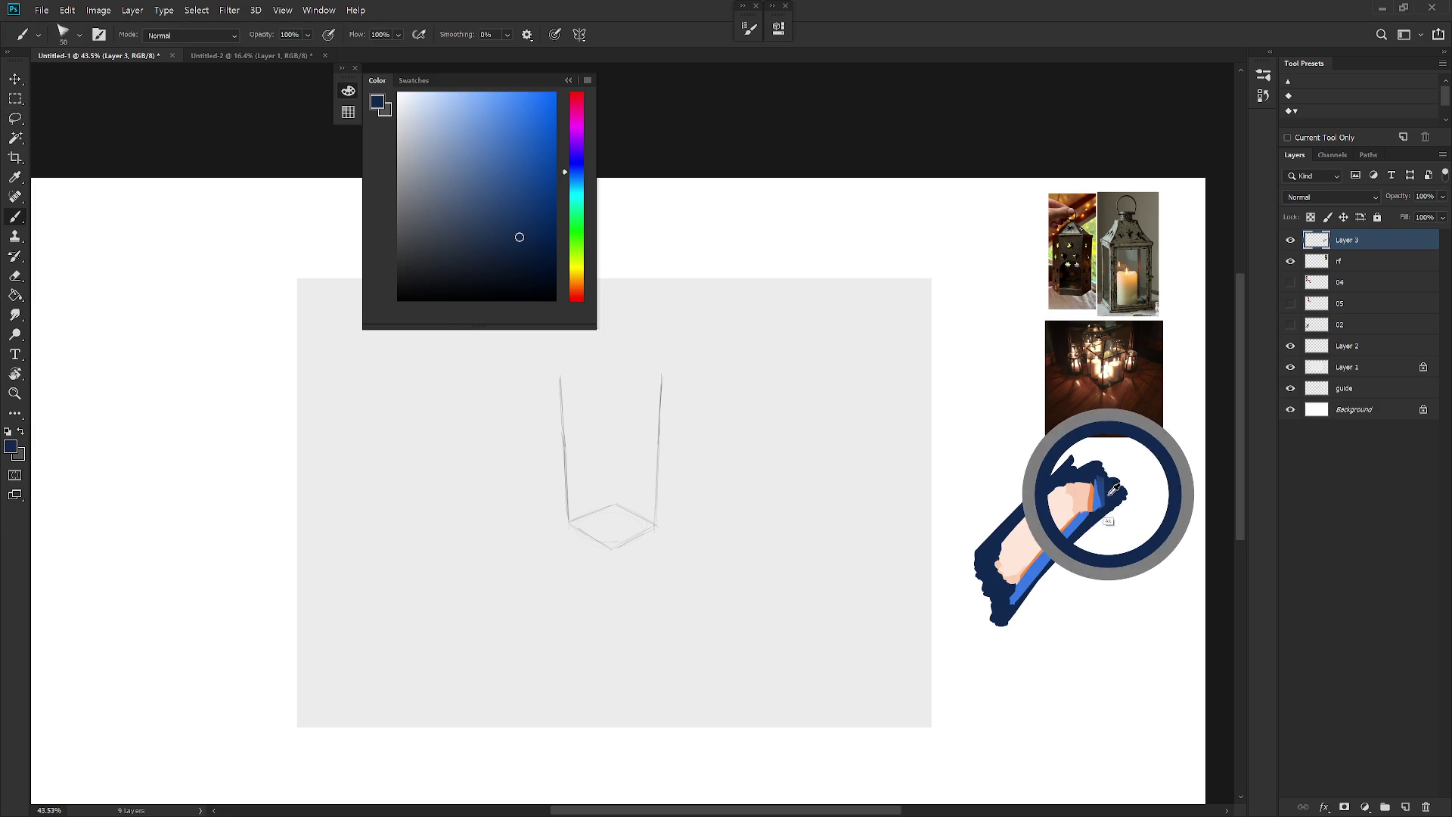
left_click_drag(576, 173, 580, 169)
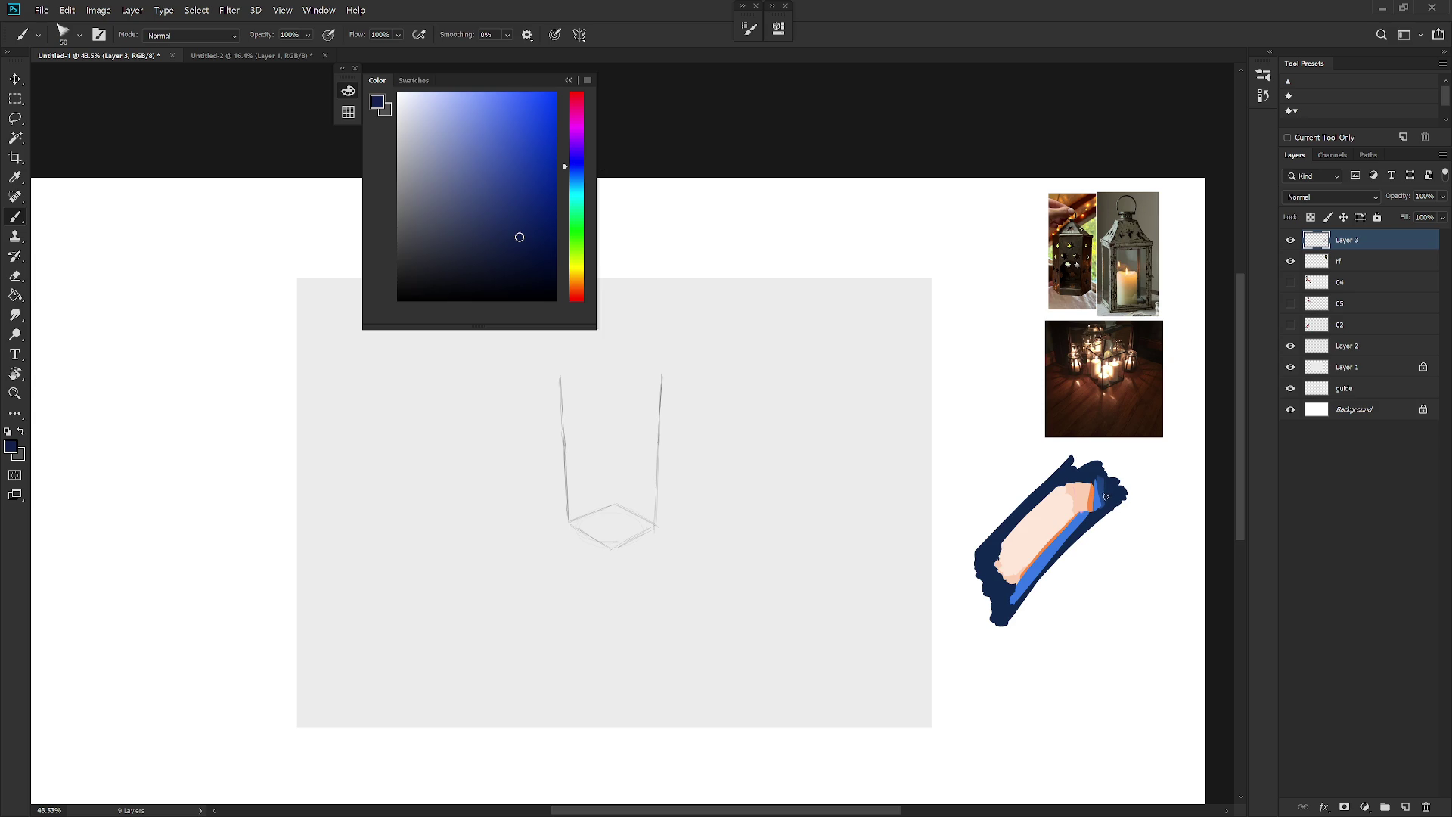
Step: Try a navy lasso fill below the stroke's right end, undo it, then Magic Wand the navy stroke
key("l")
left_click_drag(1103, 508, 1017, 614)
key("alt+BackSpace")
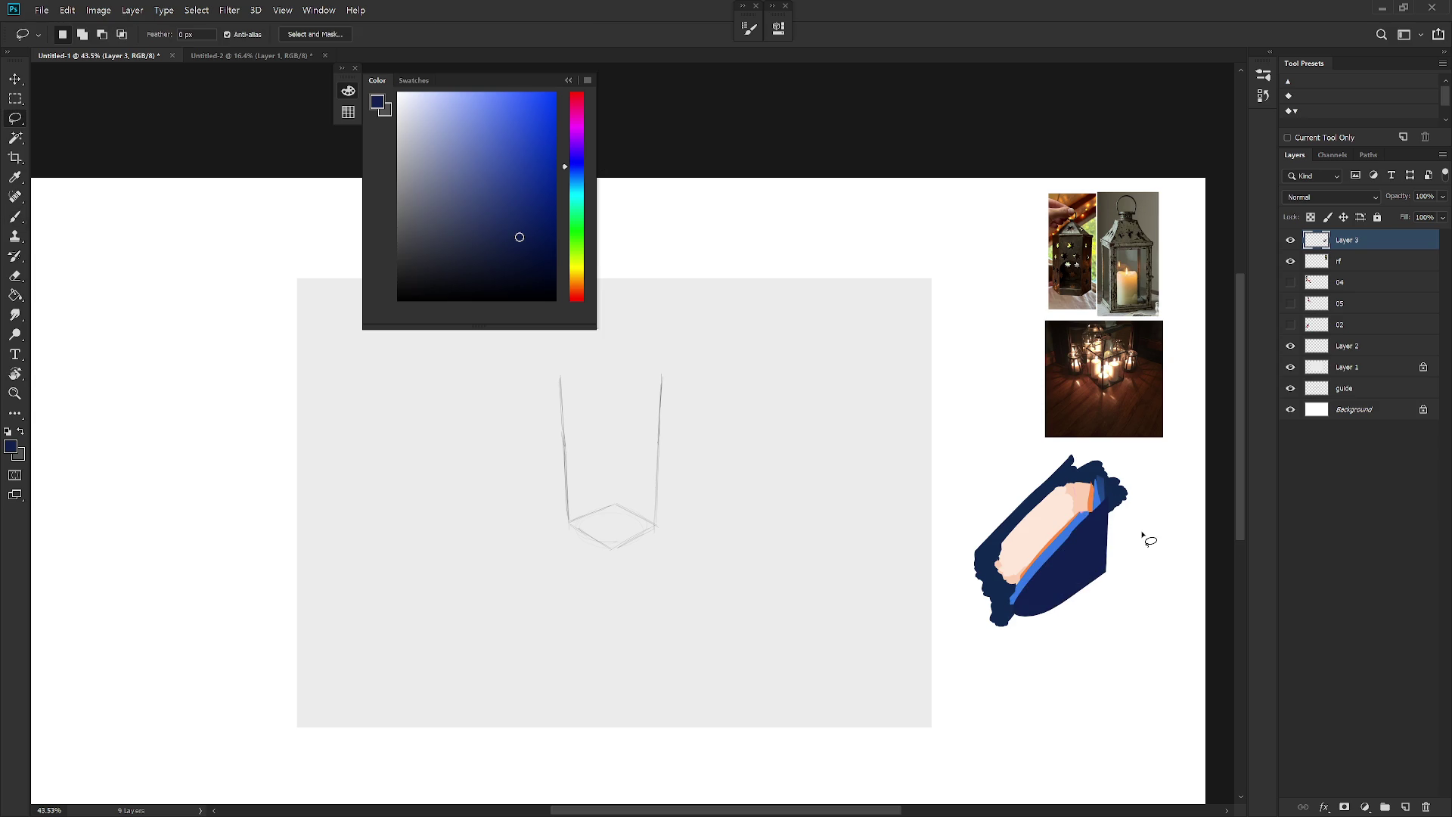
key("ctrl+z")
key("w")
left_click(1125, 499)
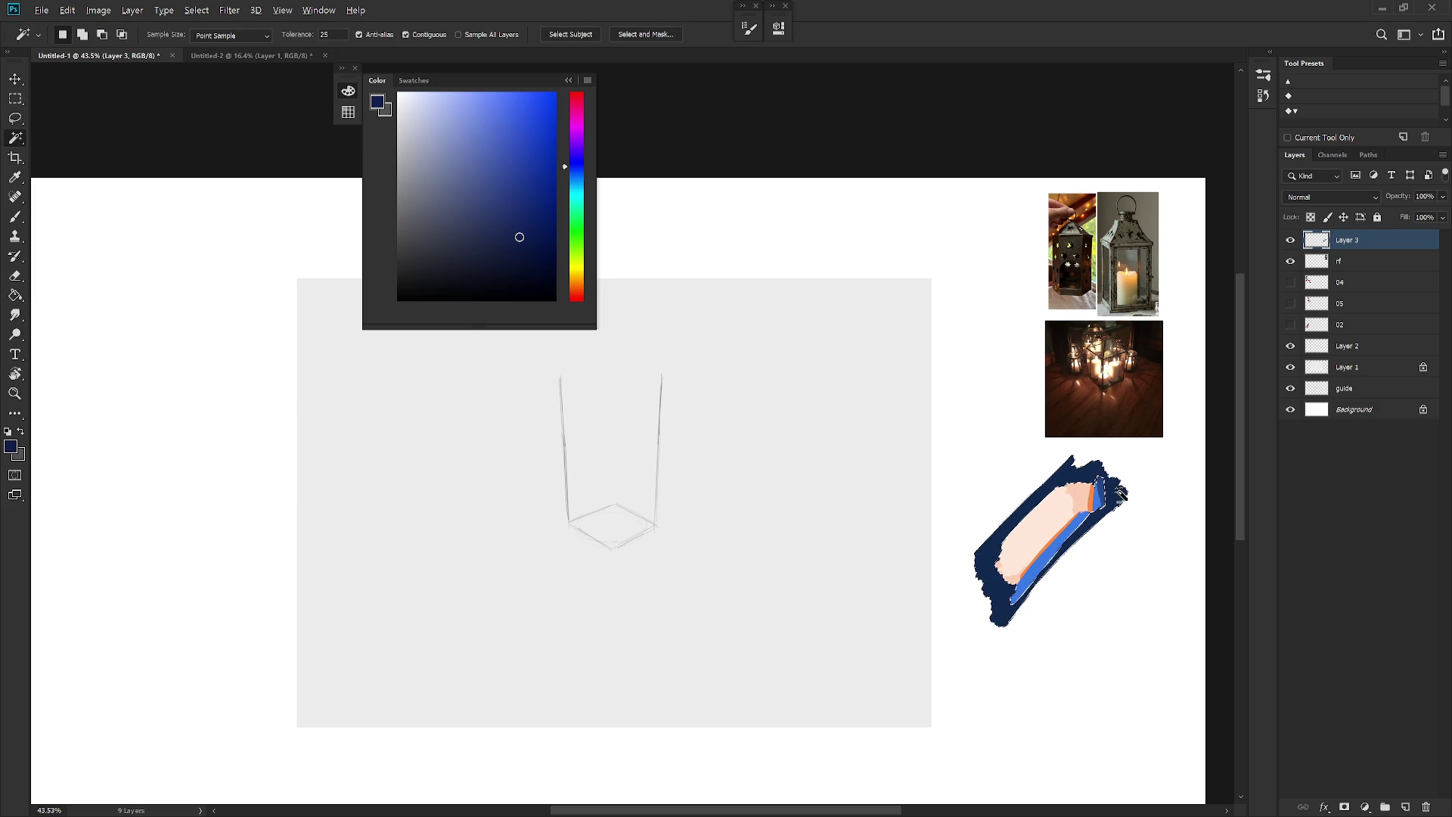
Step: Sample the bright blue and paint a thin blue line along the orange edge
key("b")
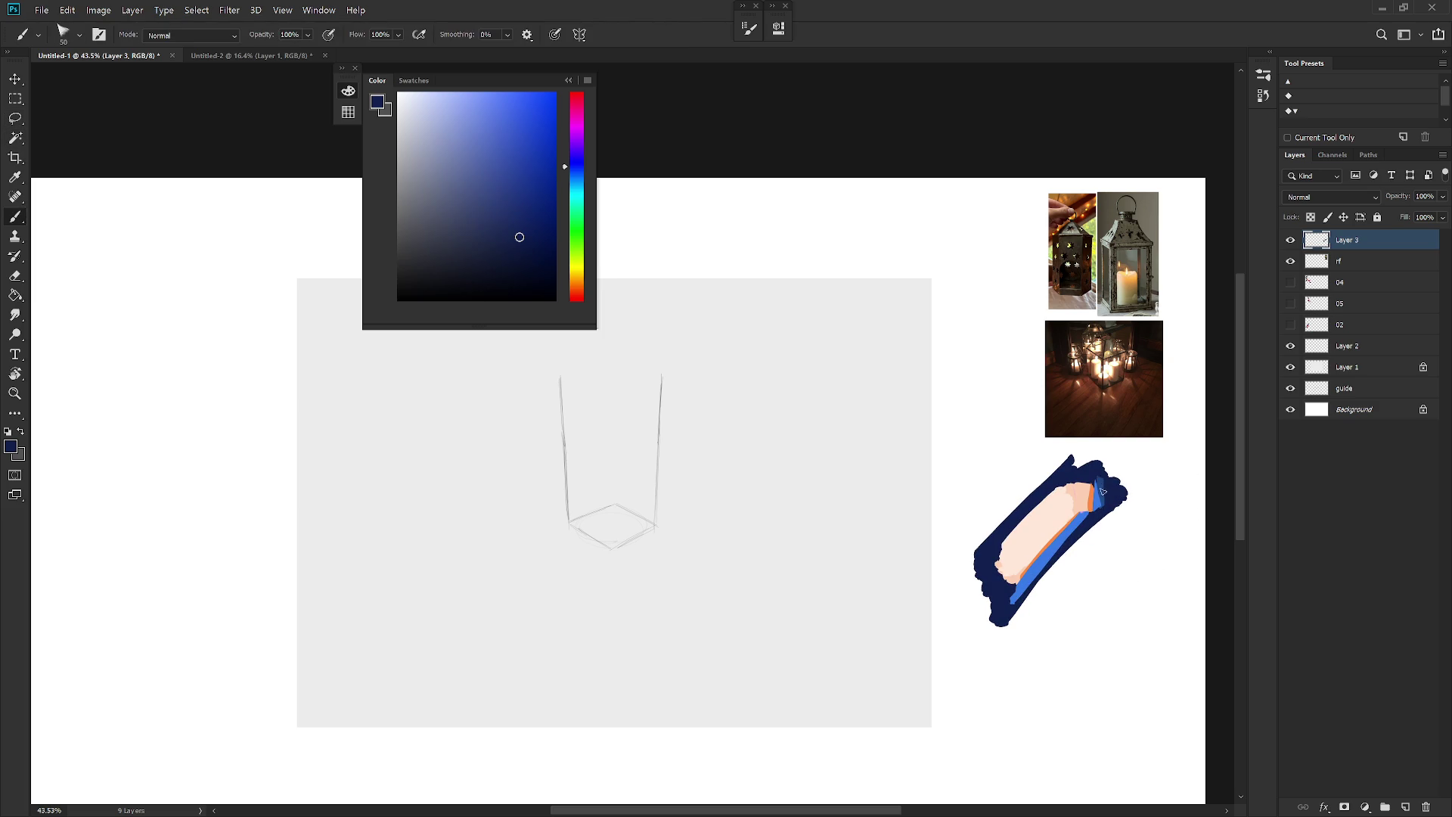
left_click(1106, 492, "alt")
left_click(1106, 490, "alt")
left_click(1105, 486, "alt")
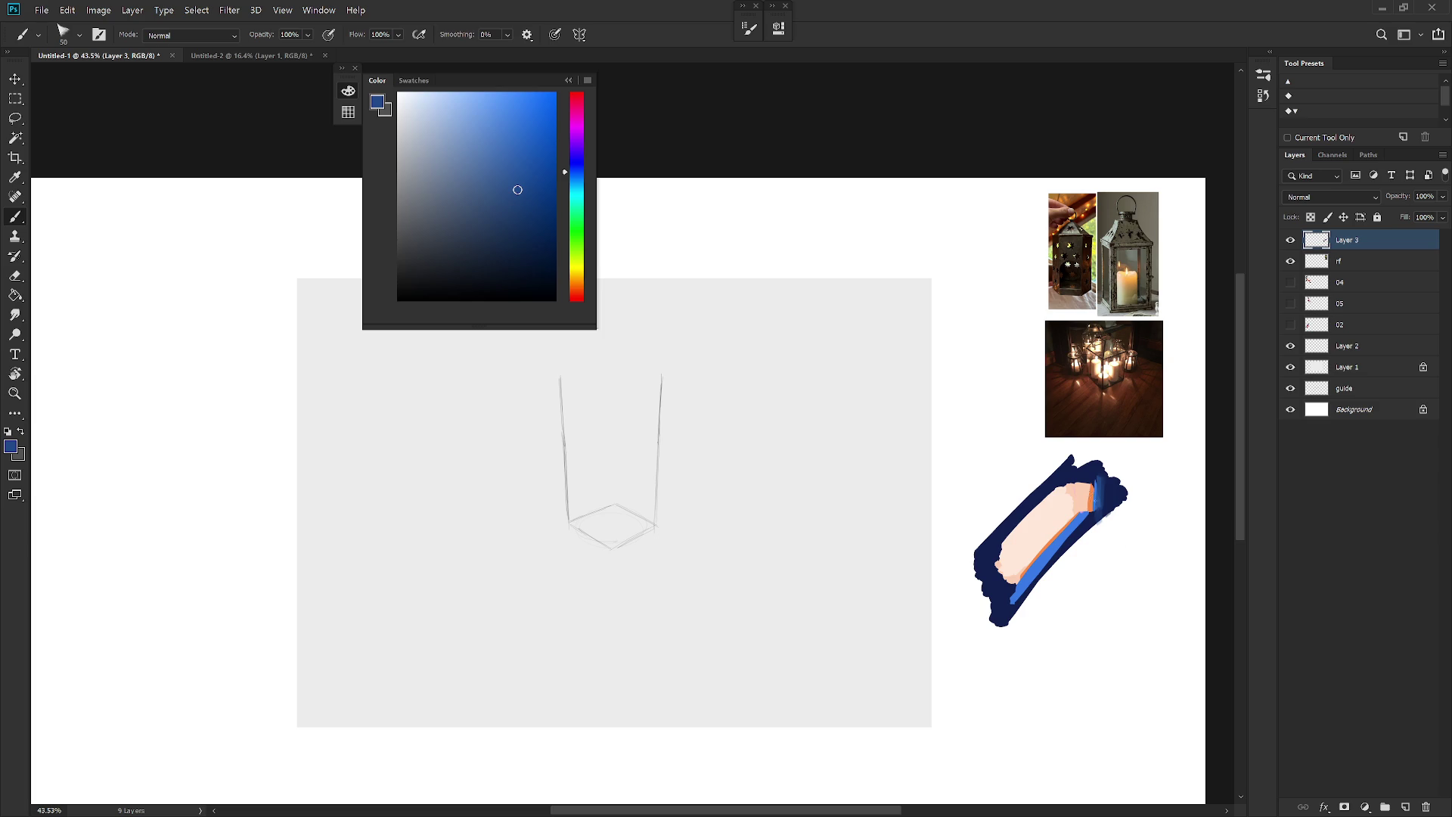
left_click_drag(1095, 505, 1017, 605)
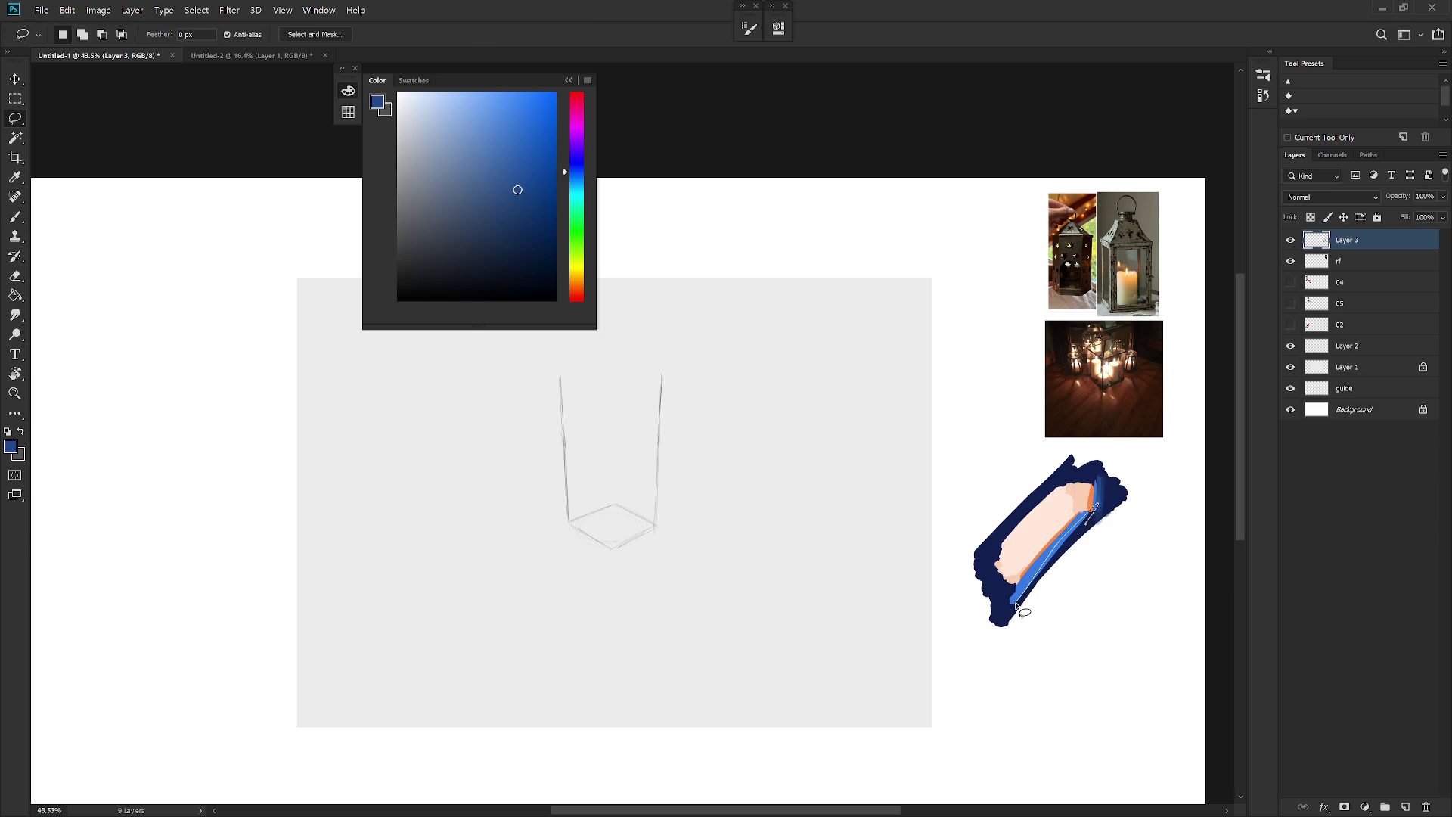
Step: Paint darker navy over that line and along the lower orange edge
left_click(1081, 524, "alt")
left_click(1070, 533, "alt")
left_click_drag(1085, 516, 1013, 601)
mouse_move(1078, 522)
left_mouse_down()
mouse_move(1016, 586)
mouse_move(936, 574)
left_mouse_up()
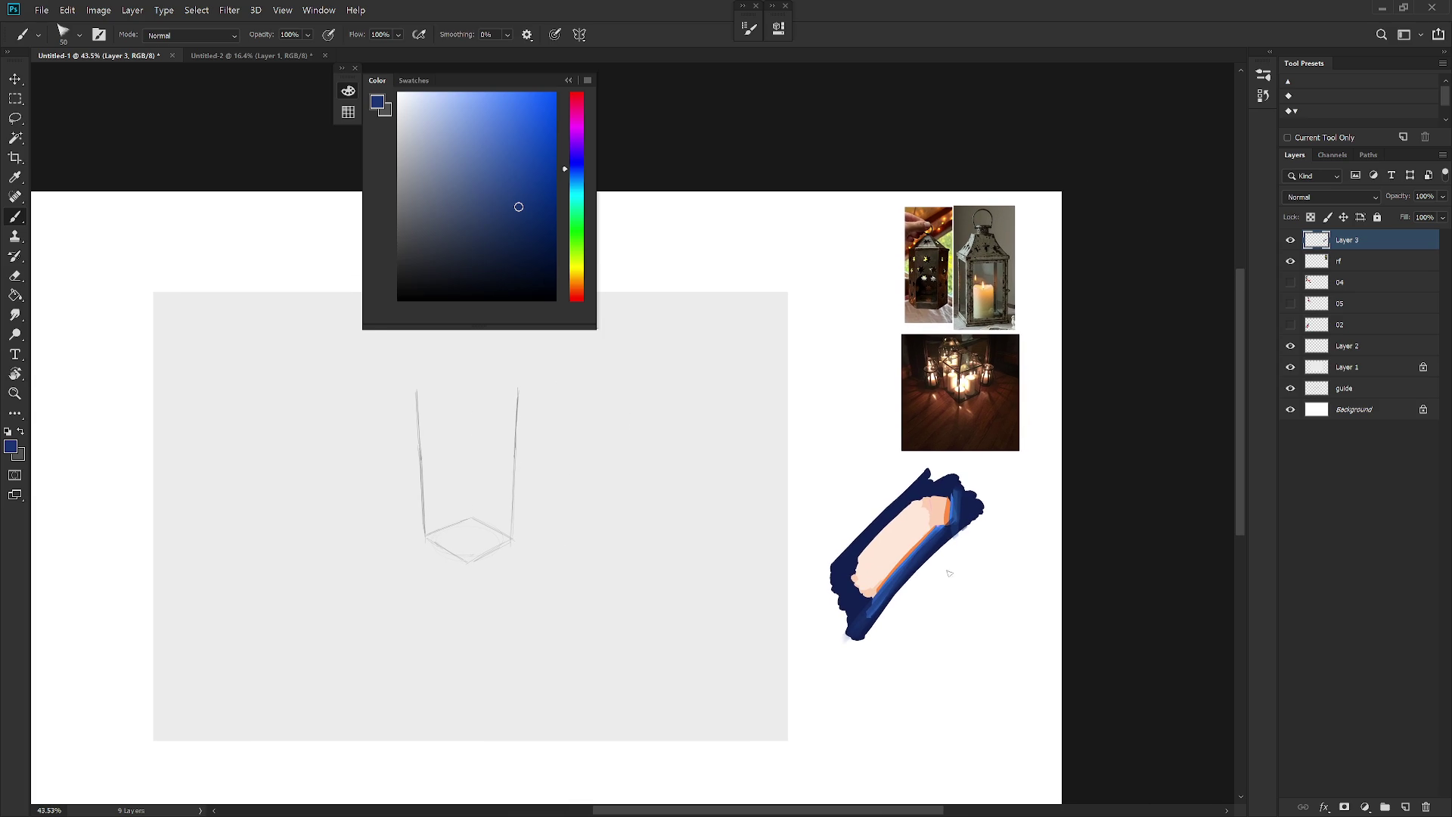
Step: Lasso the study's lower-right area and fill it with darker navy
key("l")
mouse_move(976, 516)
left_mouse_down()
mouse_move(862, 642)
mouse_move(971, 516)
left_mouse_up()
key("b")
left_click(953, 522, "alt")
key("alt+BackSpace")
key("ctrl+d")
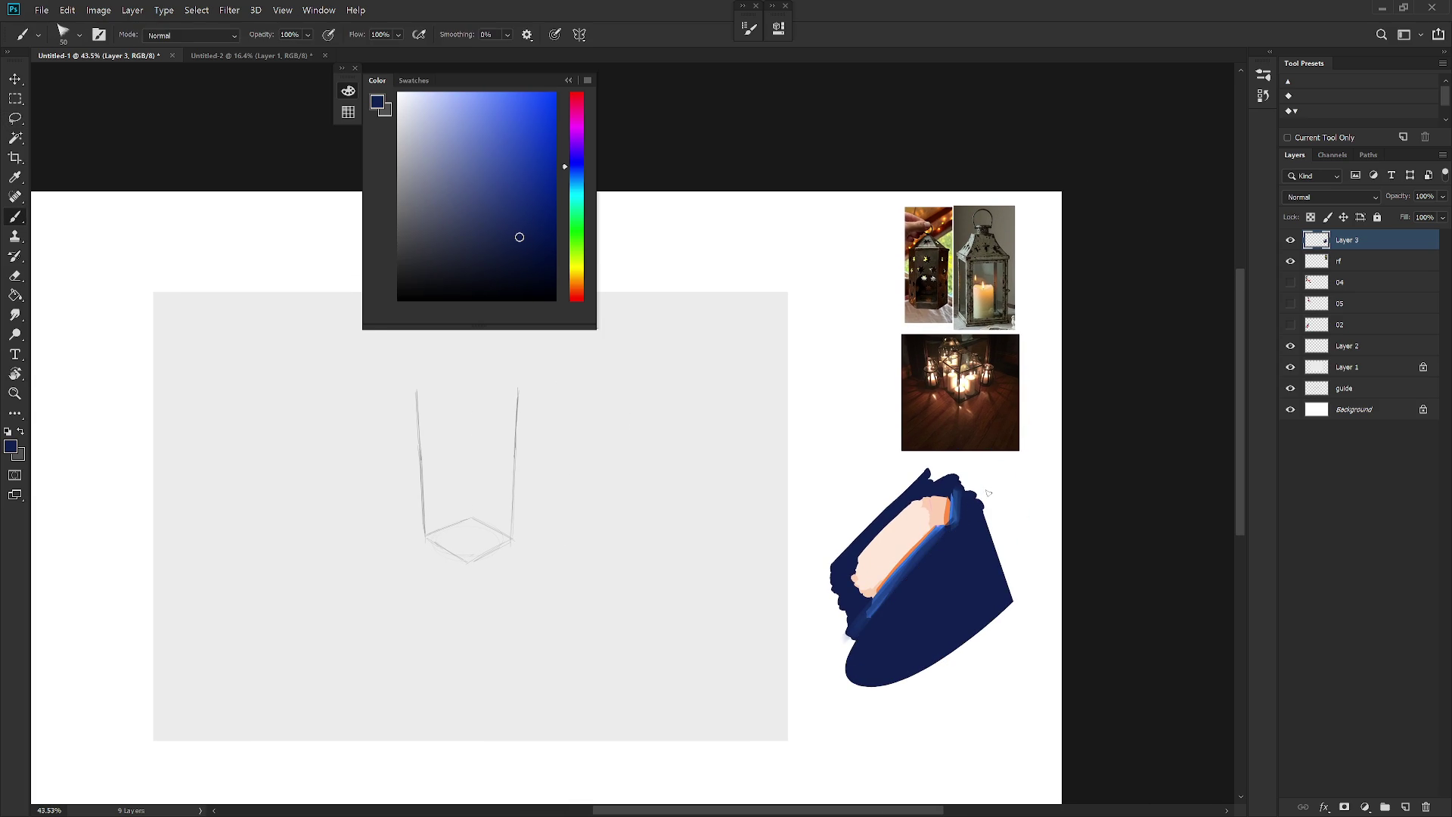
left_click(932, 545, "alt")
Step: Select the Draw 02 M65 brush at 250 px from the brush presets
right_click(941, 545)
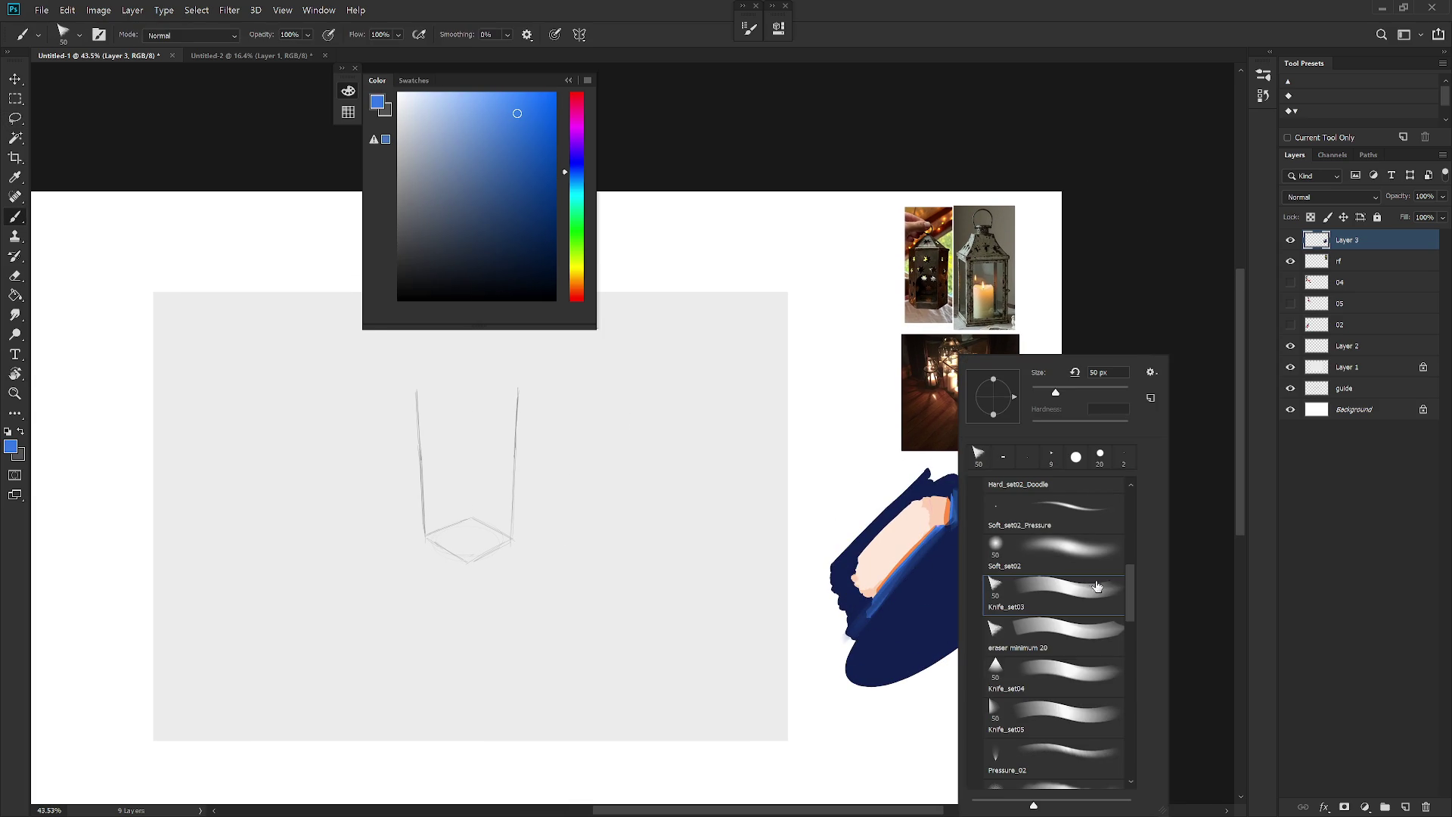
left_click_drag(1131, 593, 1123, 541)
scroll(1123, 541, "down", 1)
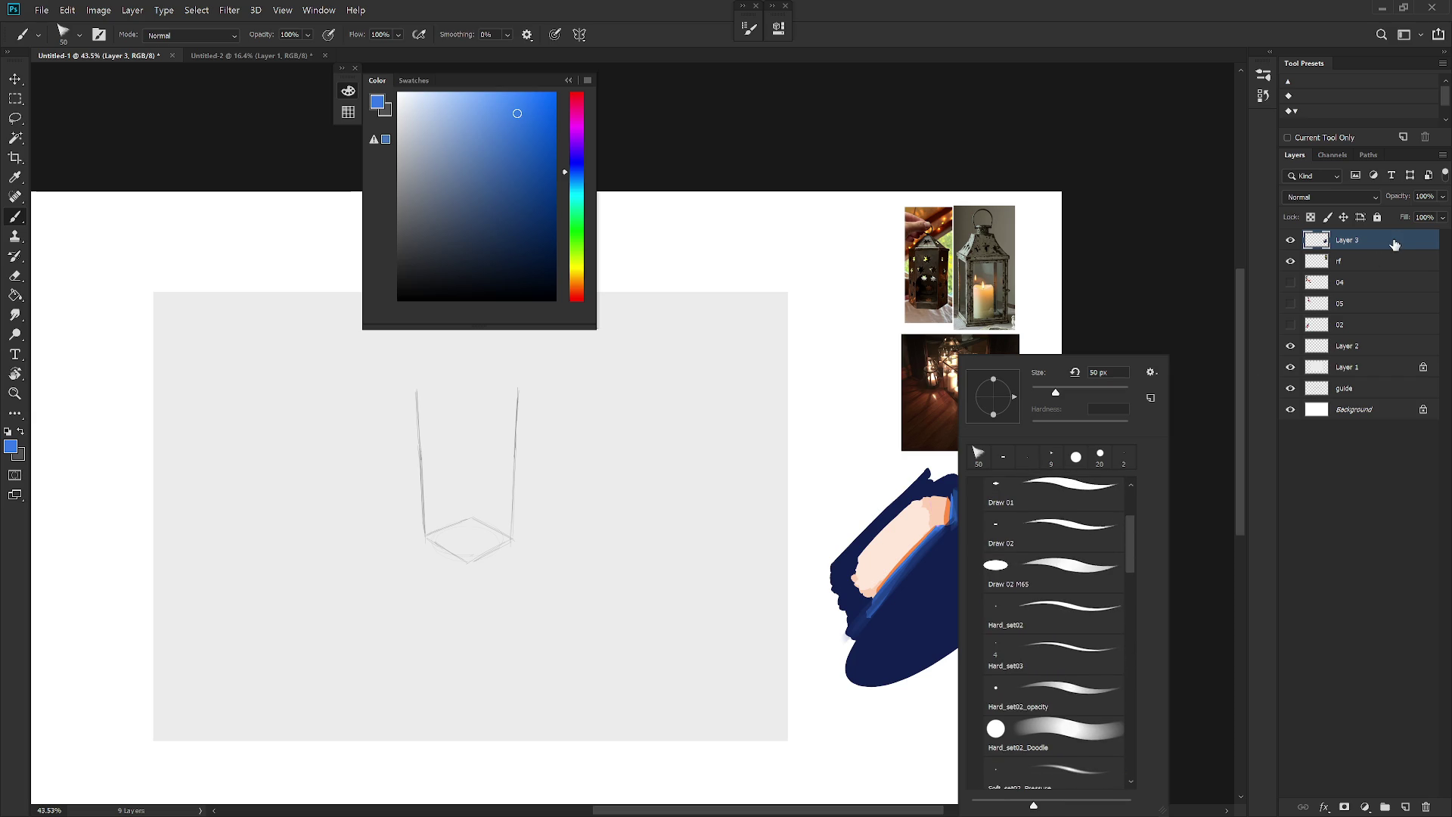
left_click(1068, 588)
key("Return")
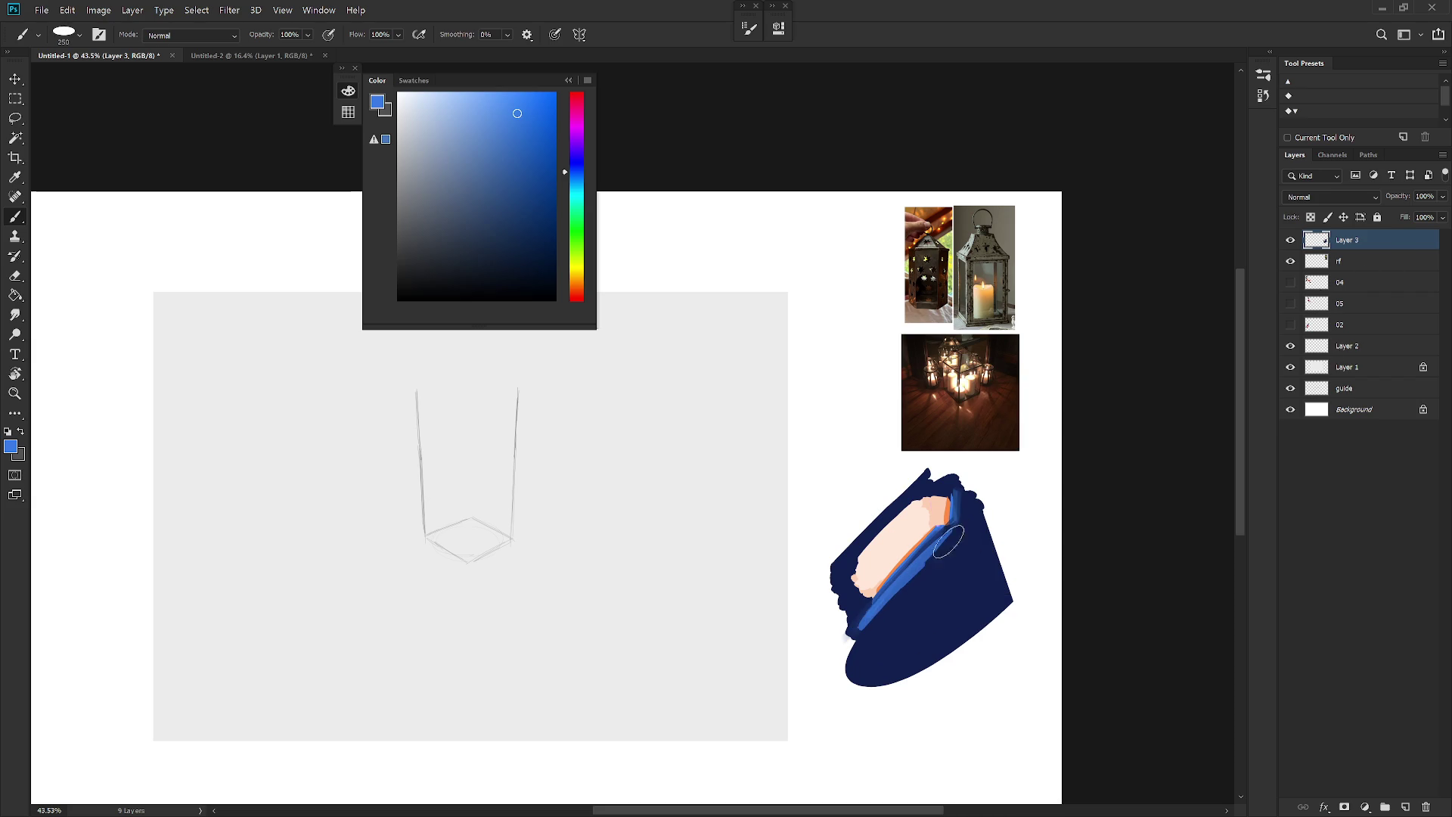
Step: Sample orange and paint an orange strip along the peach shape, toggling undo/redo to compare
left_click(944, 538, "alt")
left_click(955, 539, "alt")
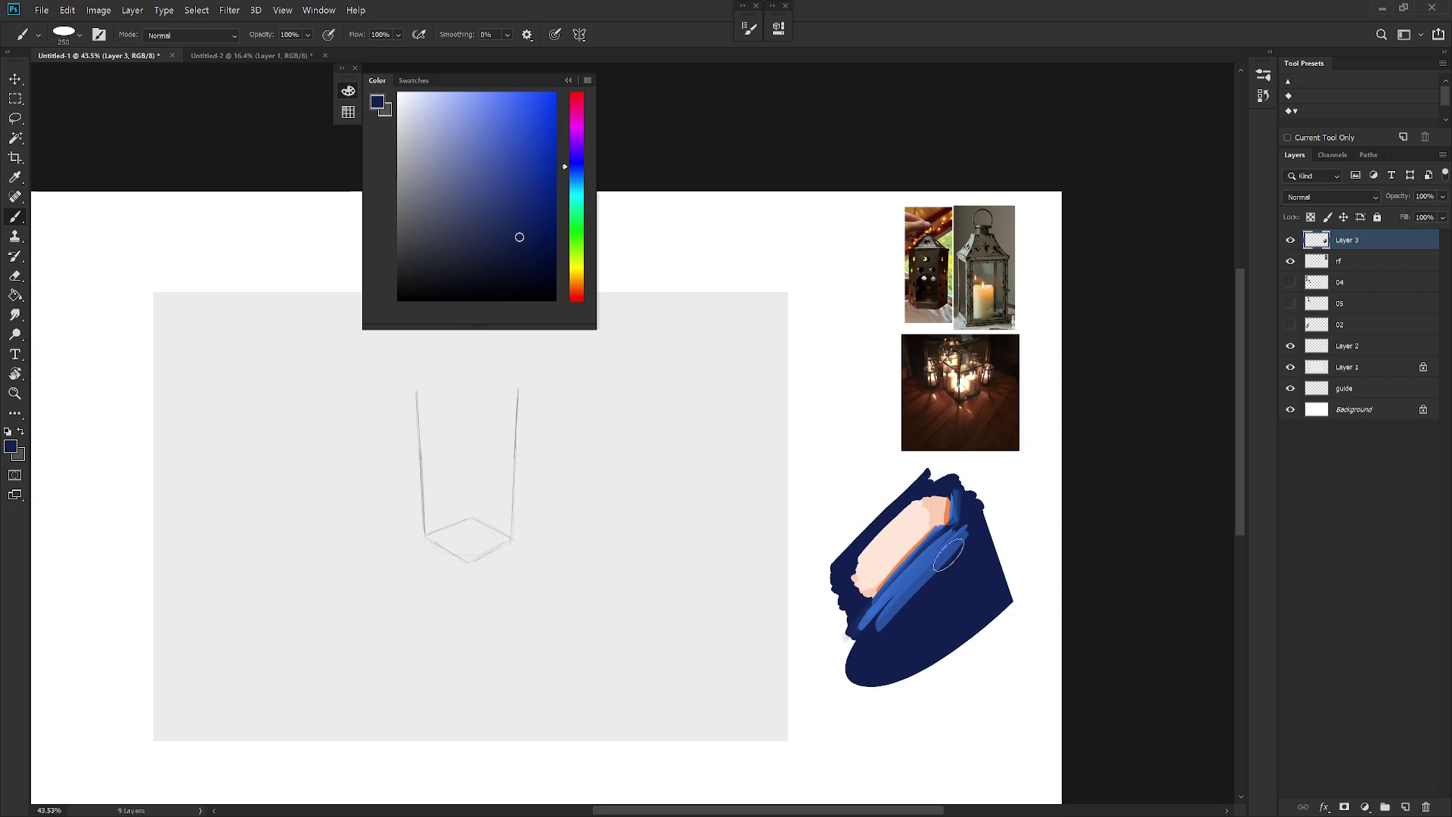
left_click(957, 540, "alt")
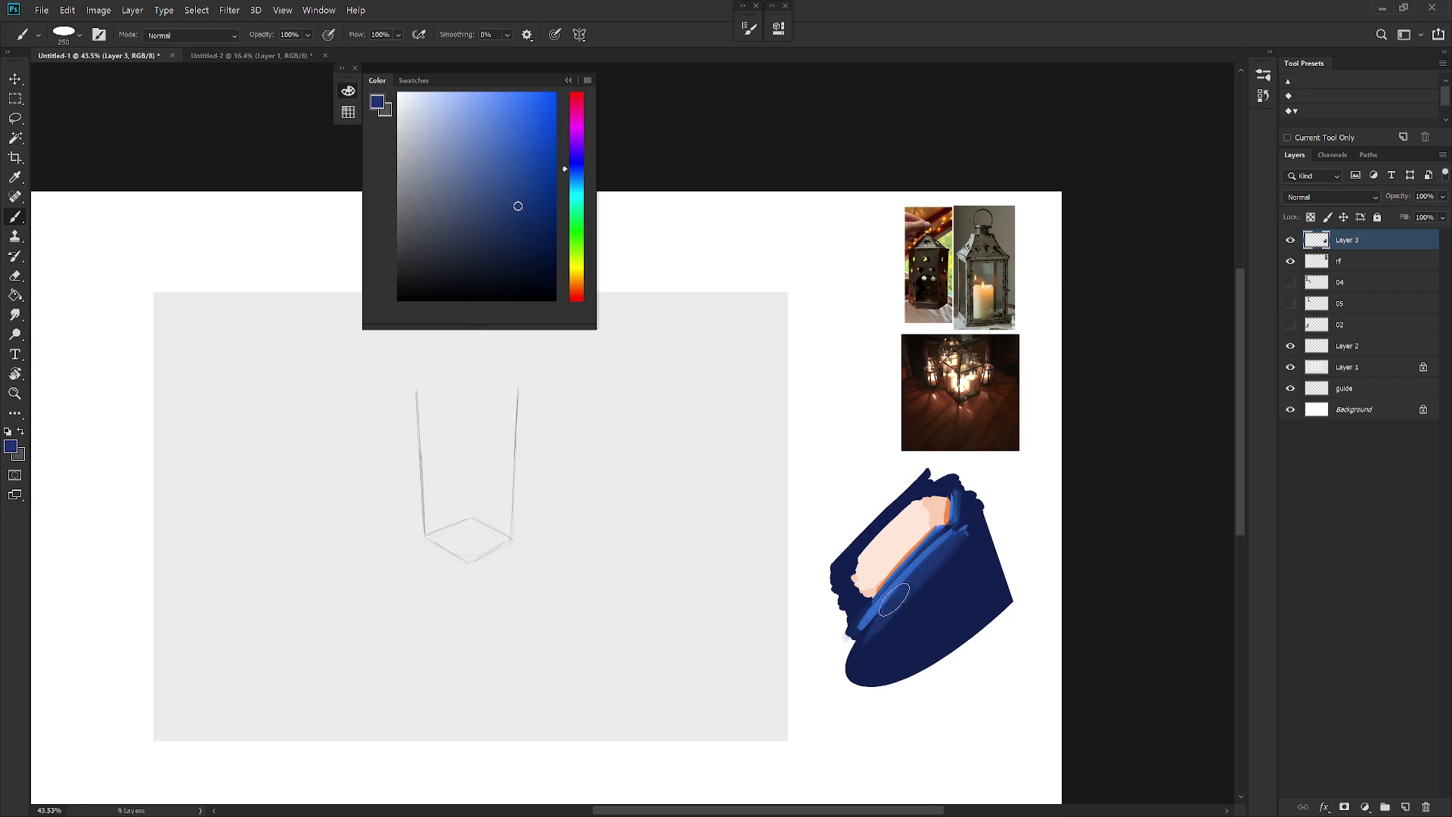
left_click(925, 534, "alt")
left_click_drag(945, 508, 855, 627)
key("ctrl+z")
key("ctrl+shift+z")
key("ctrl+z")
key("ctrl+shift+z")
Step: Paint sampled peach over most of the orange strip, then pick a saturated salmon-orange
left_click(913, 542, "alt")
left_click_drag(889, 574, 858, 609)
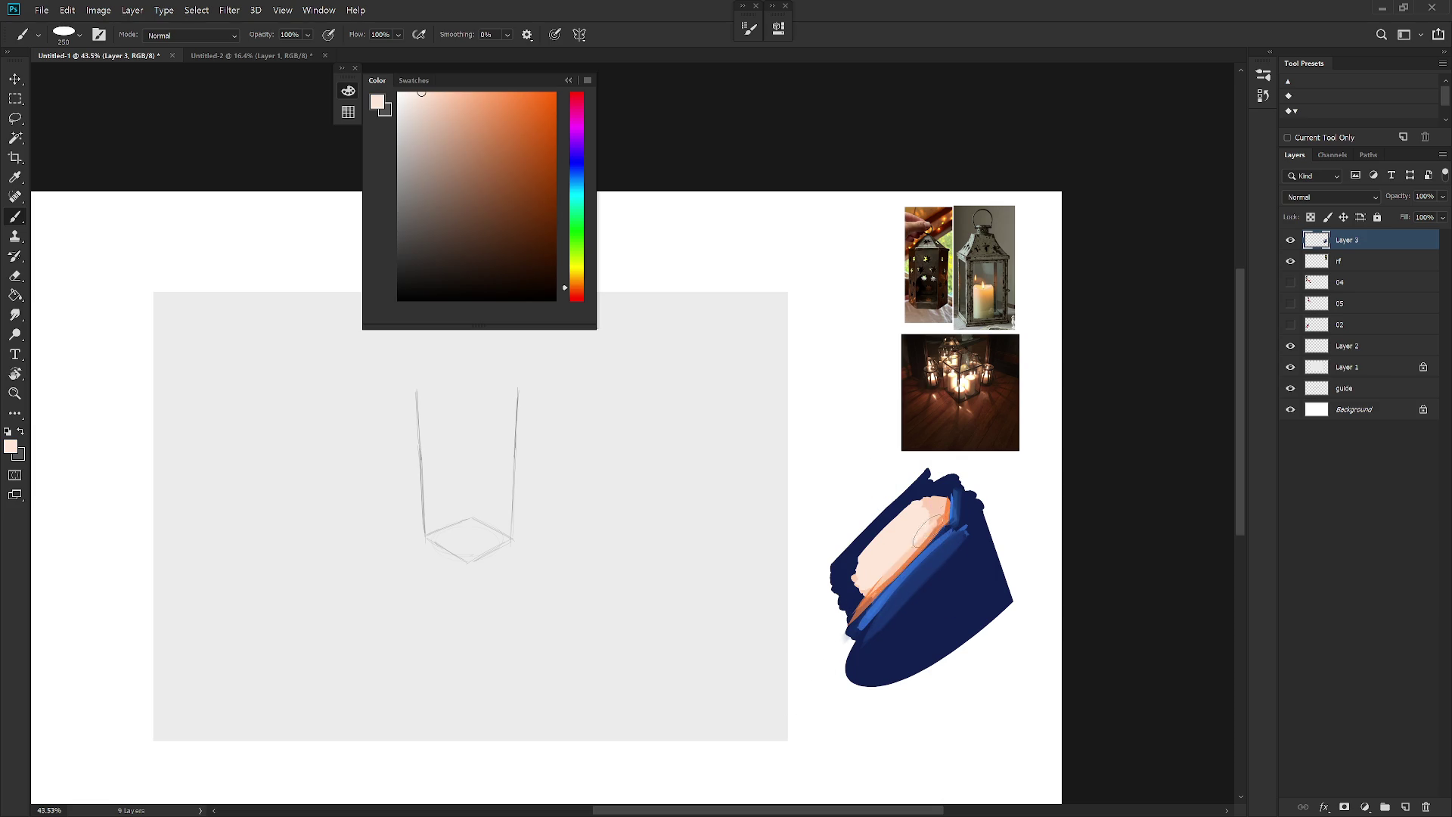
left_click(949, 515, "alt")
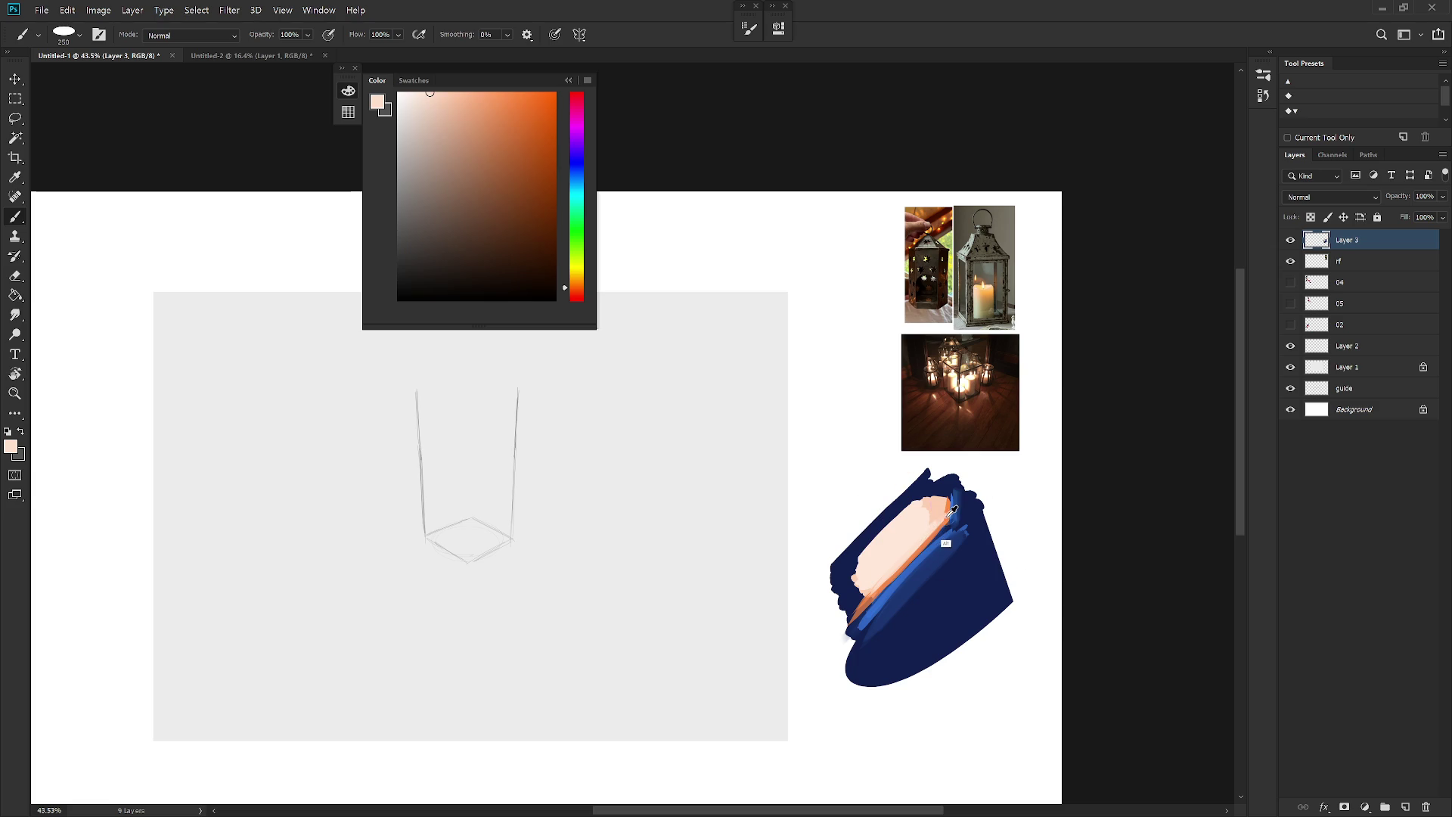
left_click(897, 569, "alt")
Step: Test sampled blues and salmons plus lavender and purple, ending on a deeper orange
left_click(938, 539, "alt")
left_click(940, 534, "alt")
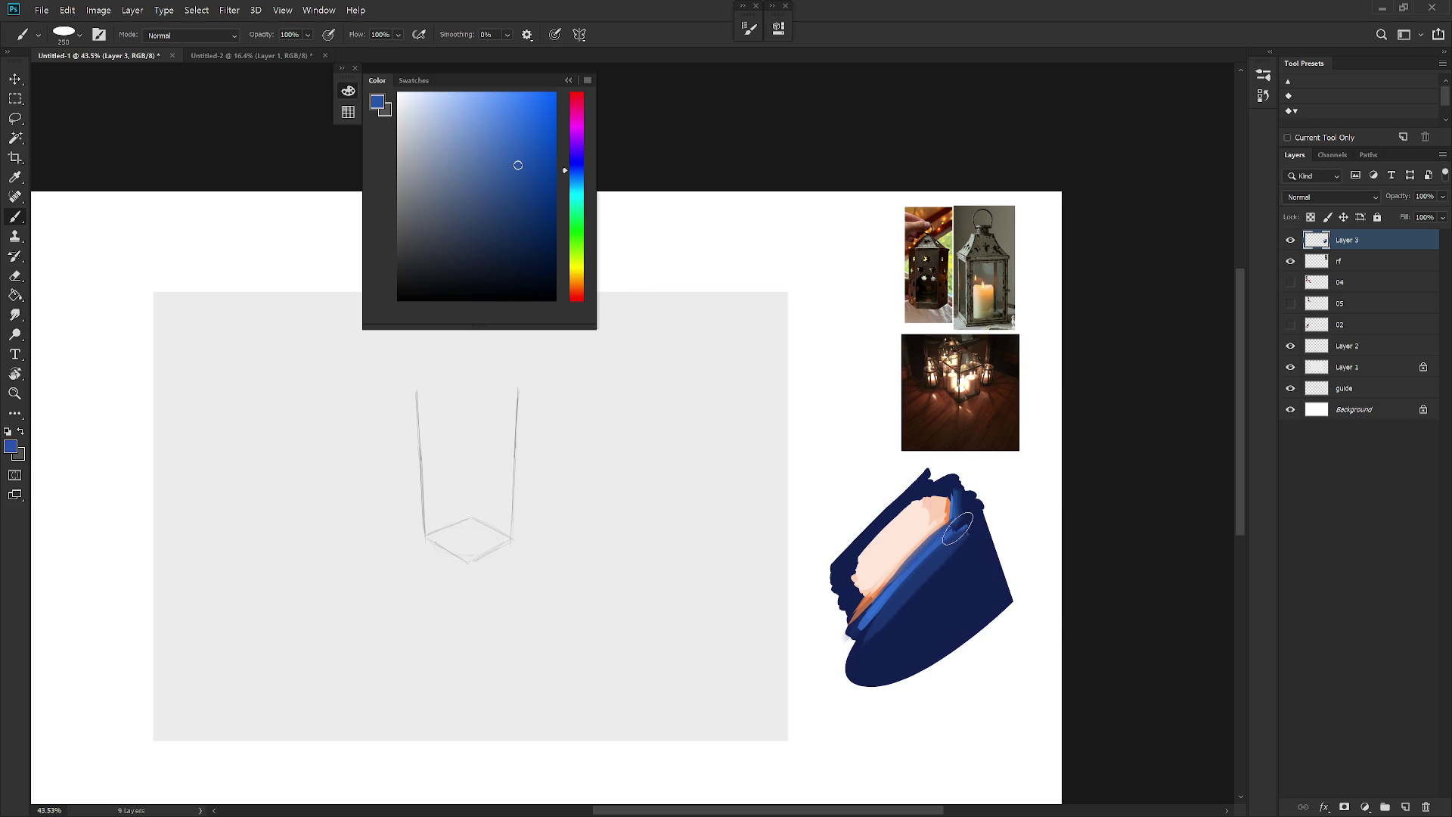
left_click(936, 534, "alt")
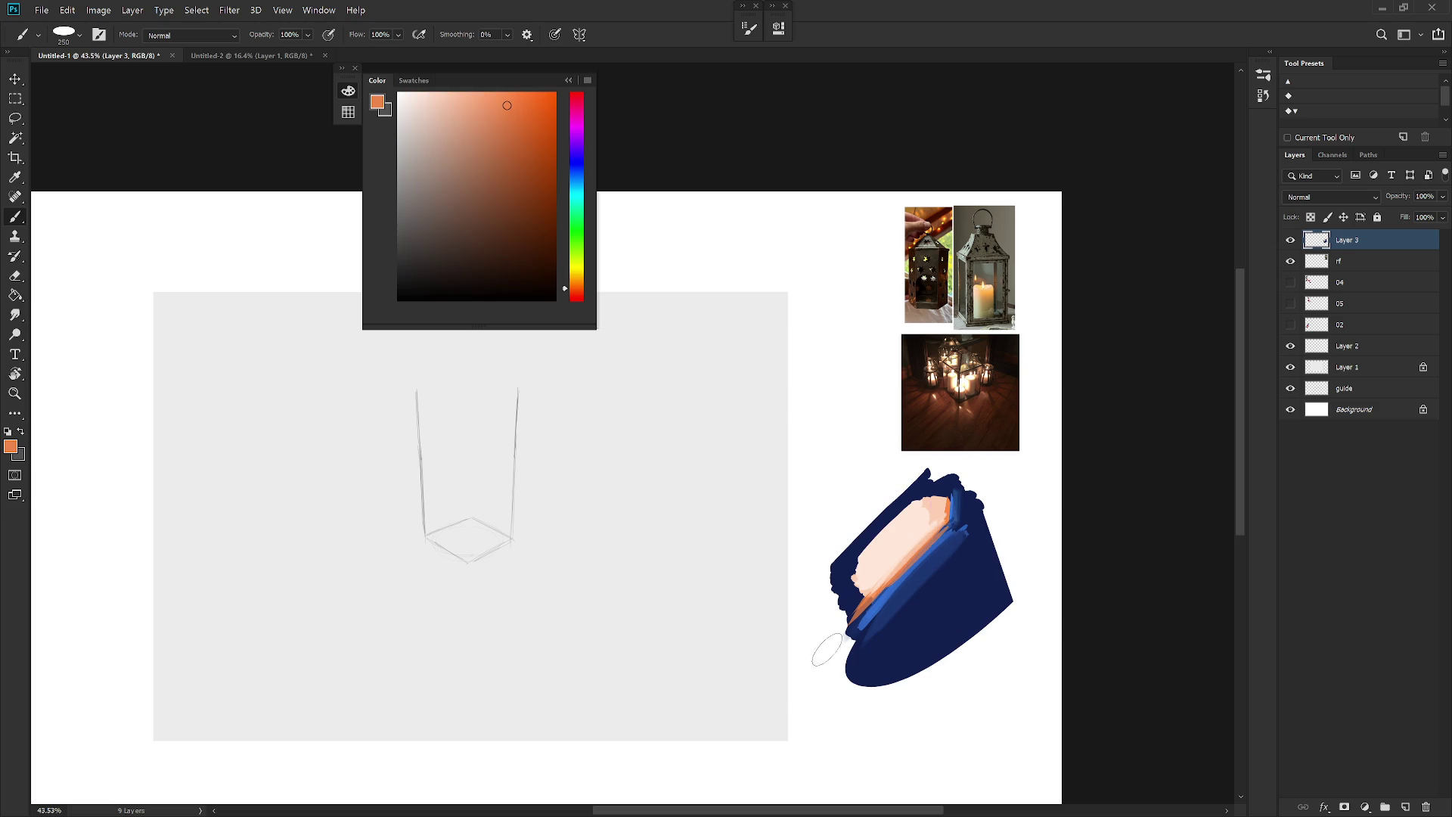
left_click(941, 529, "alt")
left_click(577, 143)
left_click(432, 133)
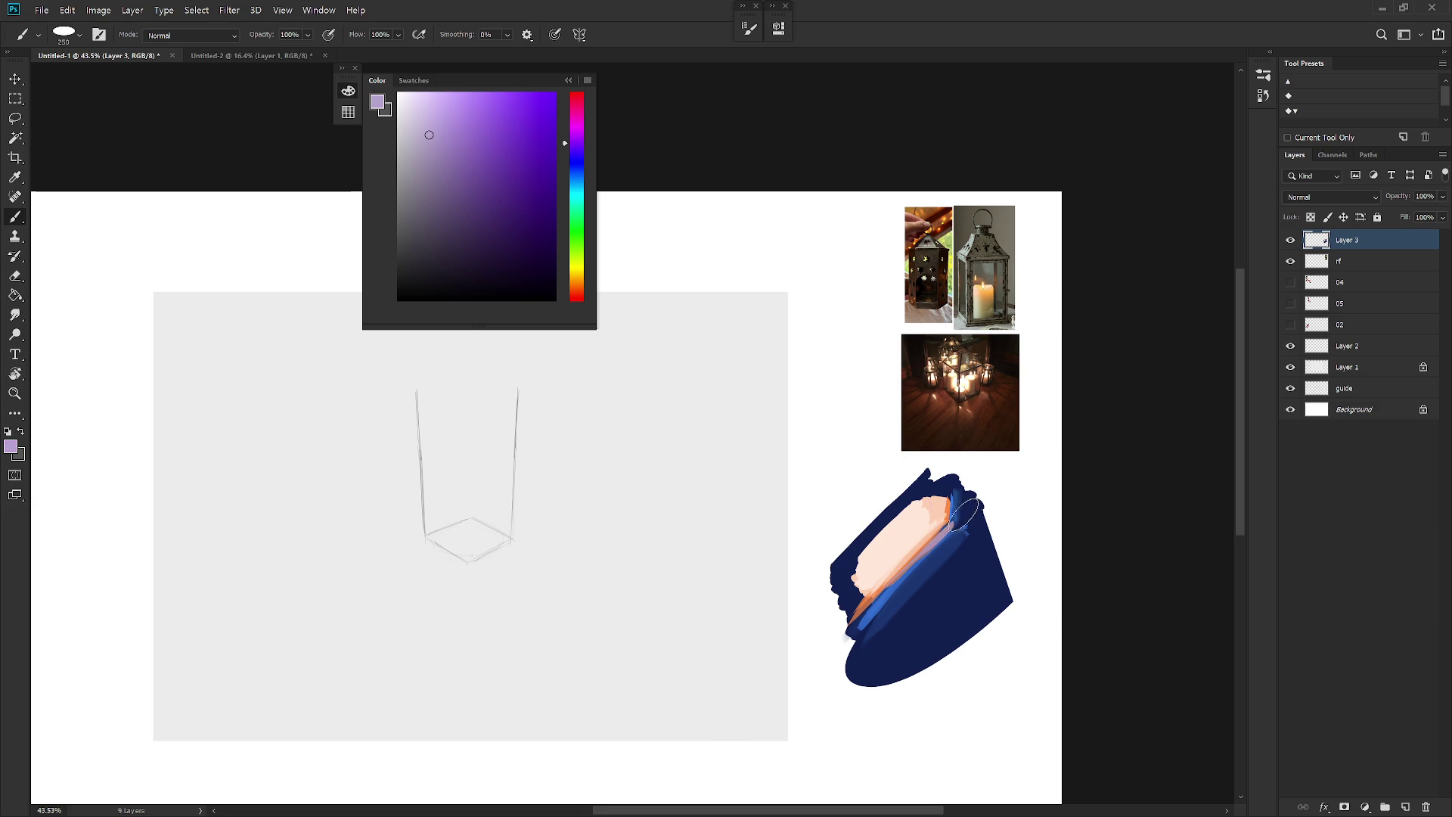
left_click(459, 153)
left_click(928, 546, "alt")
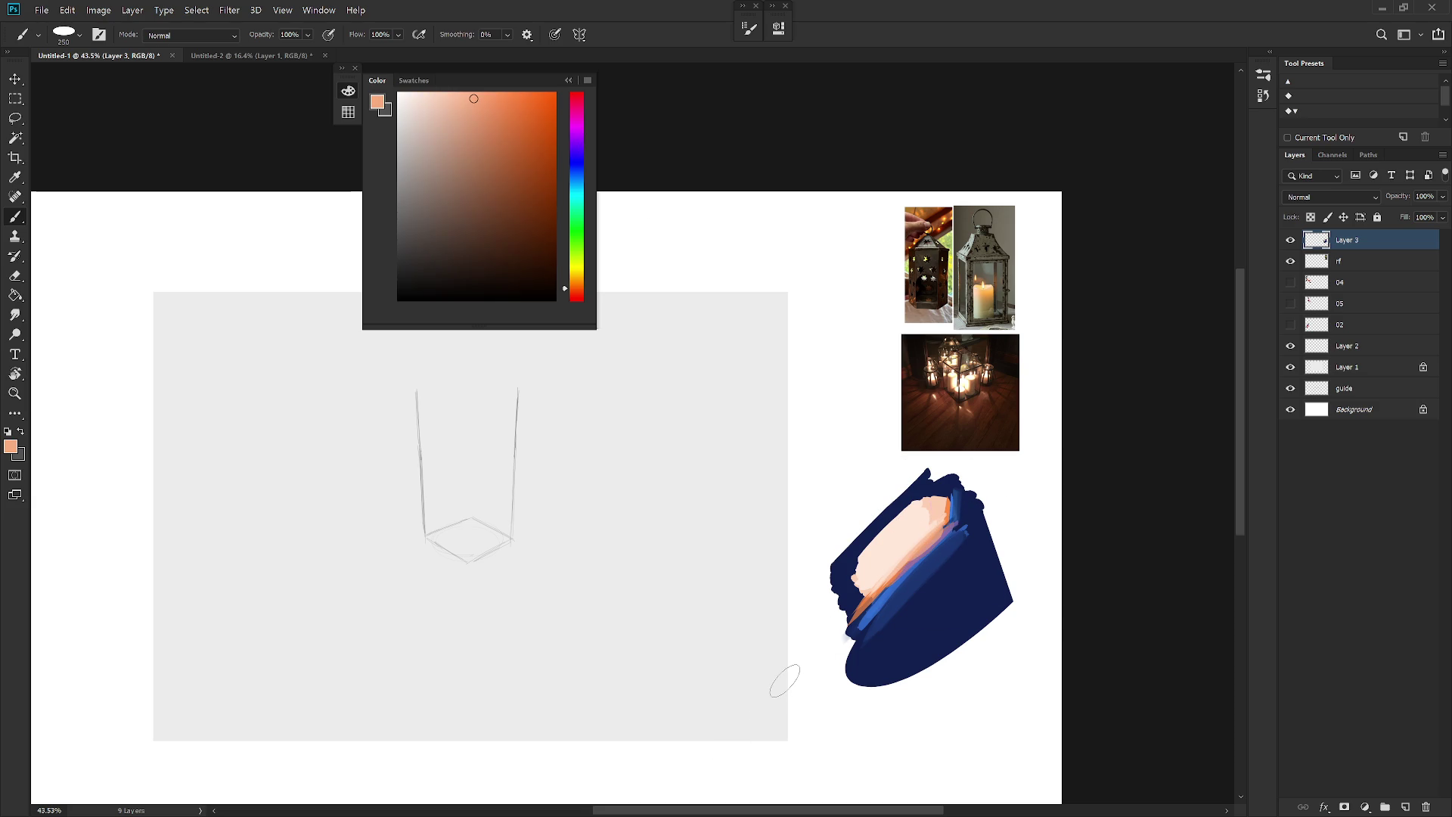
left_click(885, 586, "alt")
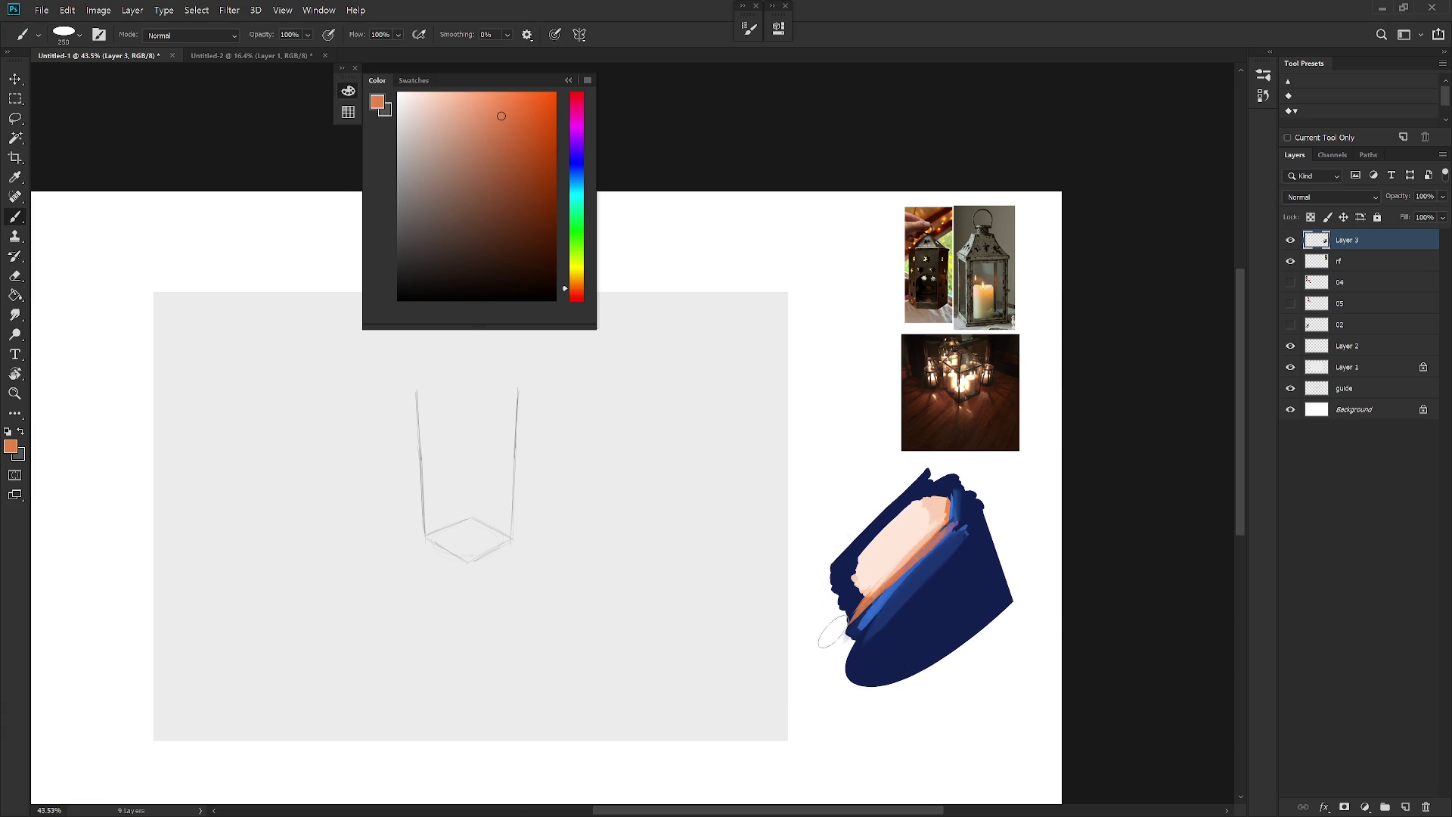
scroll(904, 662, "down", 3)
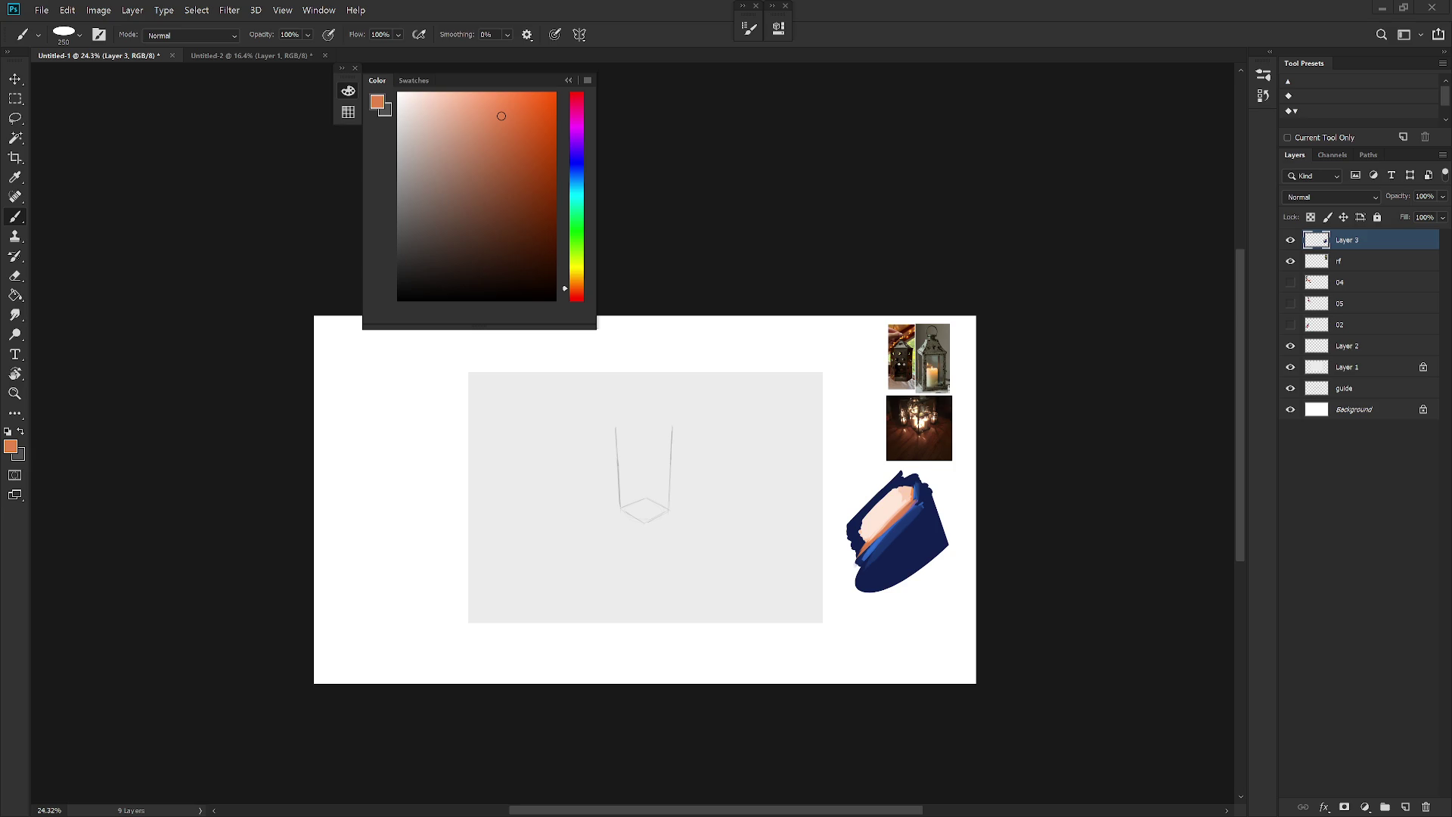
Step: Undo the peach and orange strokes on the blue shape and recentre the colour study
scroll(921, 535, "up", 2)
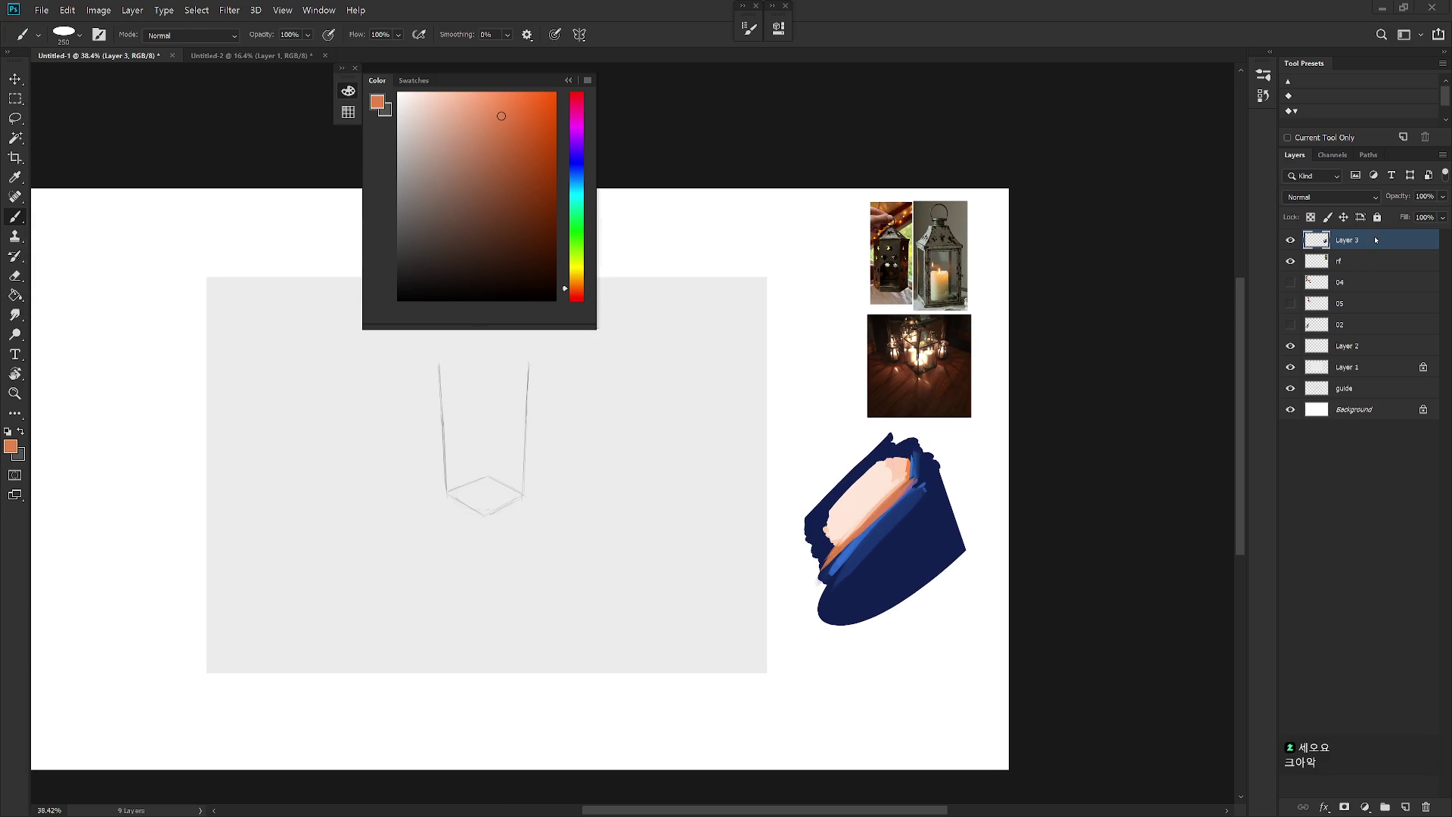
key("l")
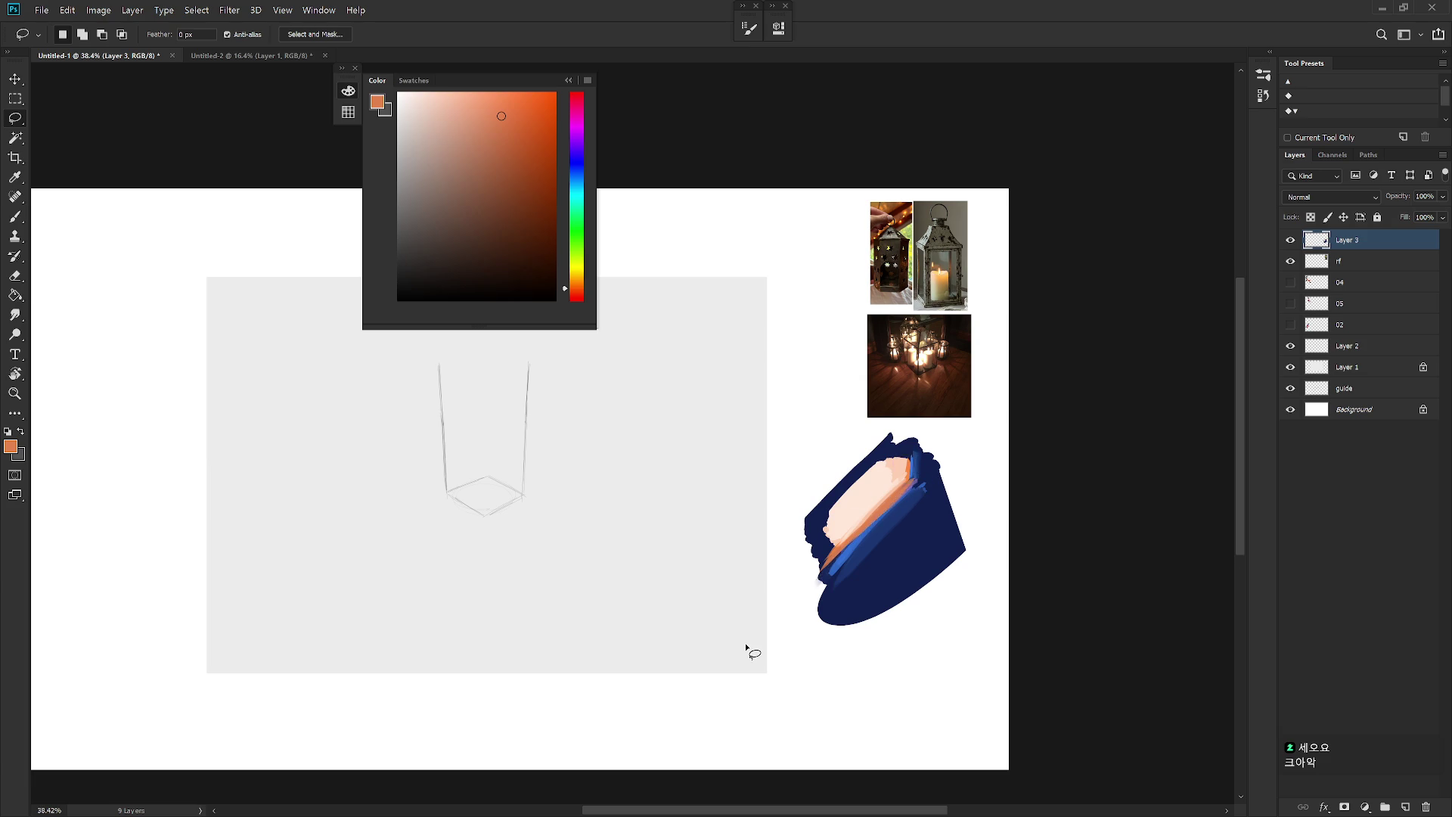
key("ctrl+z")
key("ctrl+z")
key("b")
key("ctrl+z")
left_click_drag(921, 562, 887, 592)
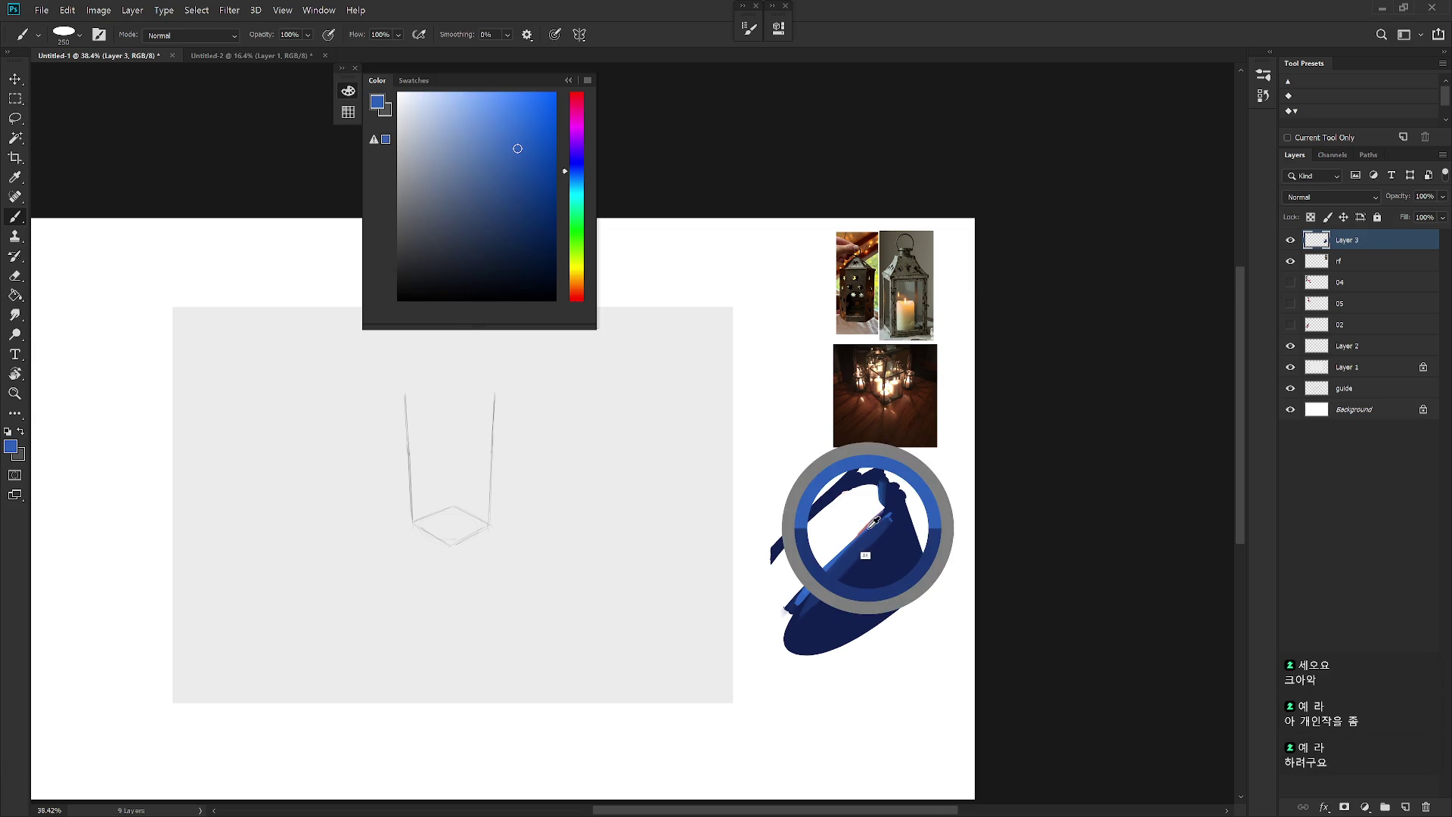
Step: Paint light and paler pink strokes along the navy shape's upper edge
left_click(573, 131)
left_click(427, 112)
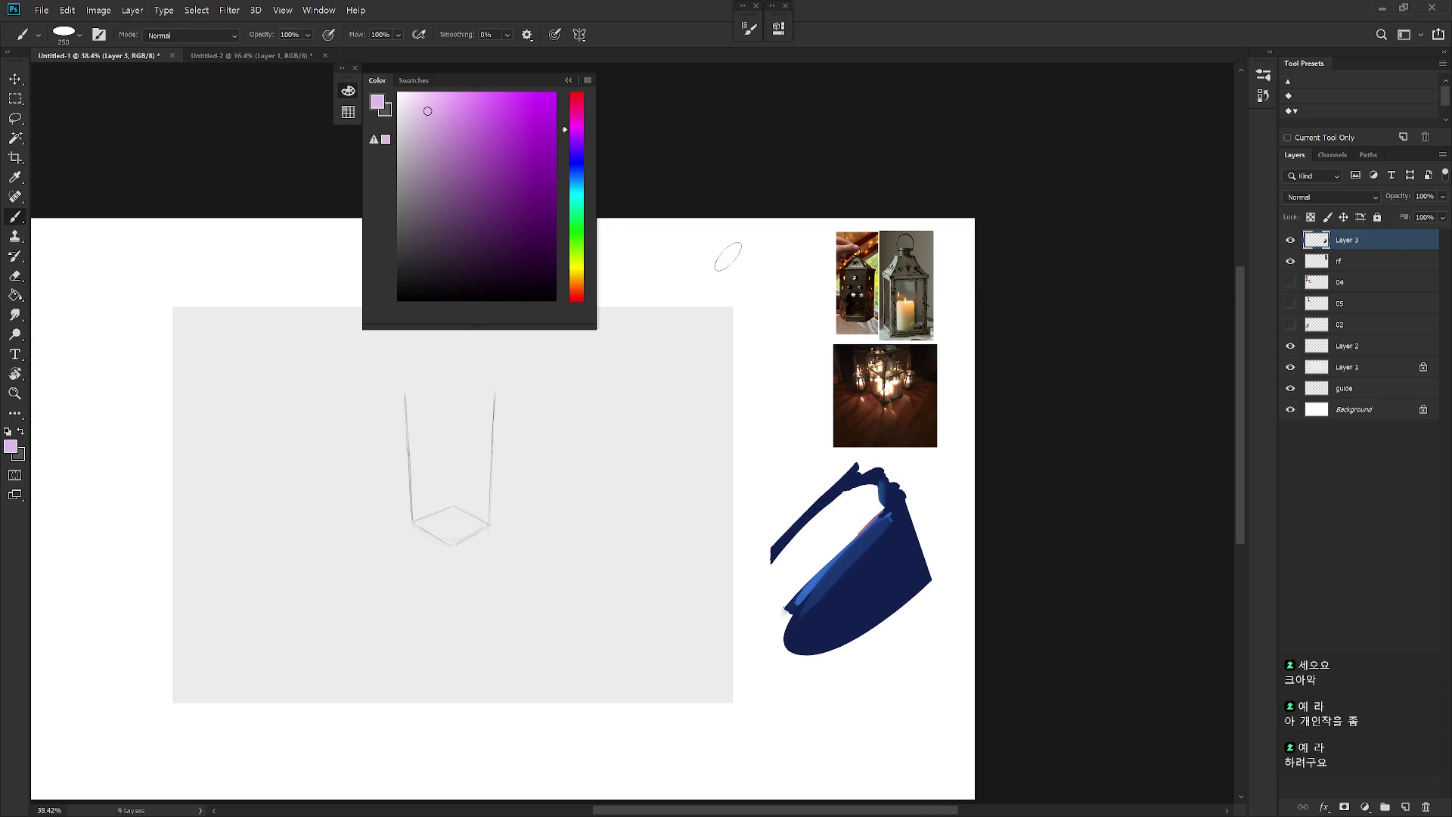
left_click_drag(870, 518, 794, 598)
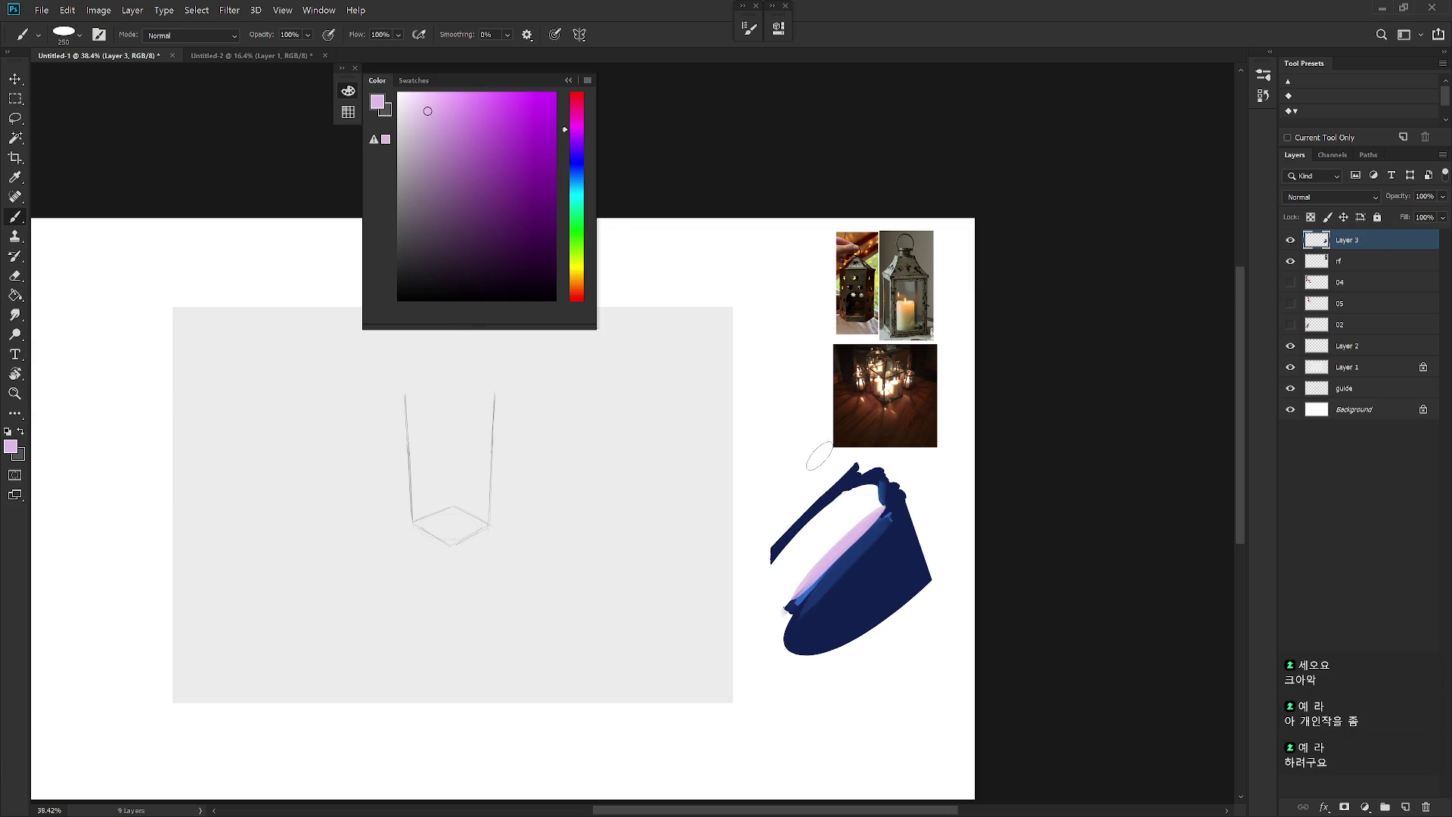
left_click(574, 117)
left_click_drag(870, 512, 763, 625)
left_click(408, 93)
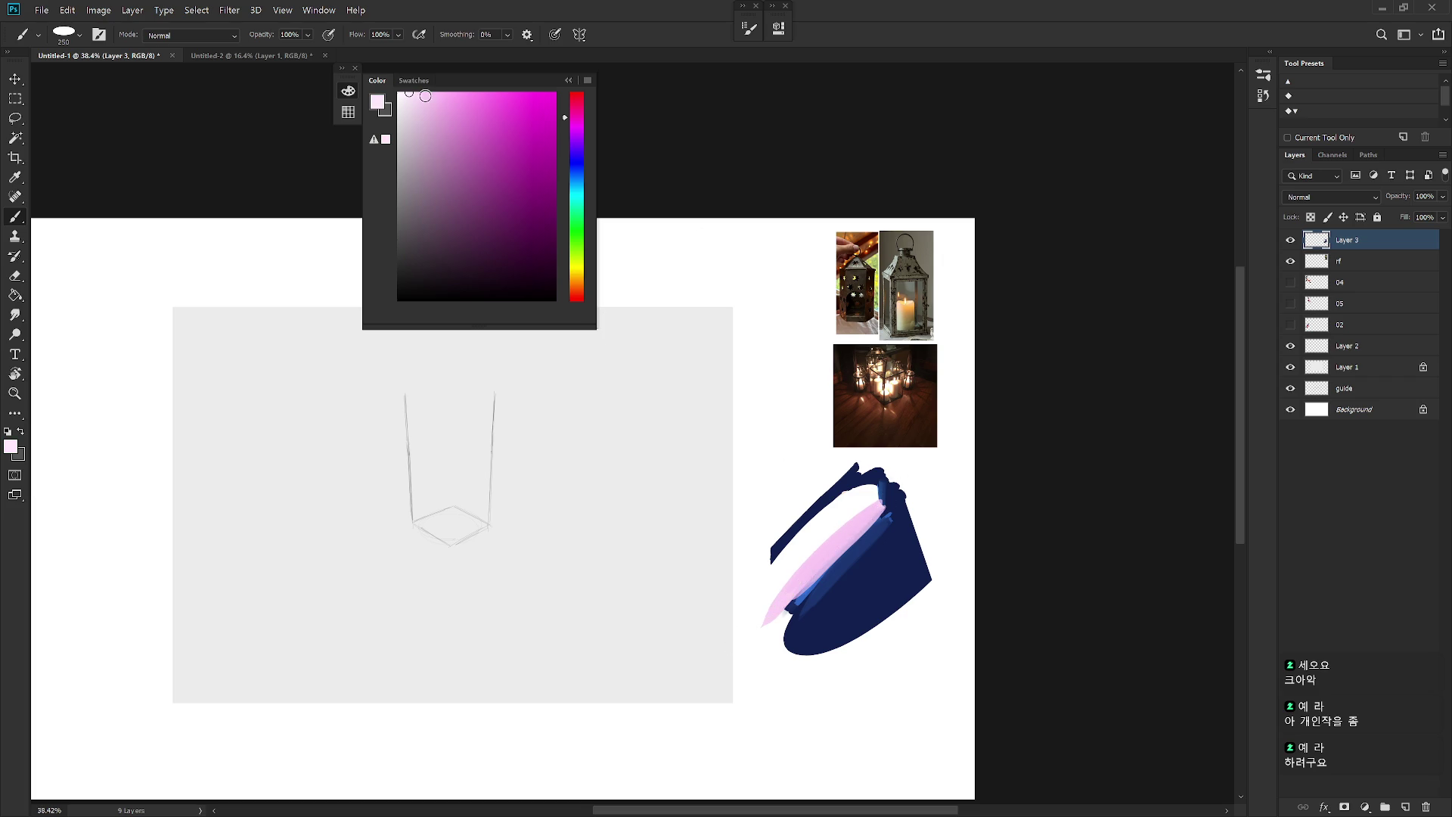
left_click_drag(882, 495, 764, 609)
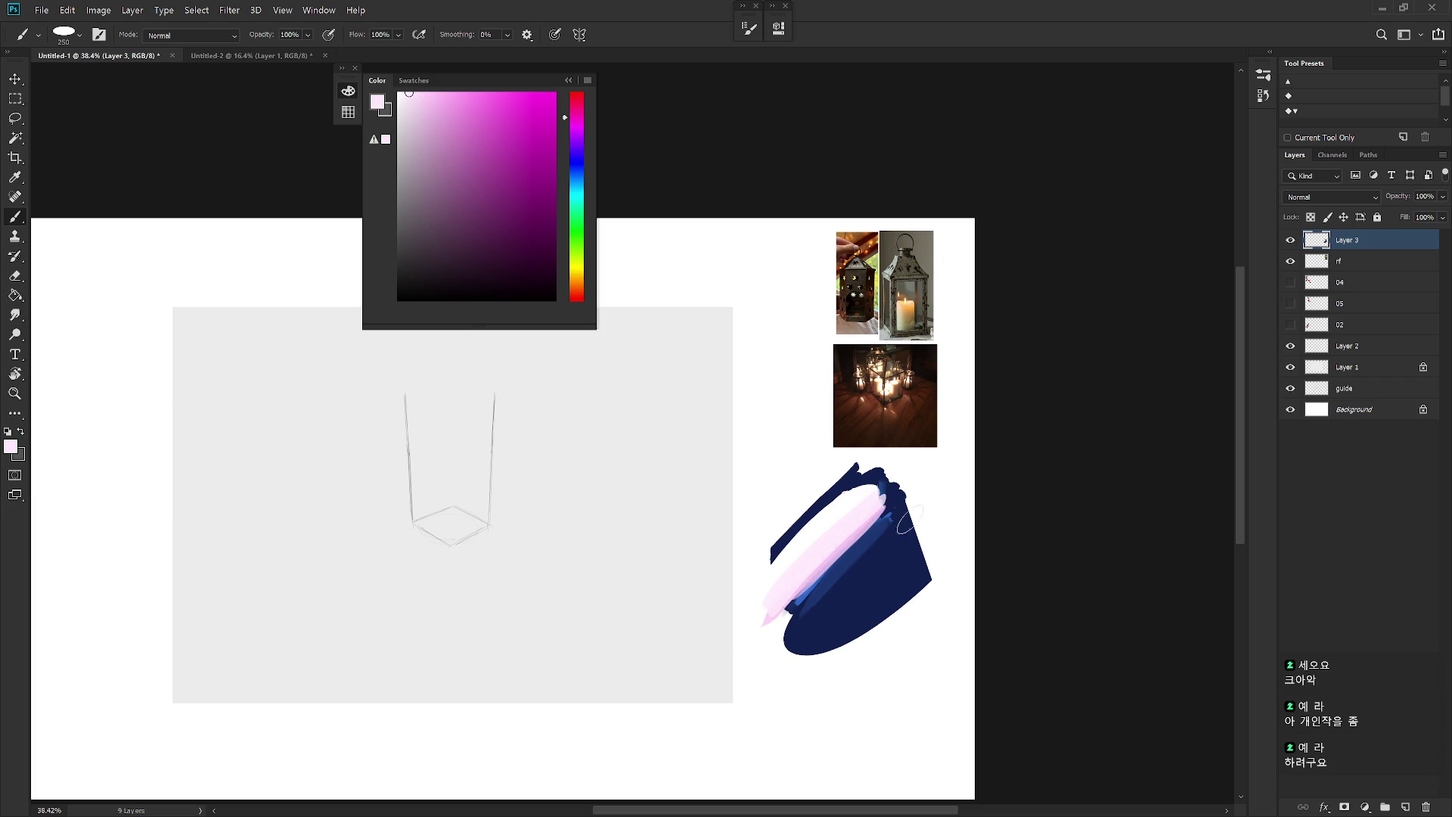
Step: Brighten the band with pinkish-red and stronger pink strokes
left_click(865, 522, "alt")
left_click_drag(827, 538, 802, 587)
left_click(577, 100)
mouse_move(878, 481)
left_mouse_down()
mouse_move(775, 592)
mouse_move(761, 556)
left_mouse_up()
left_click(468, 92)
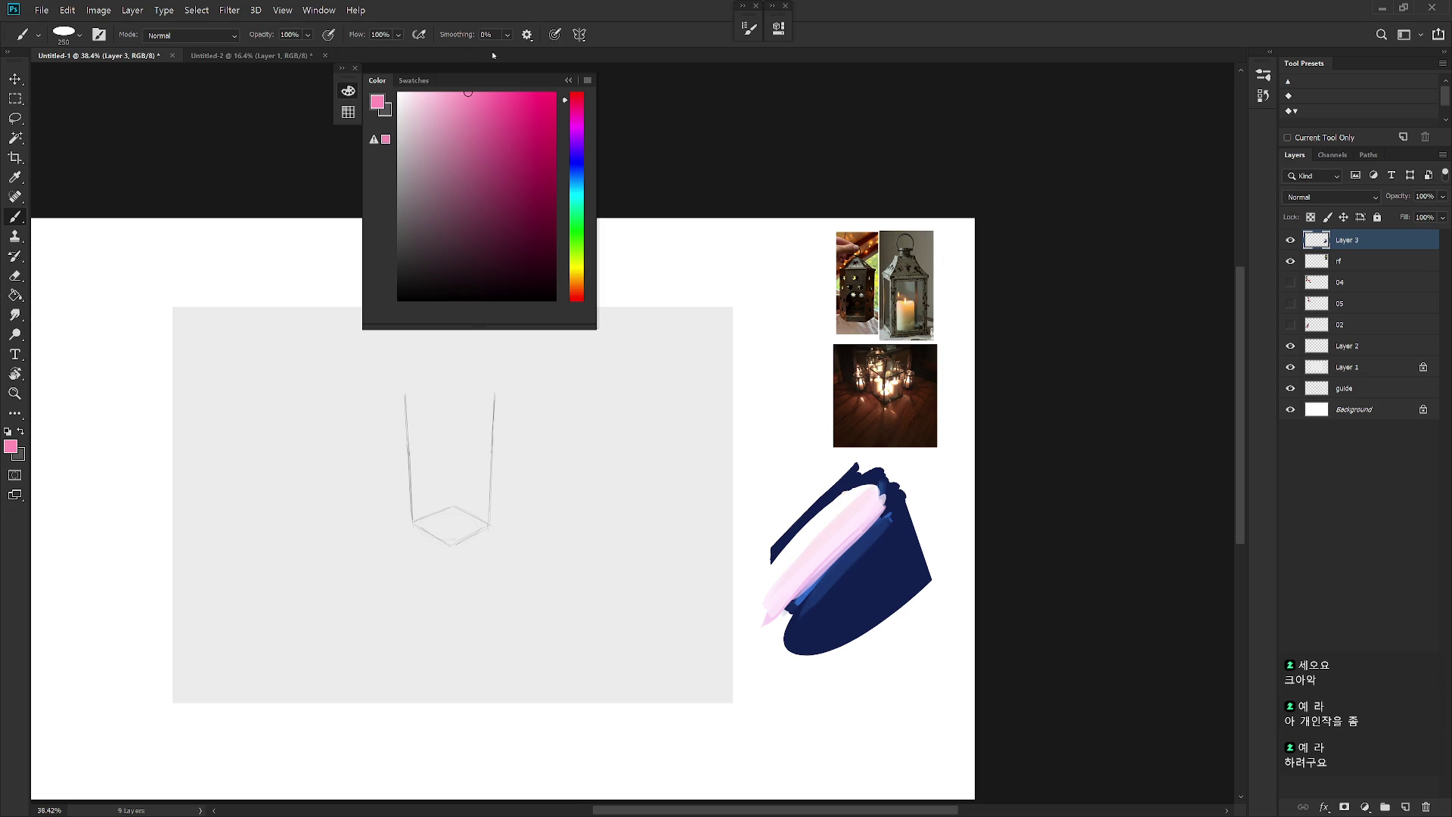
mouse_move(876, 509)
left_mouse_down()
mouse_move(789, 601)
mouse_move(805, 581)
mouse_move(803, 599)
left_mouse_up()
left_click(786, 617, "alt")
Step: Make a brighter, more saturated blue and paint it along the pink-navy boundary
scroll(866, 652, "down", 3)
scroll(913, 524, "up", 5)
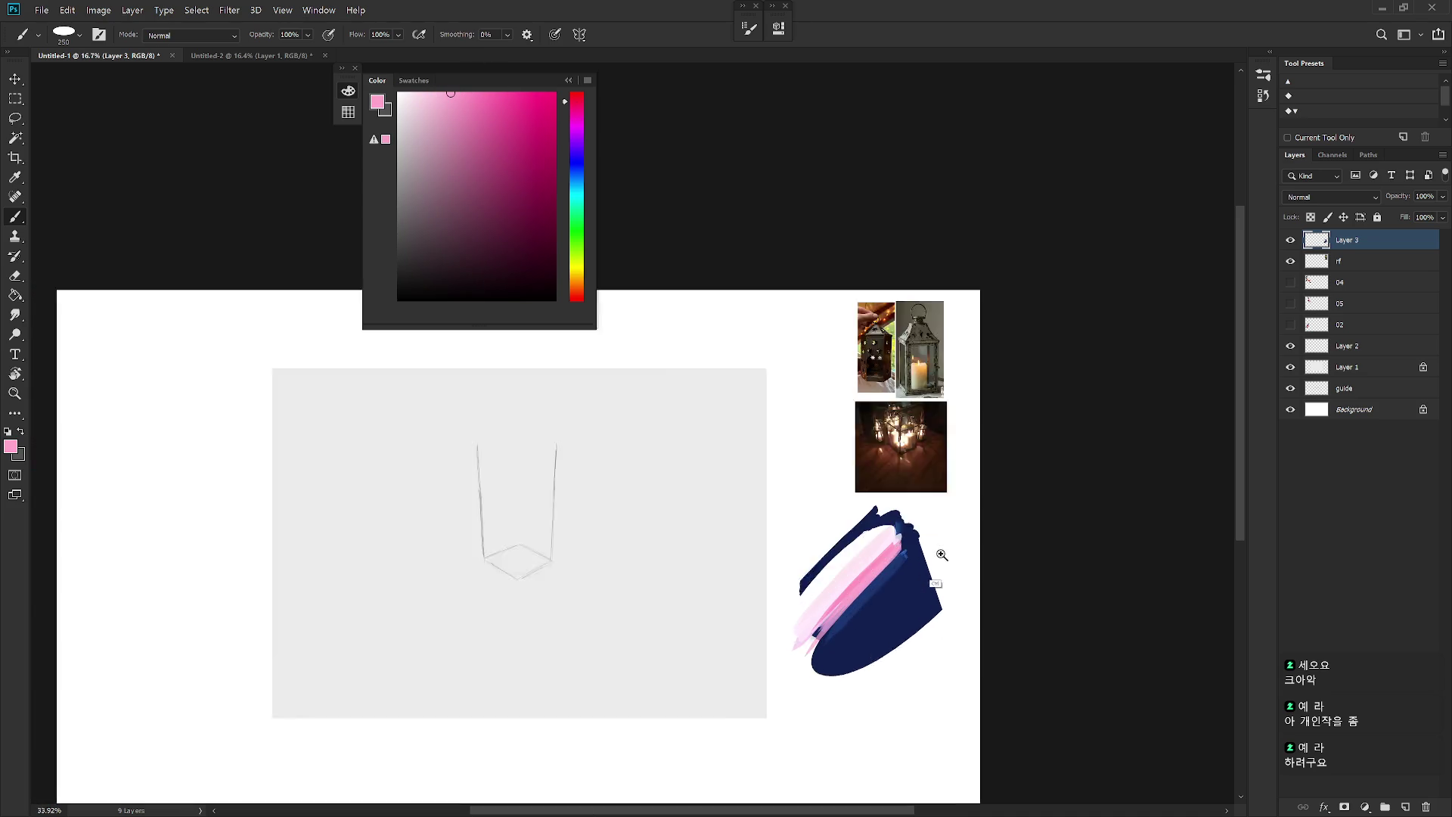
left_click(913, 524, "alt")
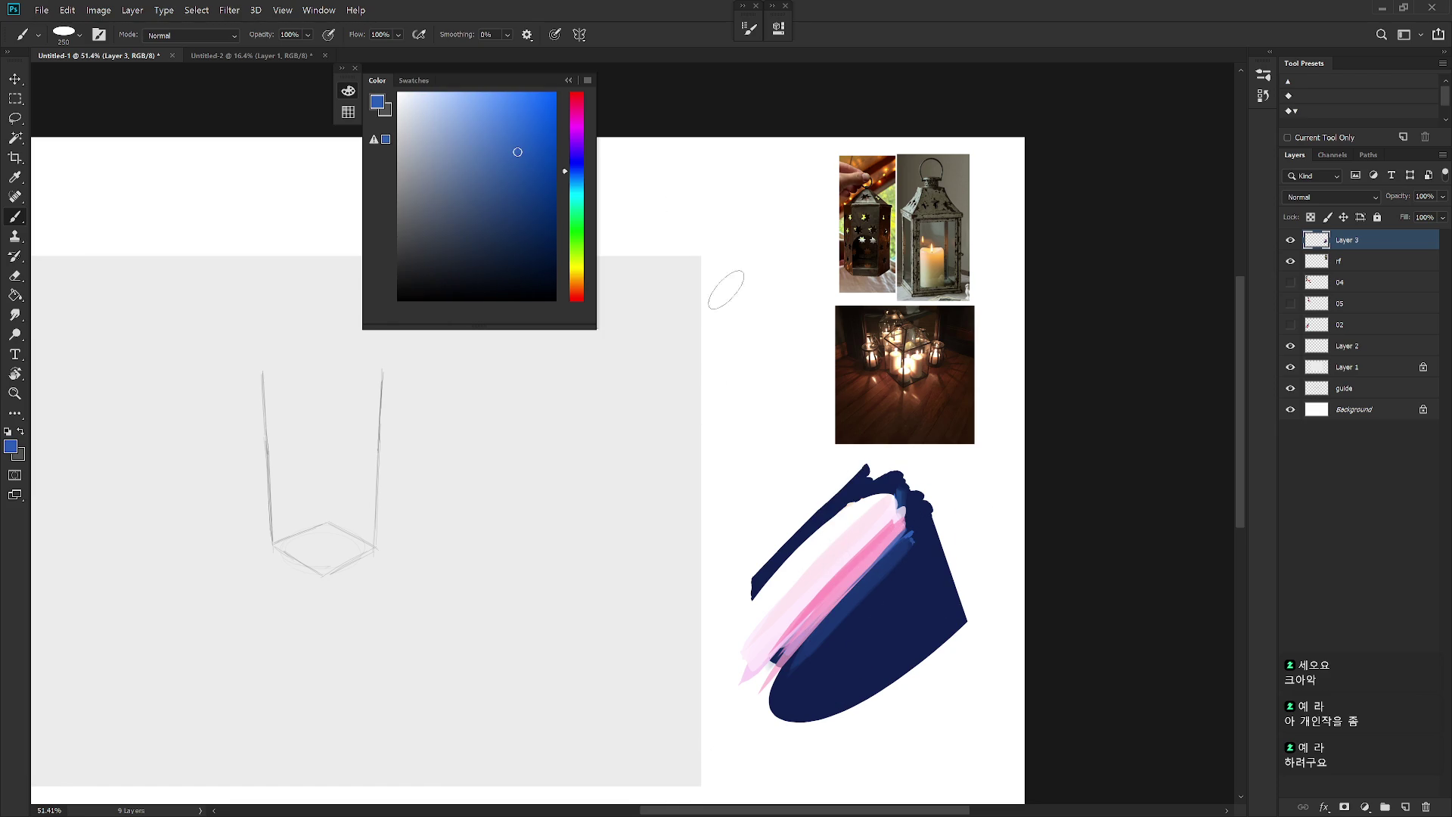
left_click(910, 536, "alt")
left_click(523, 112)
left_click(590, 168)
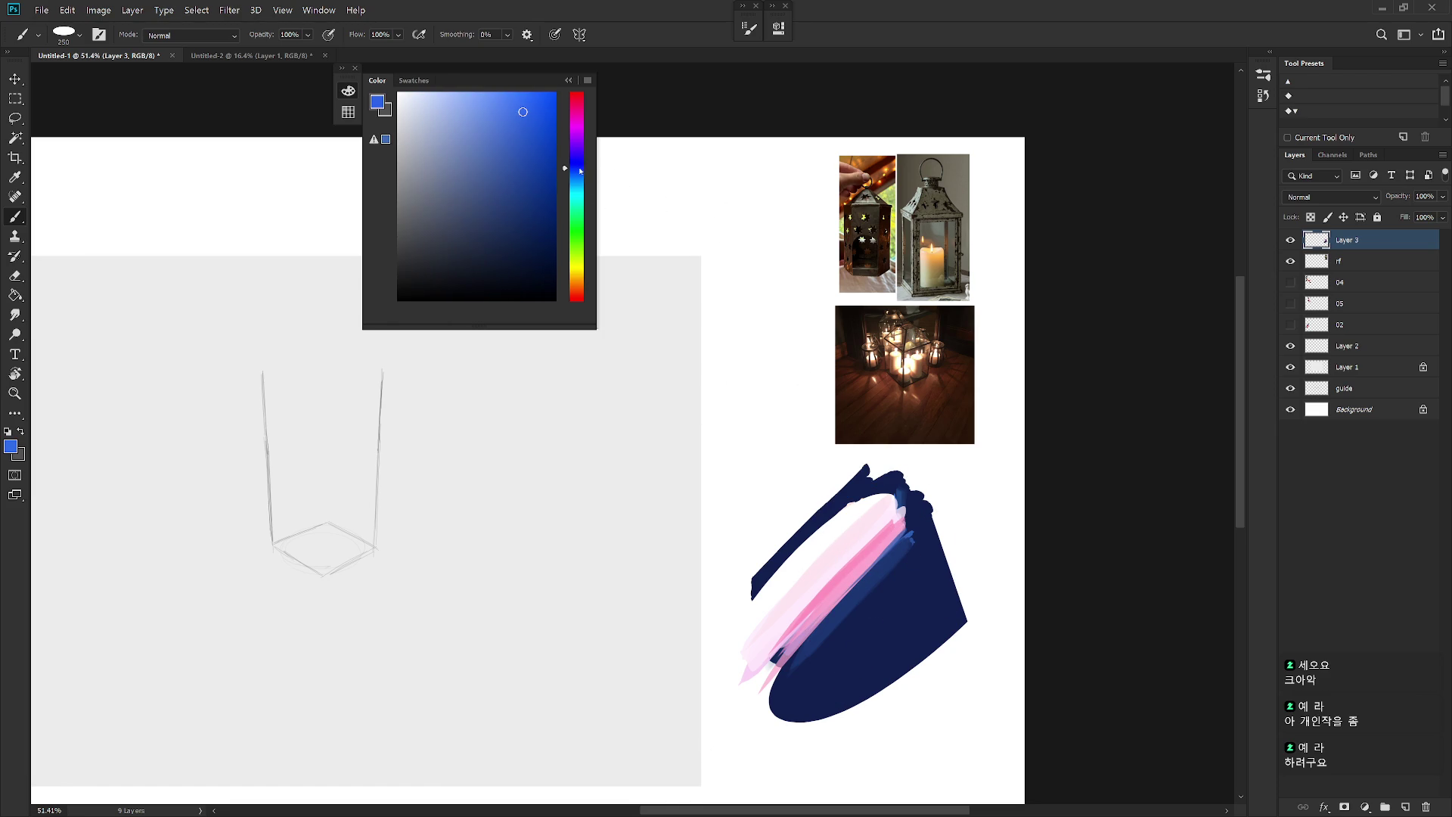
mouse_move(895, 558)
left_mouse_down()
mouse_move(753, 696)
mouse_move(798, 658)
left_mouse_up()
Step: Paint light pink over the band's lower-left end and sample a lilac from the band
left_click(876, 566, "alt")
left_click(876, 564, "alt")
left_click(773, 655, "alt")
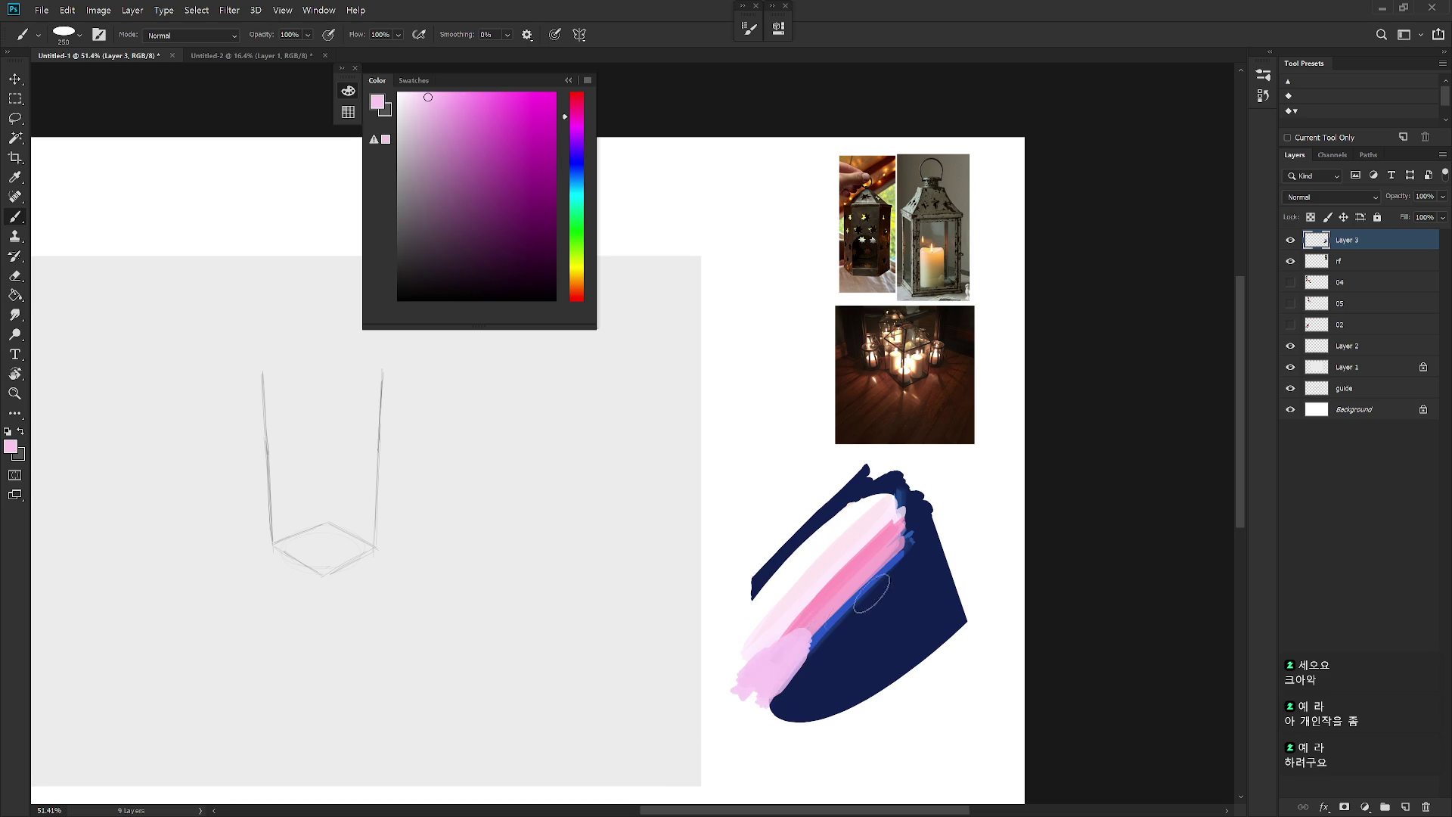
left_click(806, 651, "alt")
left_click(802, 654, "alt")
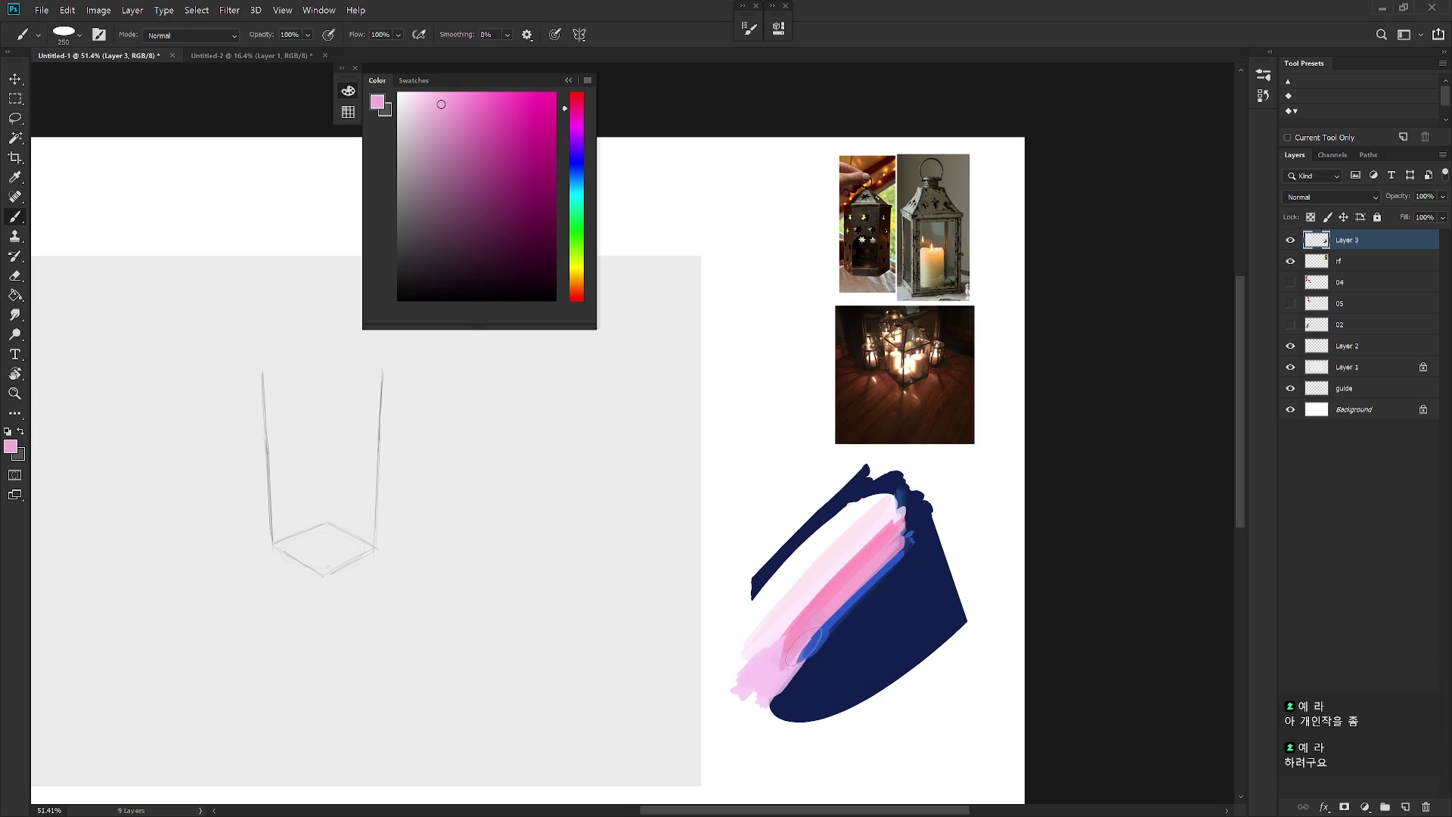
left_click(827, 629, "alt")
left_click_drag(826, 630, 847, 617)
left_click(833, 630, "alt")
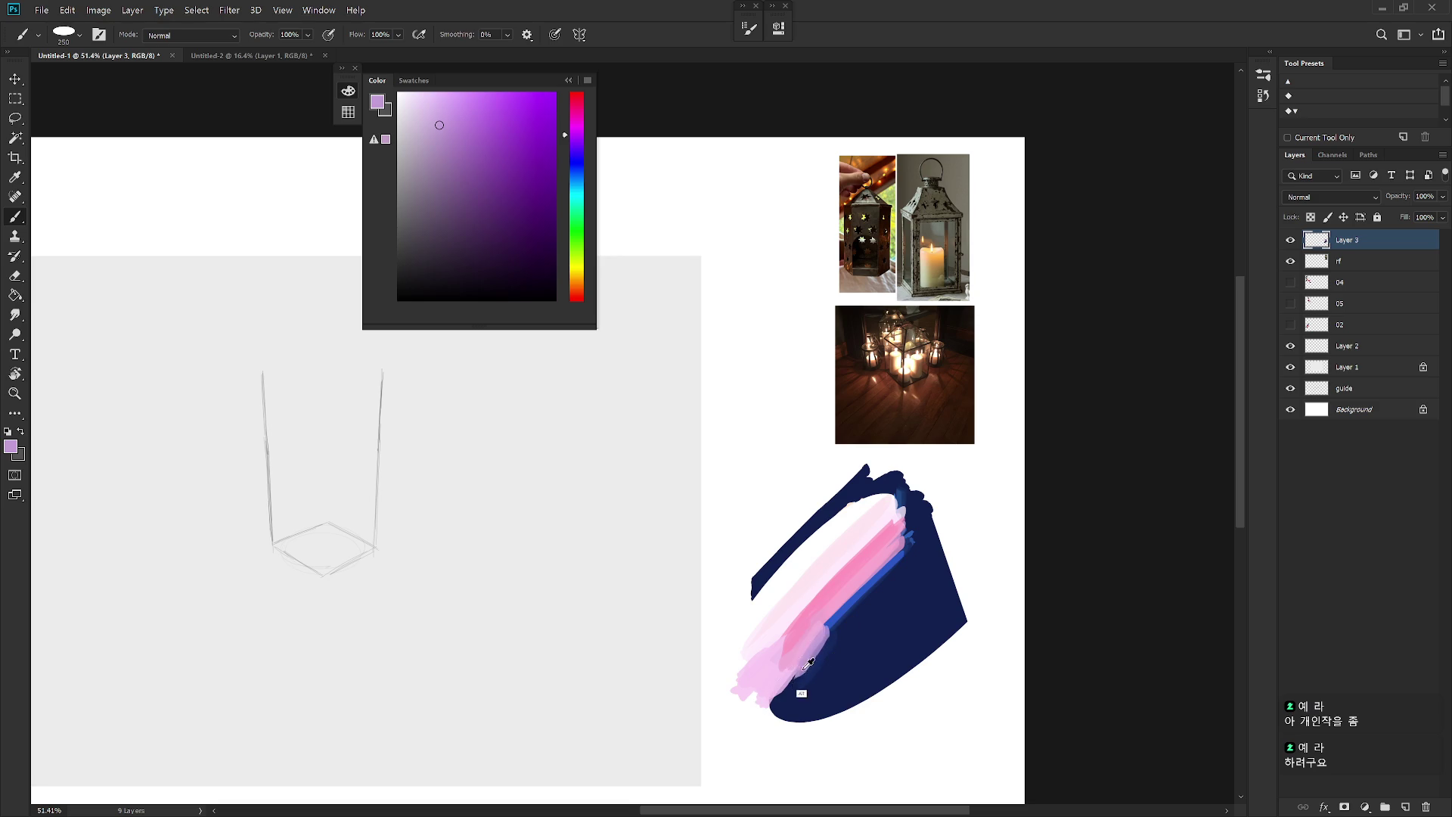
scroll(850, 639, "down", 2)
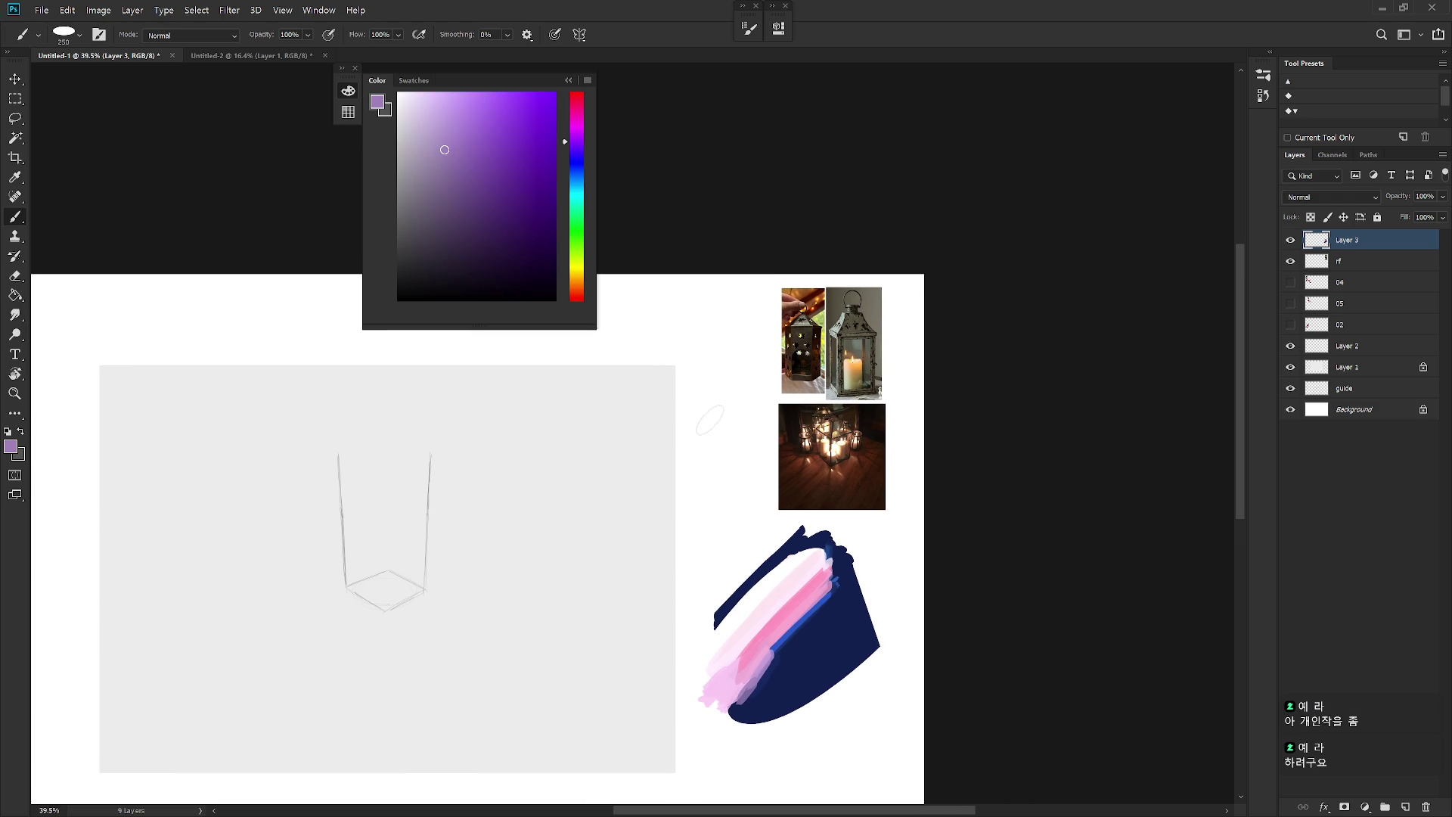
Step: Pick a bright yellow and dab it onto the navy shape
left_click(576, 275)
left_click(482, 104)
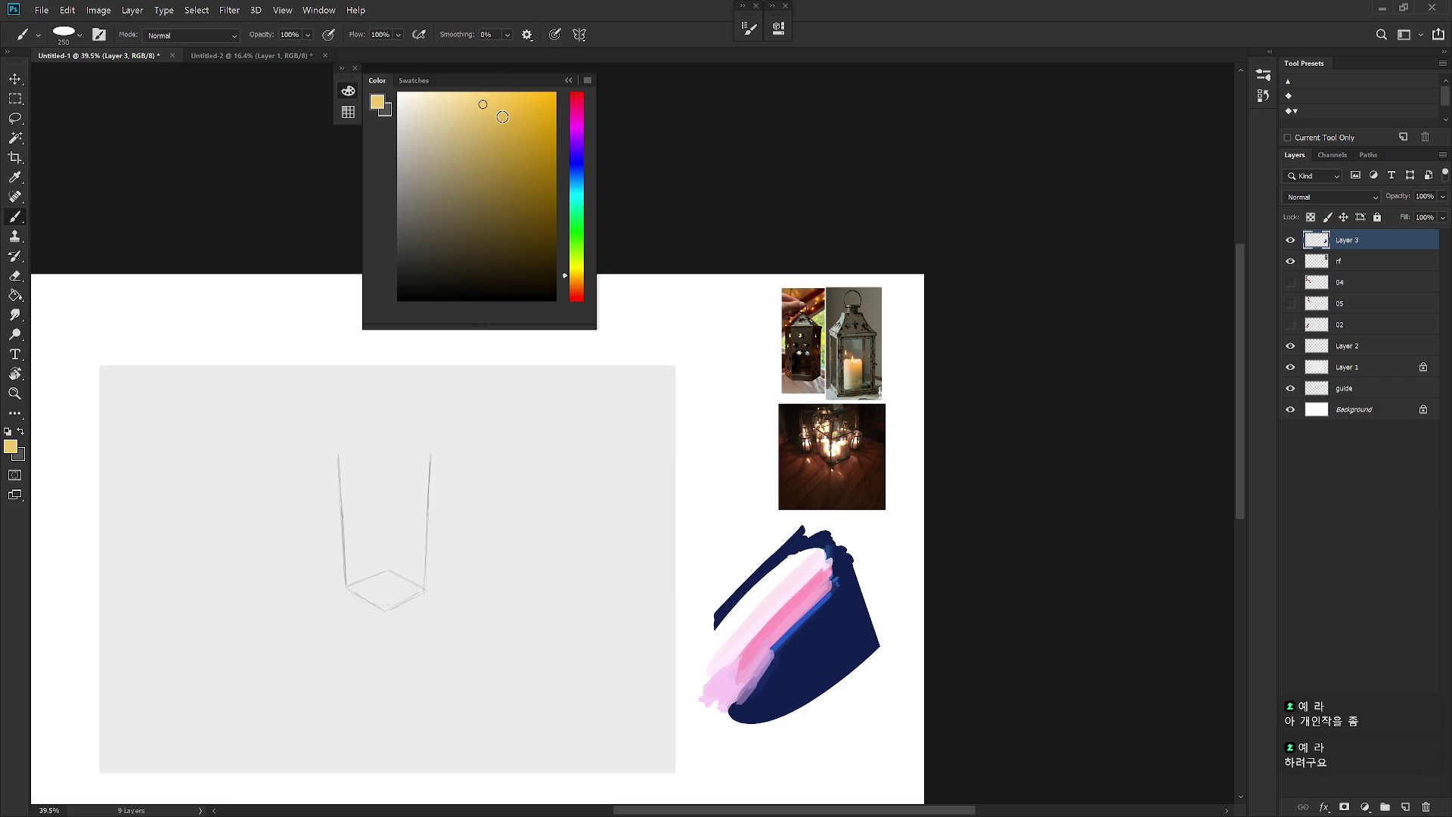
right_click(849, 522)
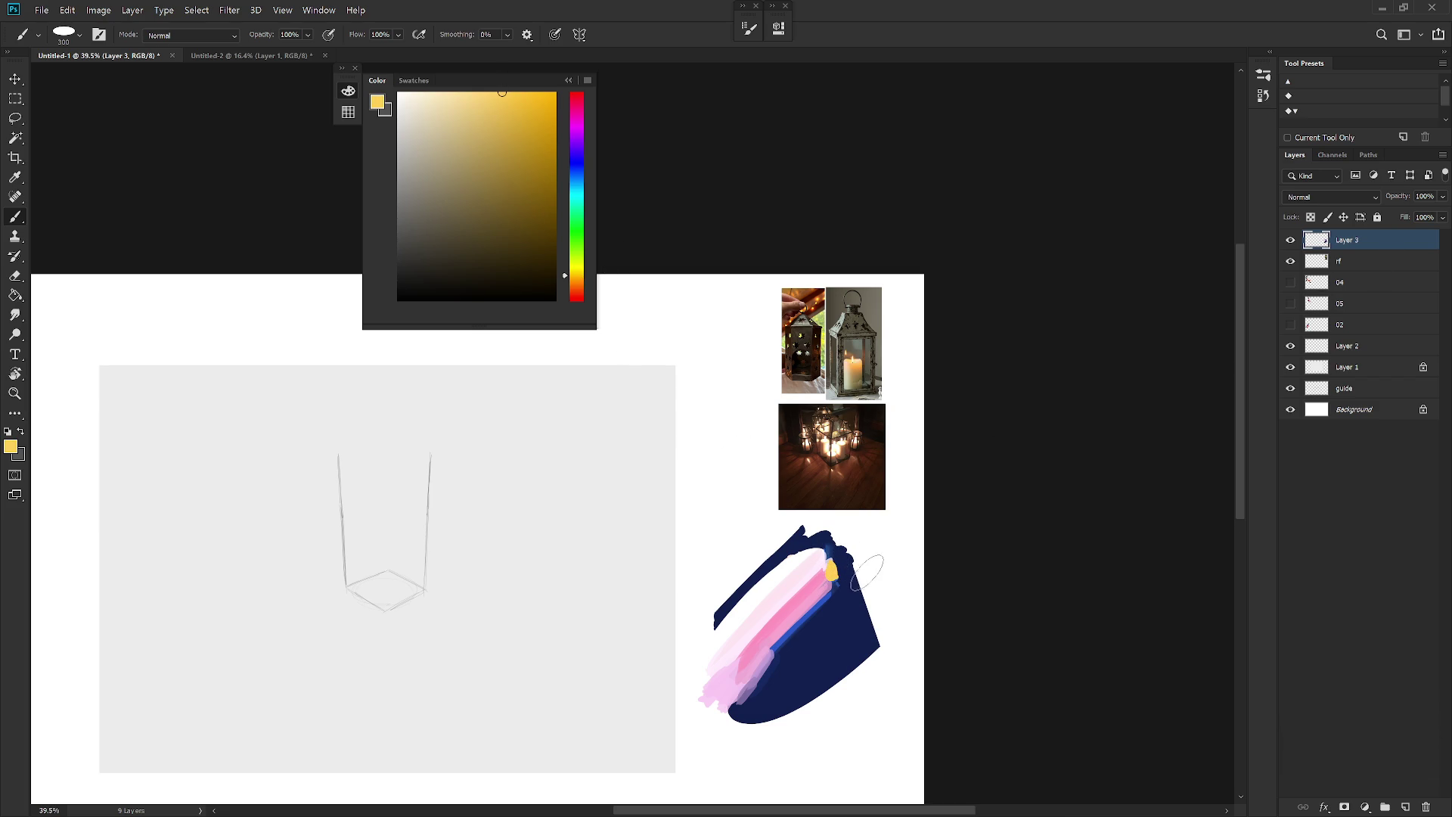
left_click_drag(834, 554, 830, 567)
Step: Dab lighter pink at the study's upper right, redoing the first pink dab
left_click(832, 584, "alt")
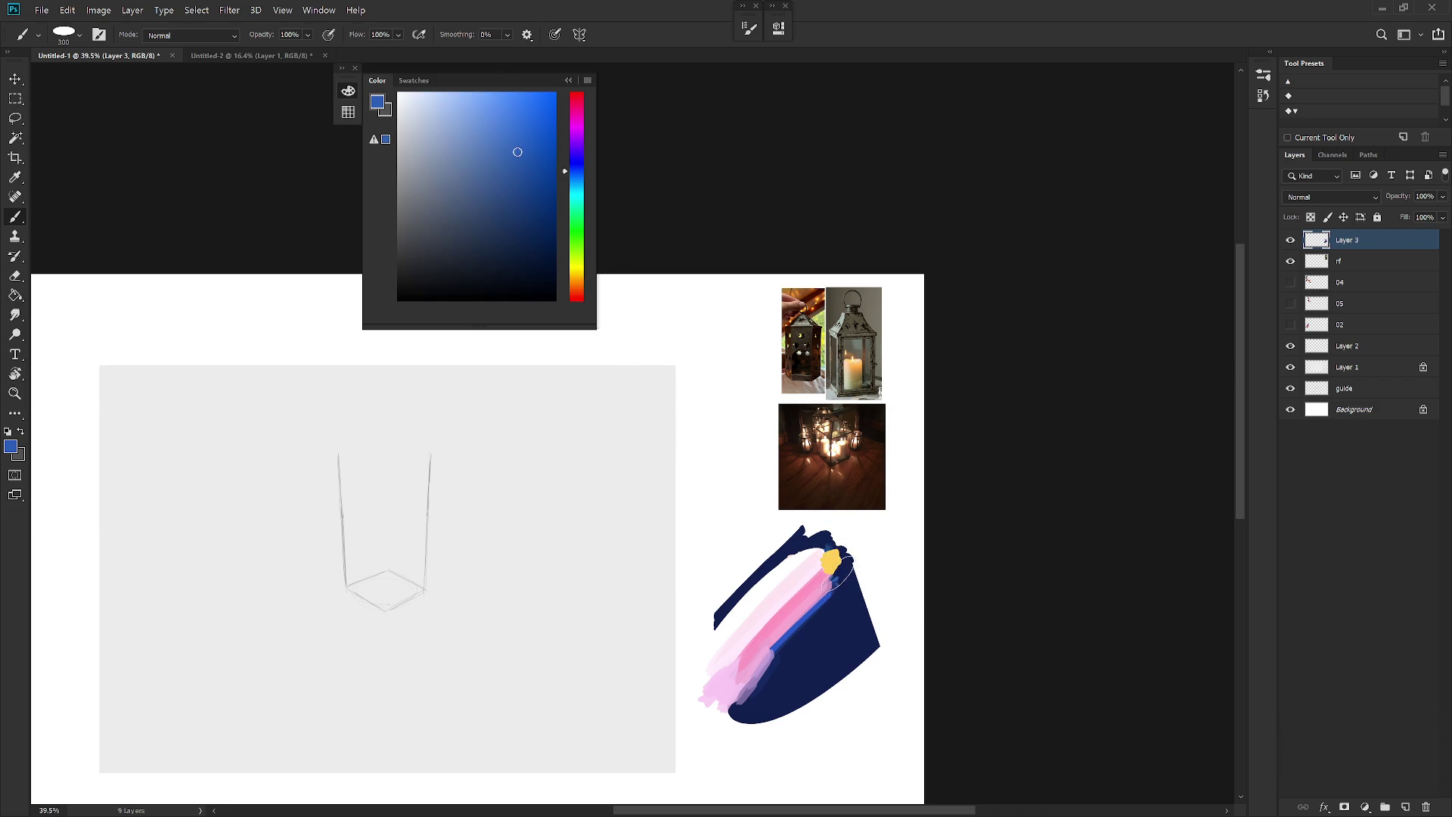
left_click(842, 586, "alt")
left_click(851, 594, "alt")
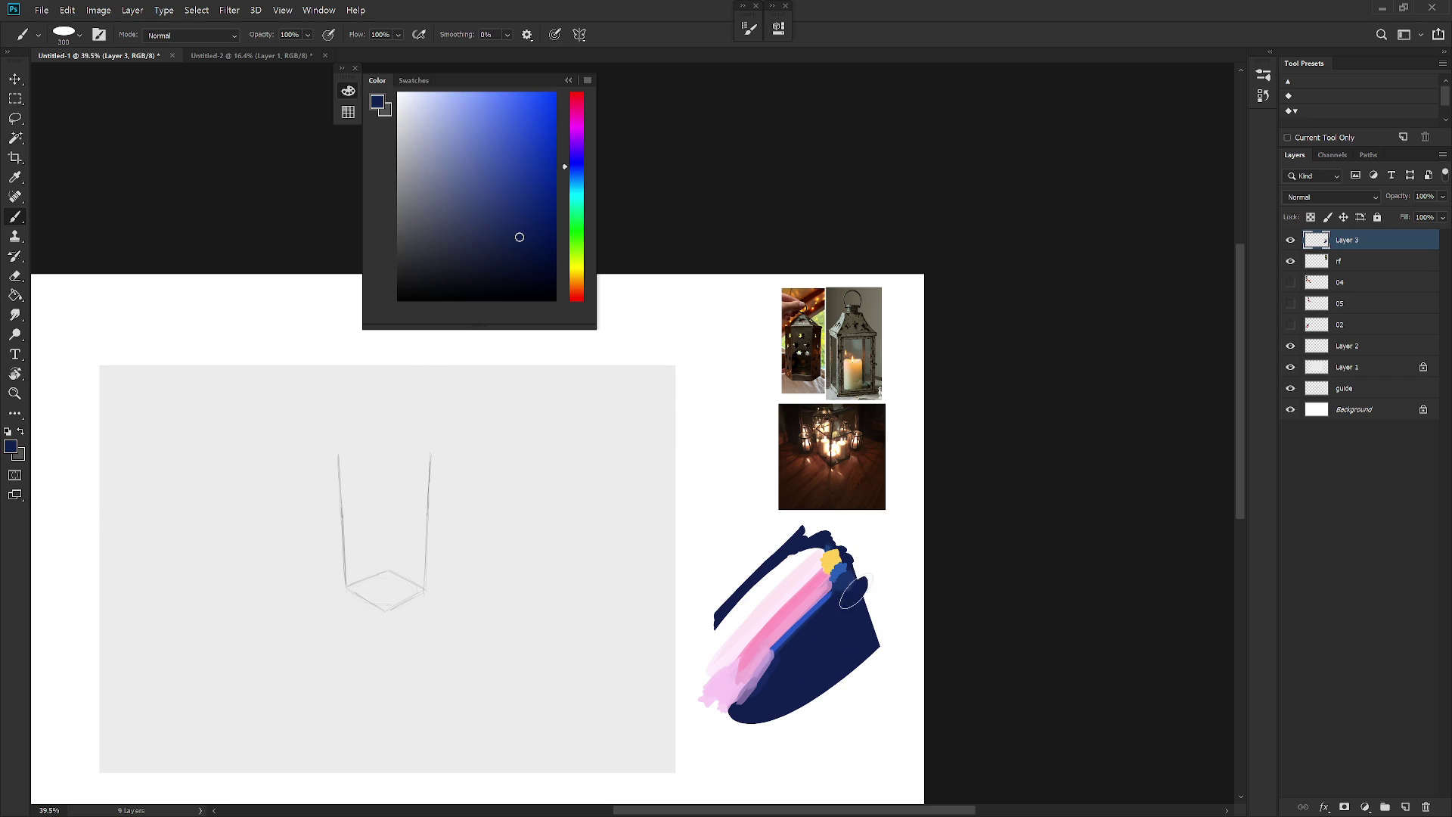
left_click(824, 577, "alt")
left_click(823, 546)
key("ctrl+z")
left_click(825, 579, "alt")
left_click(823, 575, "alt")
left_click(822, 549)
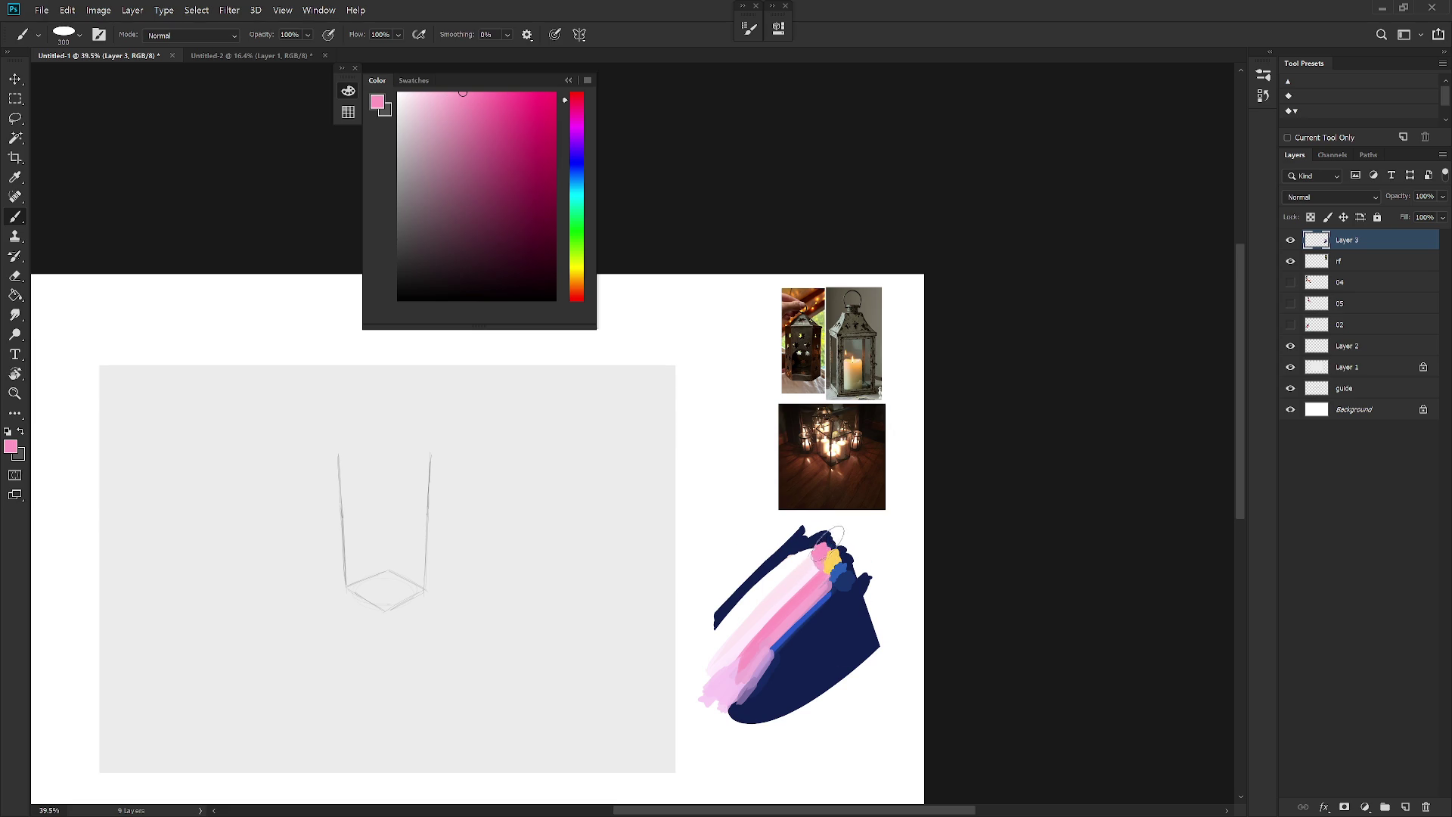
left_click(822, 563, "alt")
left_click(803, 573, "alt")
Step: Lasso and delete the navy stripe along the upper-left edge, then resample navy
key("l")
mouse_move(806, 515)
left_mouse_down()
mouse_move(679, 657)
mouse_move(918, 578)
left_mouse_up()
key("Delete")
key("ctrl+d")
key("b")
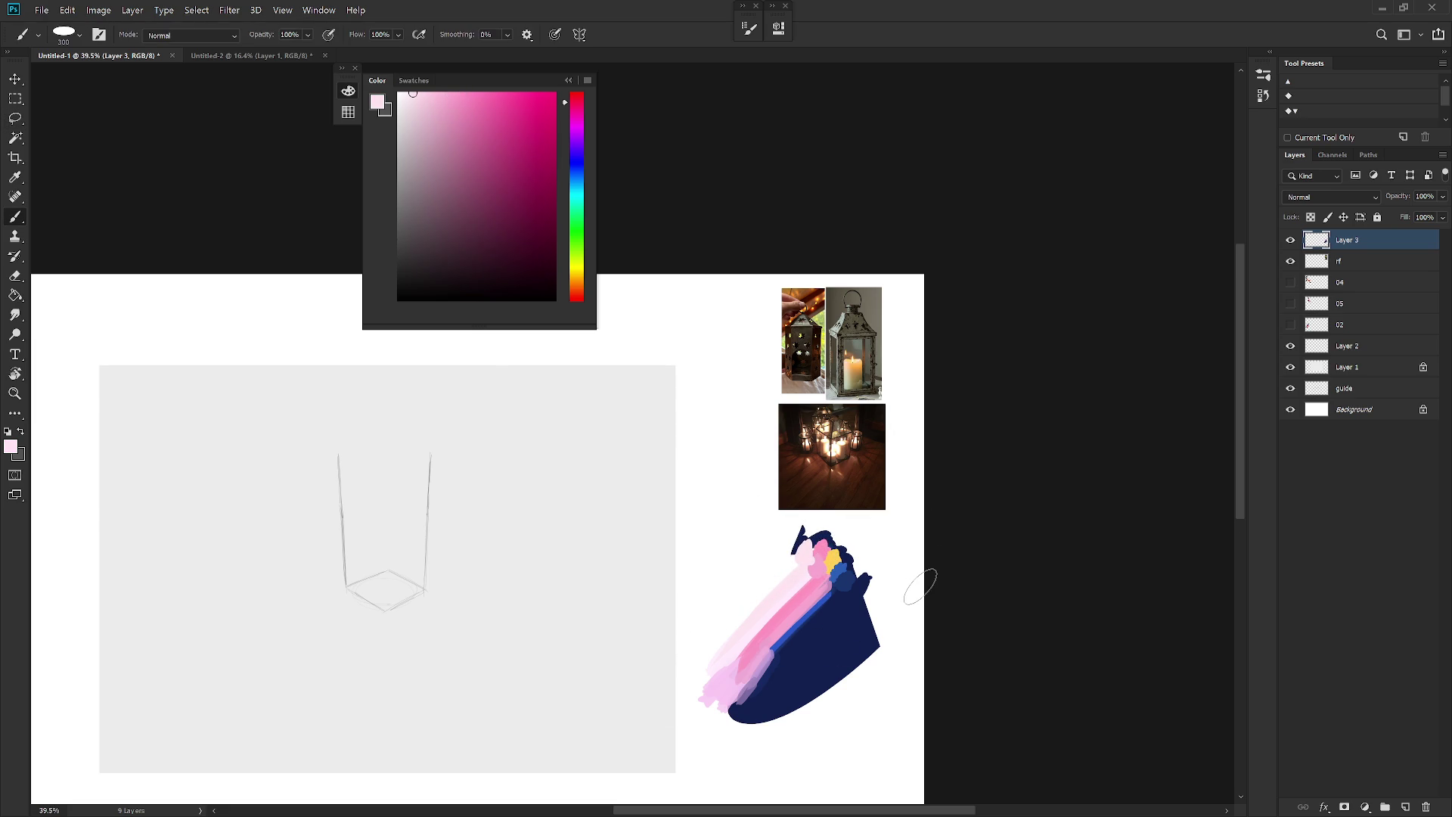
left_click(866, 622, "alt")
right_click(840, 590)
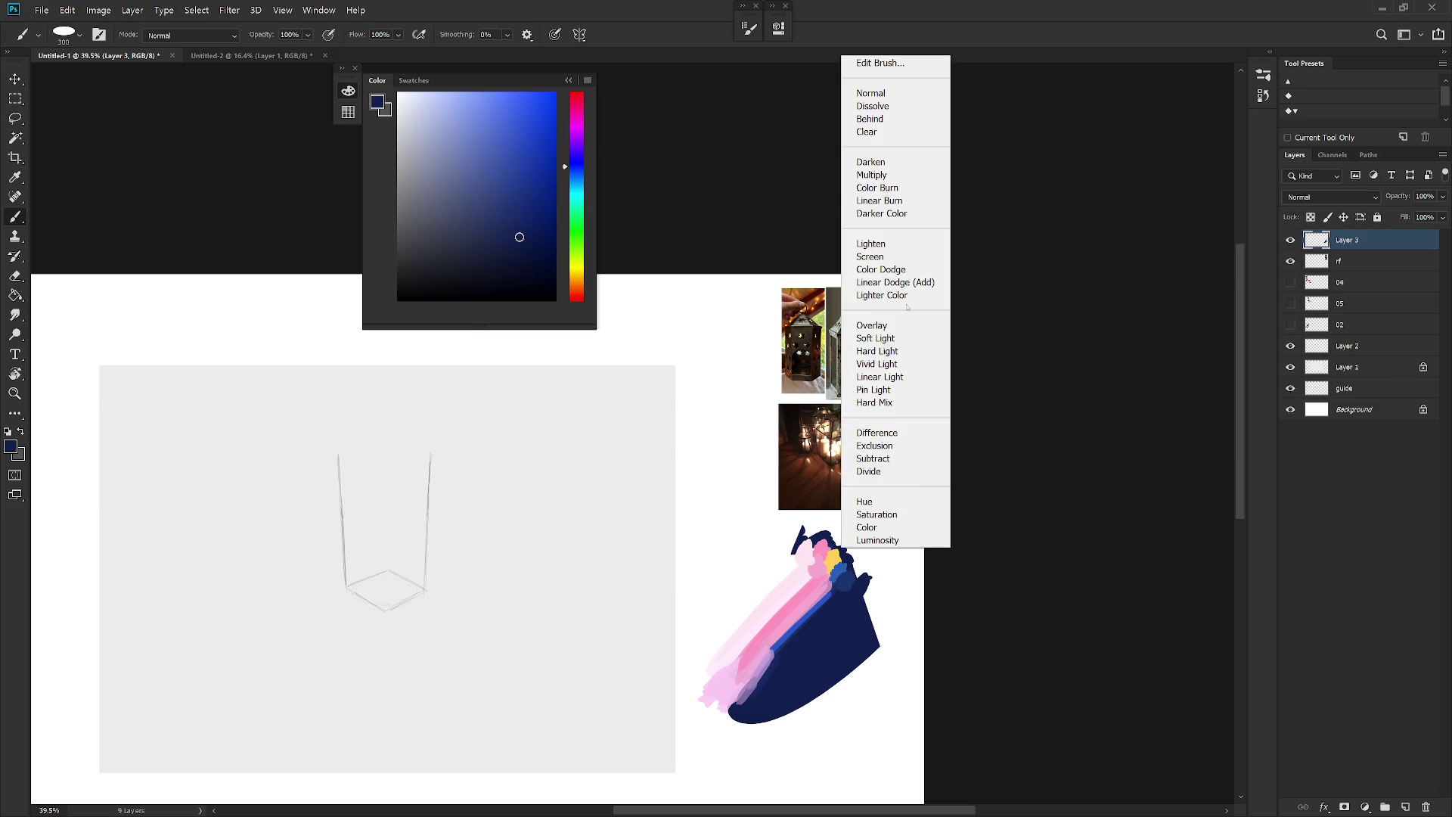
Step: Paint navy behind the pink strokes in Behind mode, then return to Normal and brush pink on top
left_click(892, 119)
mouse_move(813, 578)
left_mouse_down()
mouse_move(779, 563)
mouse_move(733, 665)
mouse_move(779, 575)
left_mouse_up()
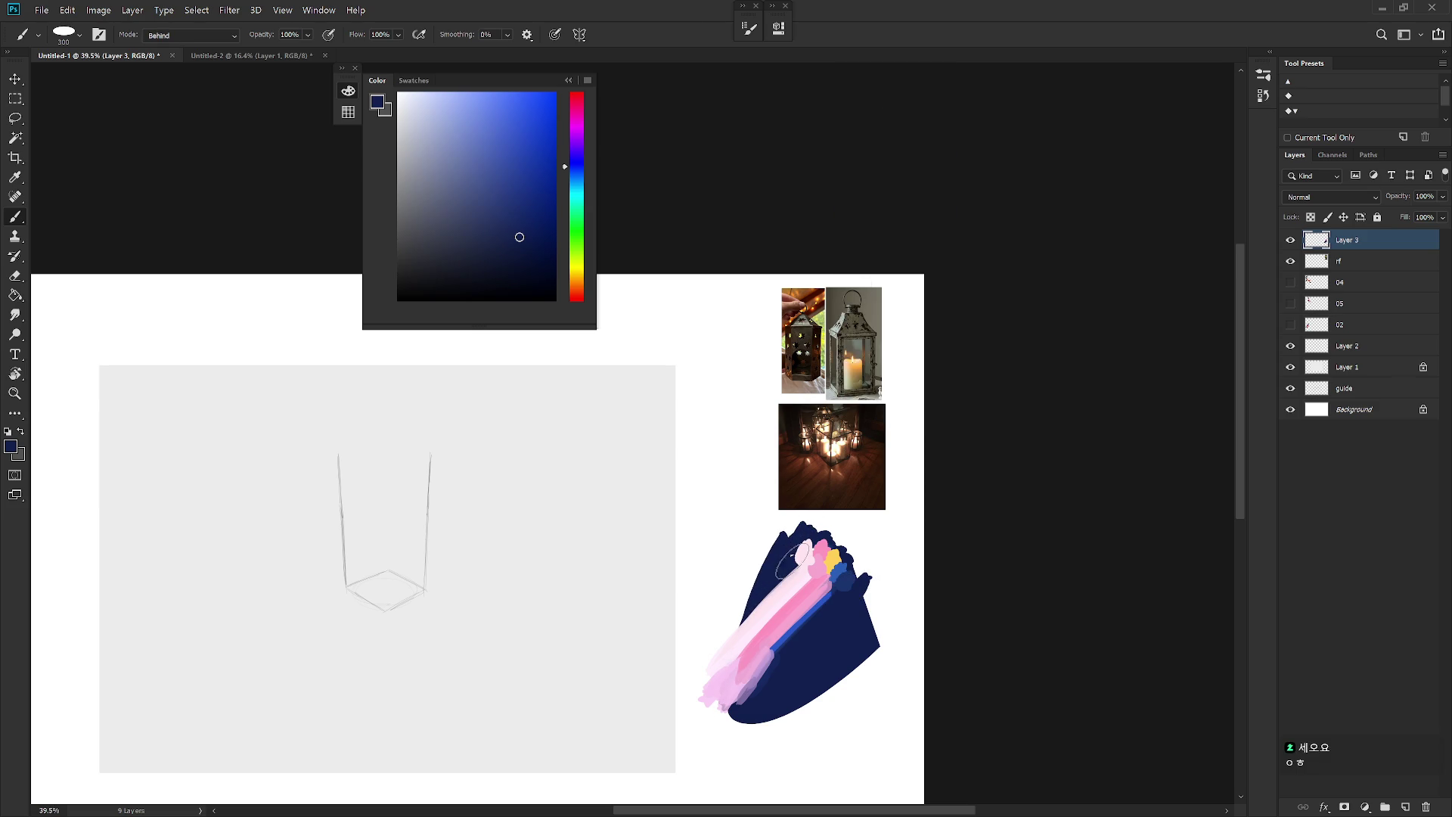
right_click(817, 597, "shift")
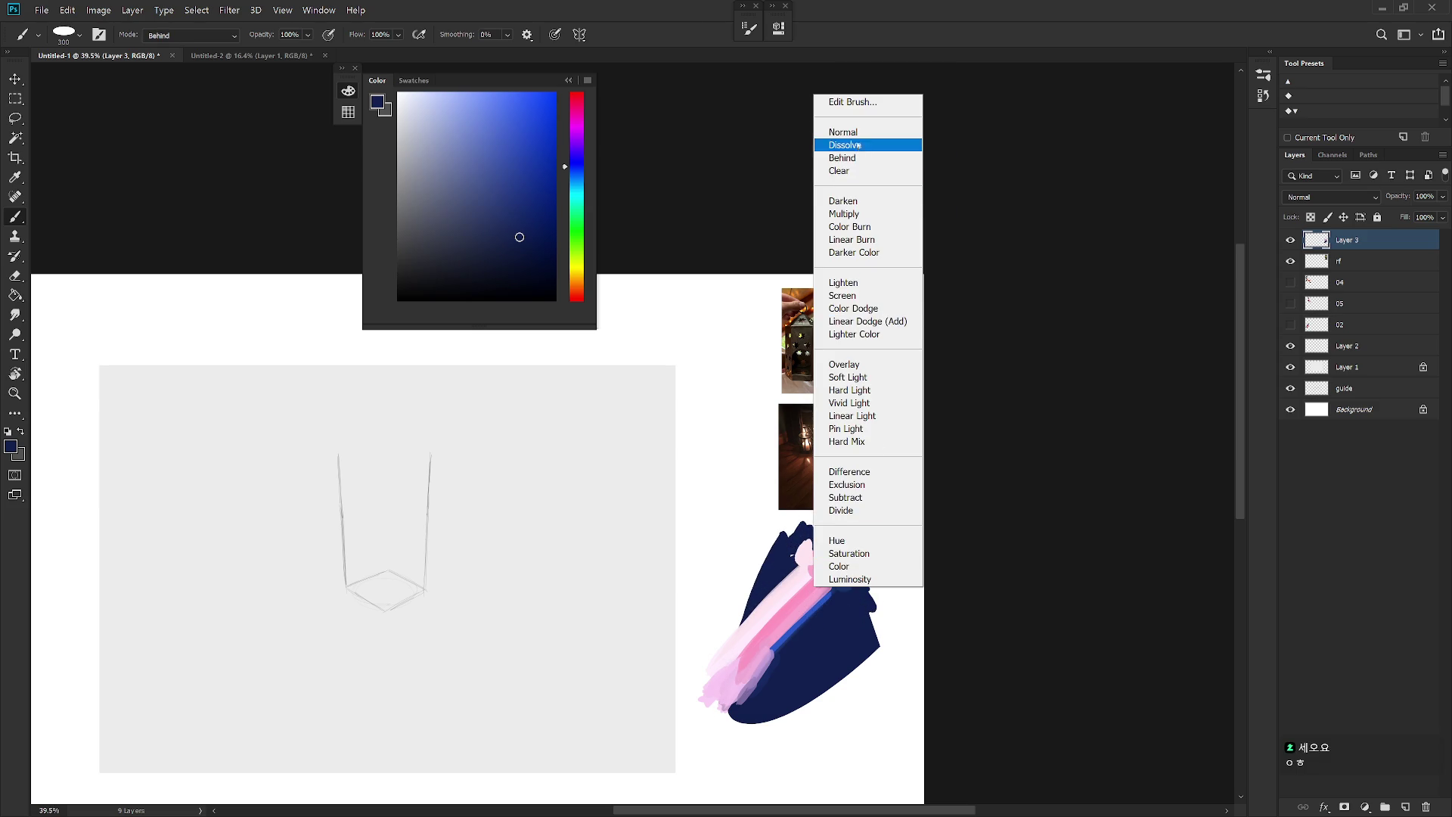
left_click(843, 131)
left_click(753, 685, "alt")
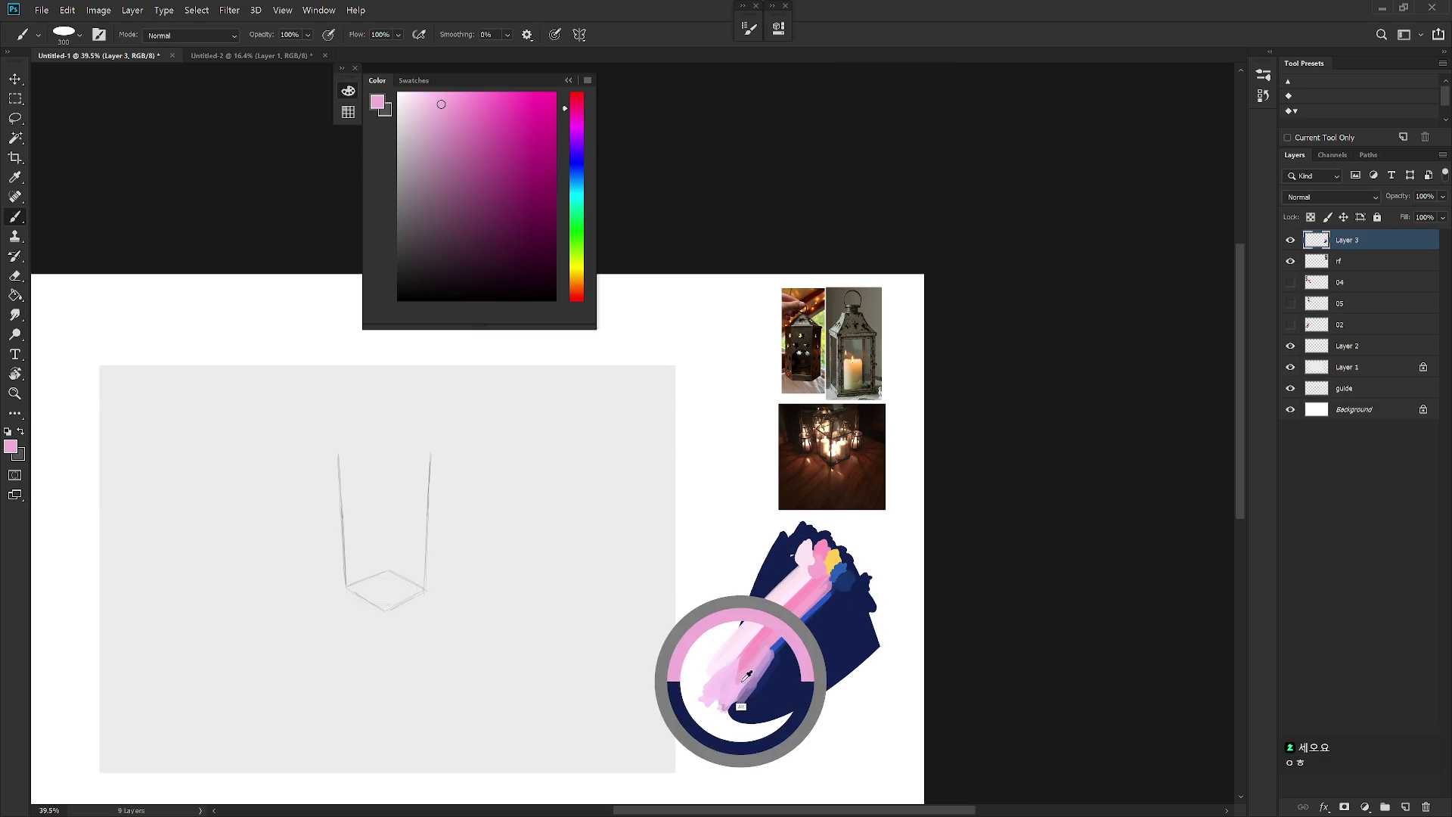
left_click_drag(823, 537, 841, 529)
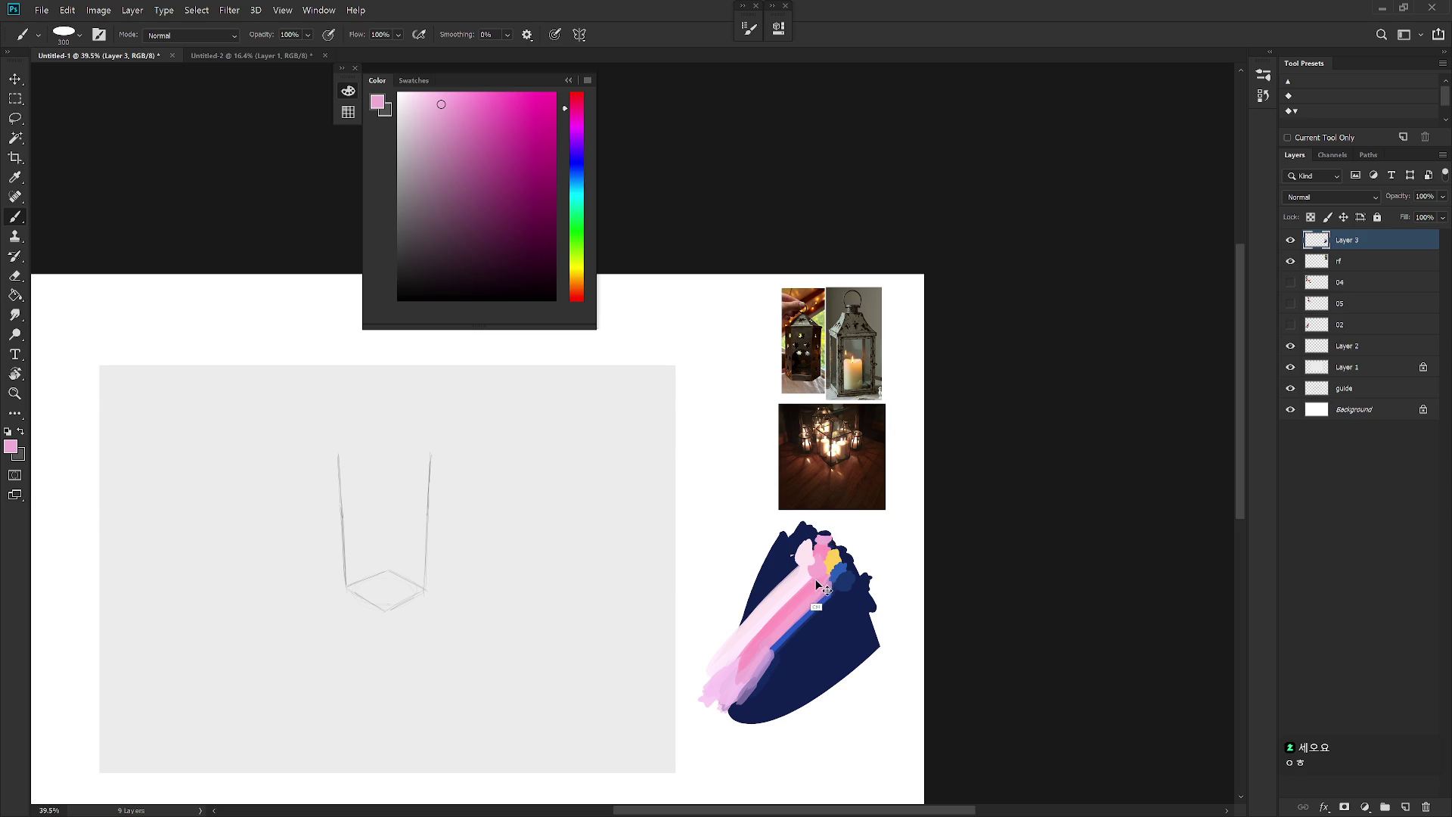
Step: Sample lavender and dark blue from the study and lasso-delete the stroke's lower-left part
left_click(768, 652, "alt")
left_click(840, 583, "alt")
left_click(825, 586, "alt")
left_click(843, 578, "alt")
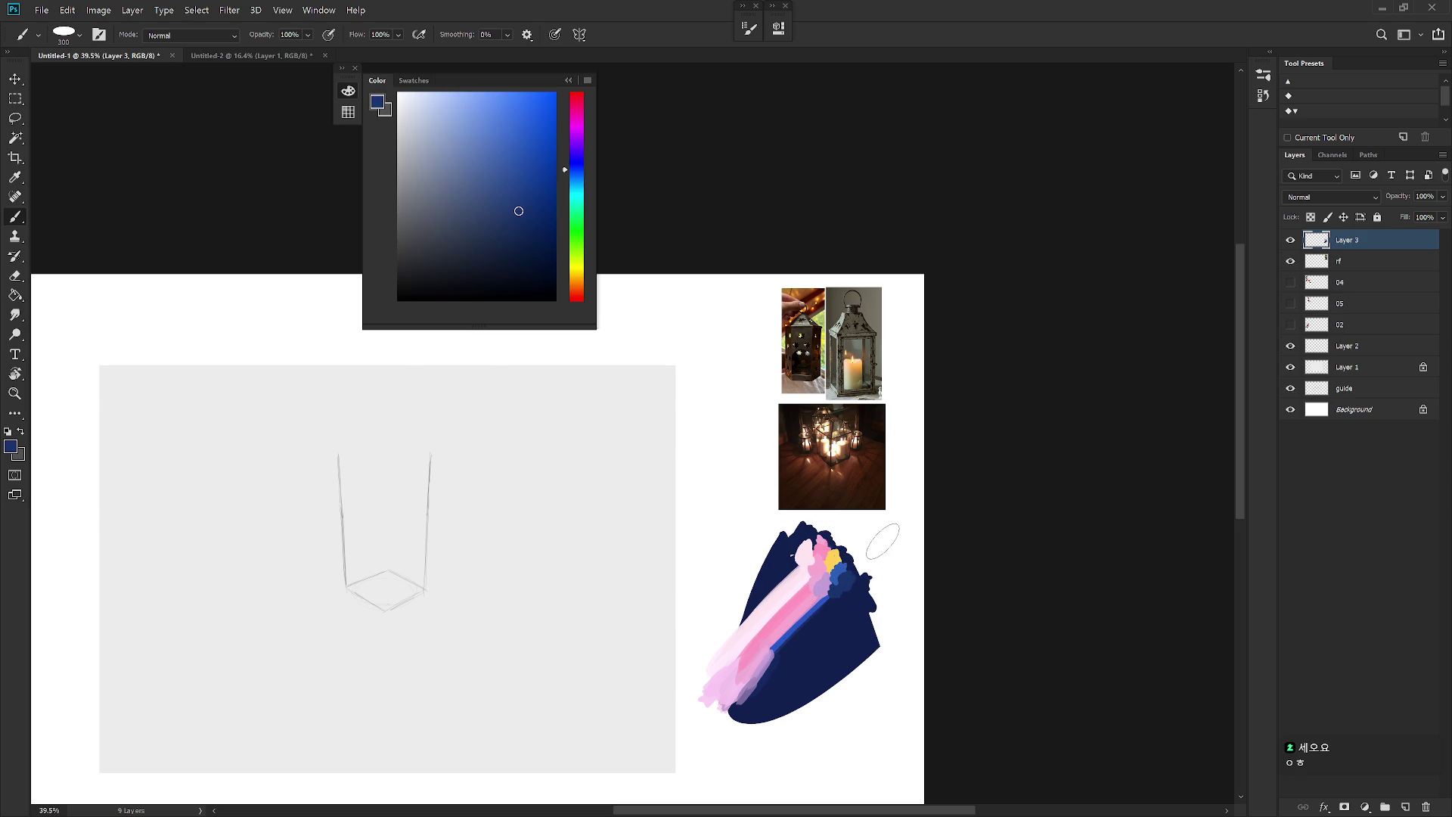
key("l")
mouse_move(775, 529)
left_mouse_down()
mouse_move(836, 686)
mouse_move(711, 726)
mouse_move(771, 522)
left_mouse_up()
key("Delete")
Step: Repaint the cleared lower-left area dark blue and erase the navy shape's lower part
key("b")
left_click(825, 625, "alt")
mouse_move(825, 628)
left_mouse_down()
mouse_move(771, 575)
mouse_move(801, 522)
mouse_move(838, 527)
mouse_move(878, 621)
mouse_move(867, 649)
mouse_move(961, 669)
mouse_move(934, 681)
left_mouse_up()
key("e")
key("b")
scroll(845, 663, "down", 3)
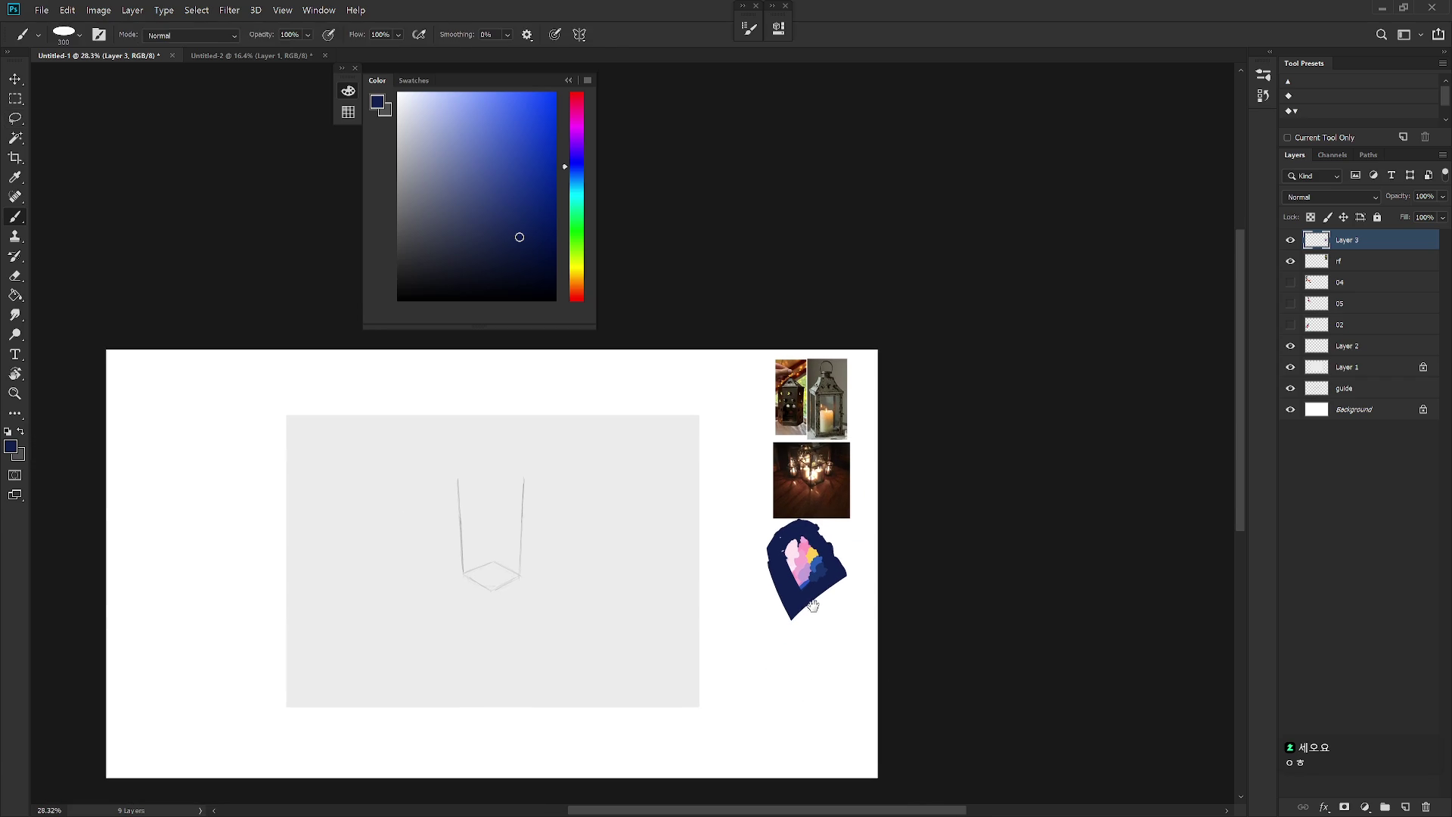
Step: Rename Layer 3 to 'palette'
key("v")
double_click(1347, 240)
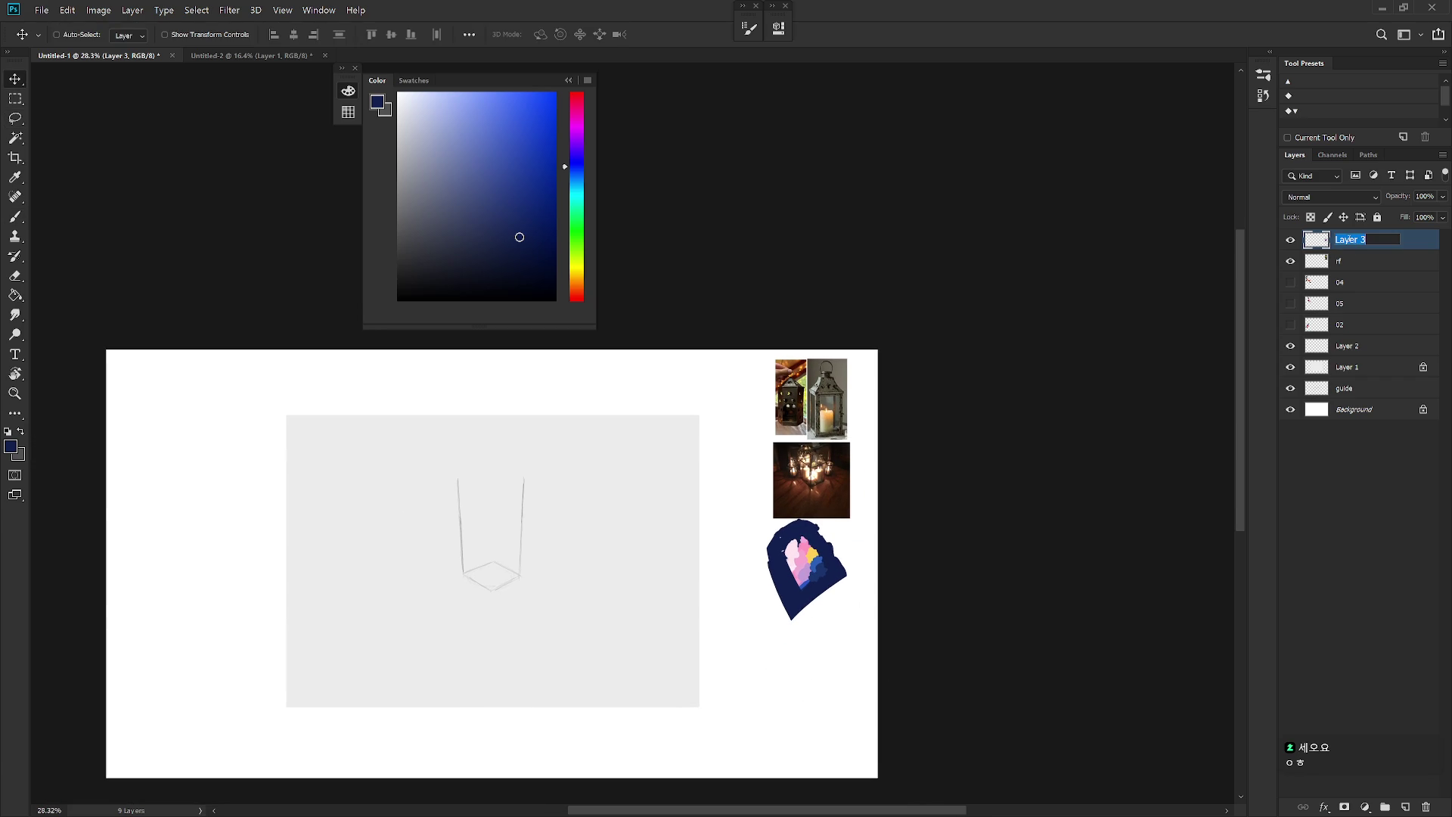
type("palette")
key("Return")
double_click(1347, 240)
key("Return")
Step: Show layers 04, 05 and 02 and rename each of them 'character'
left_click(1348, 288)
left_click_drag(1291, 282, 1294, 325)
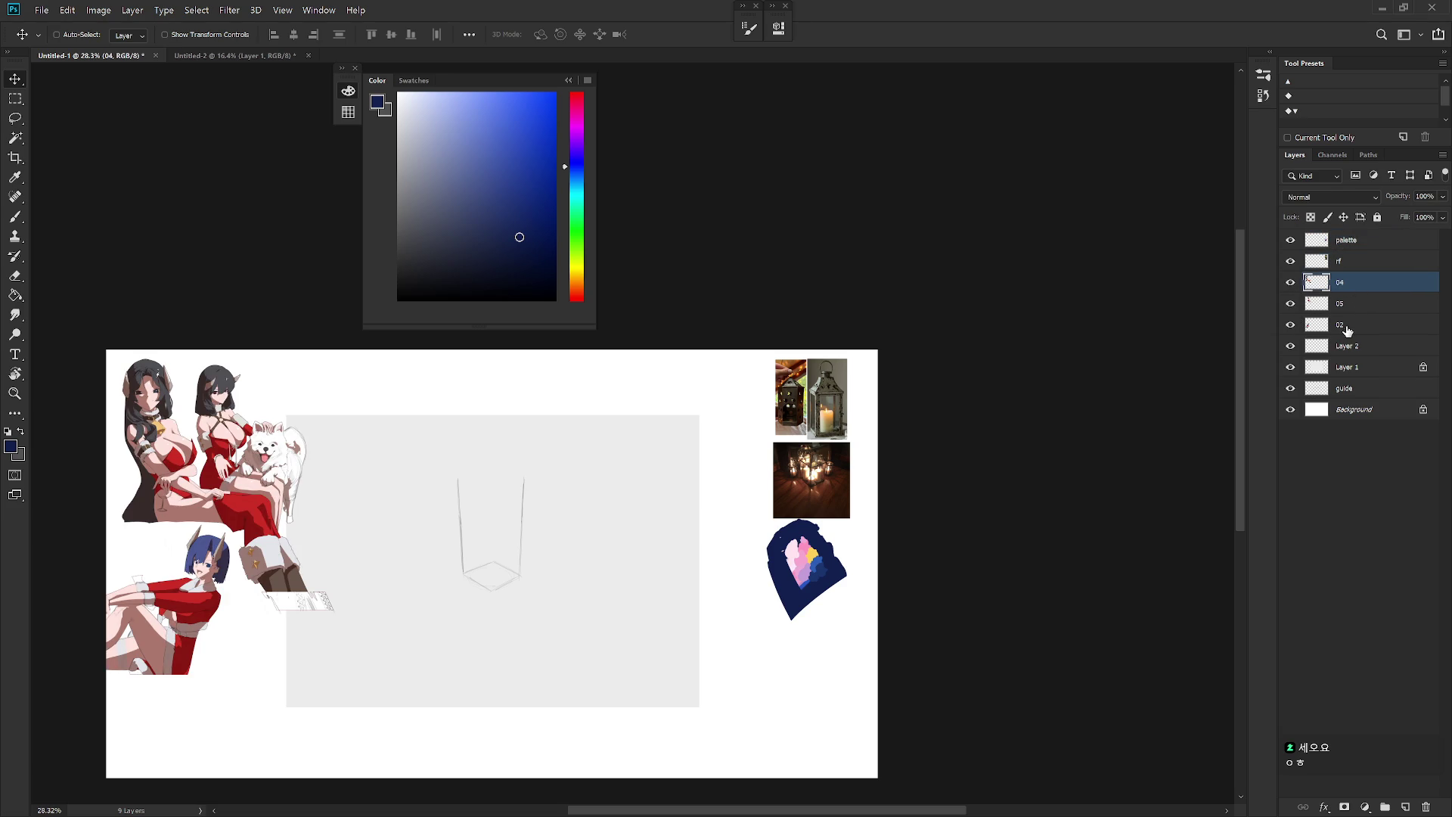
double_click(1340, 283)
key("Tab")
type("character")
key("Tab")
type("character")
key("Return")
Step: Hide the three character layers, reselect palette, and sample a lighter blue from the blob
left_click_drag(1291, 282, 1290, 324)
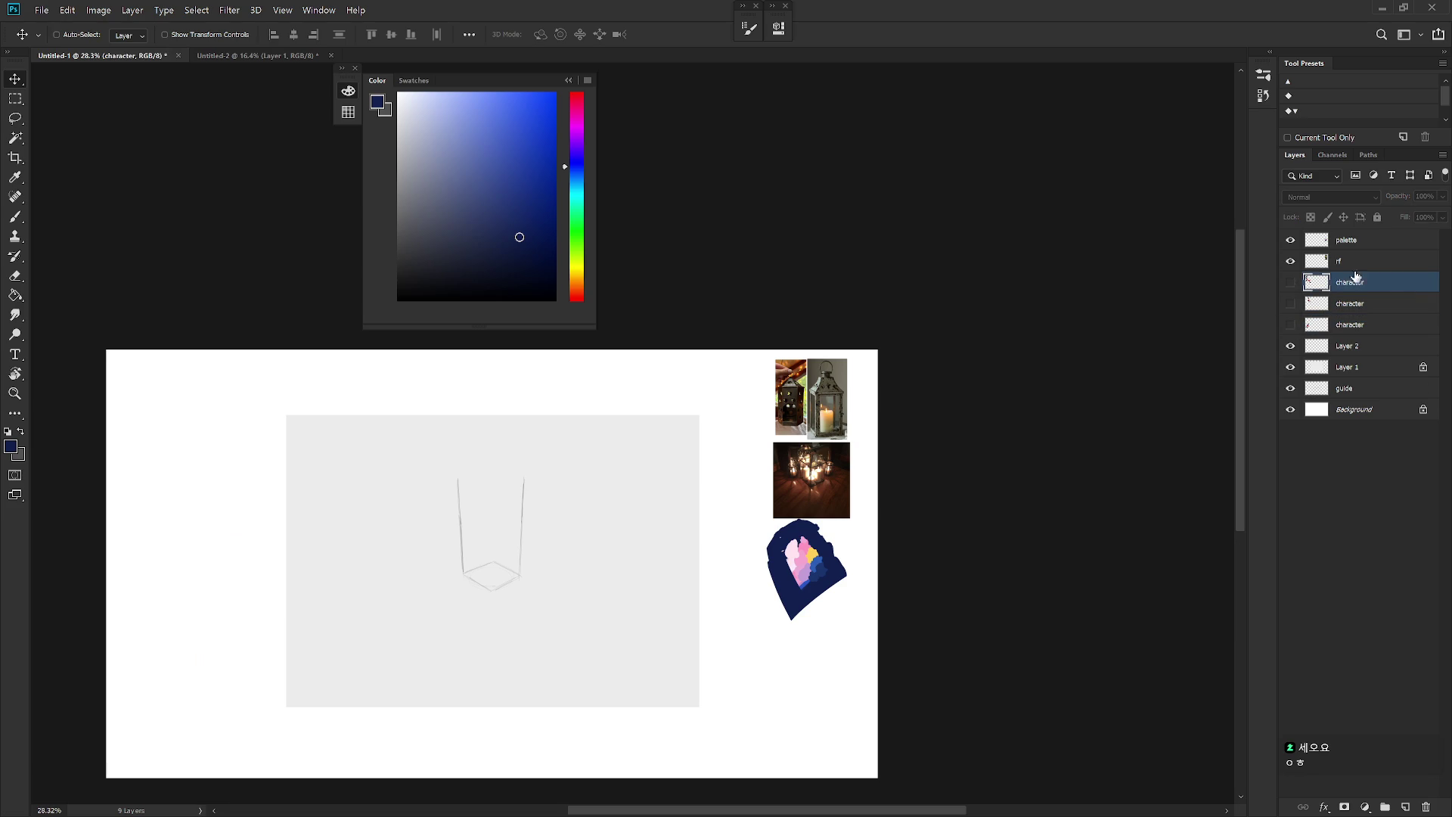
left_click(1354, 239)
scroll(824, 598, "up", 5)
key("b")
left_click(830, 538, "alt")
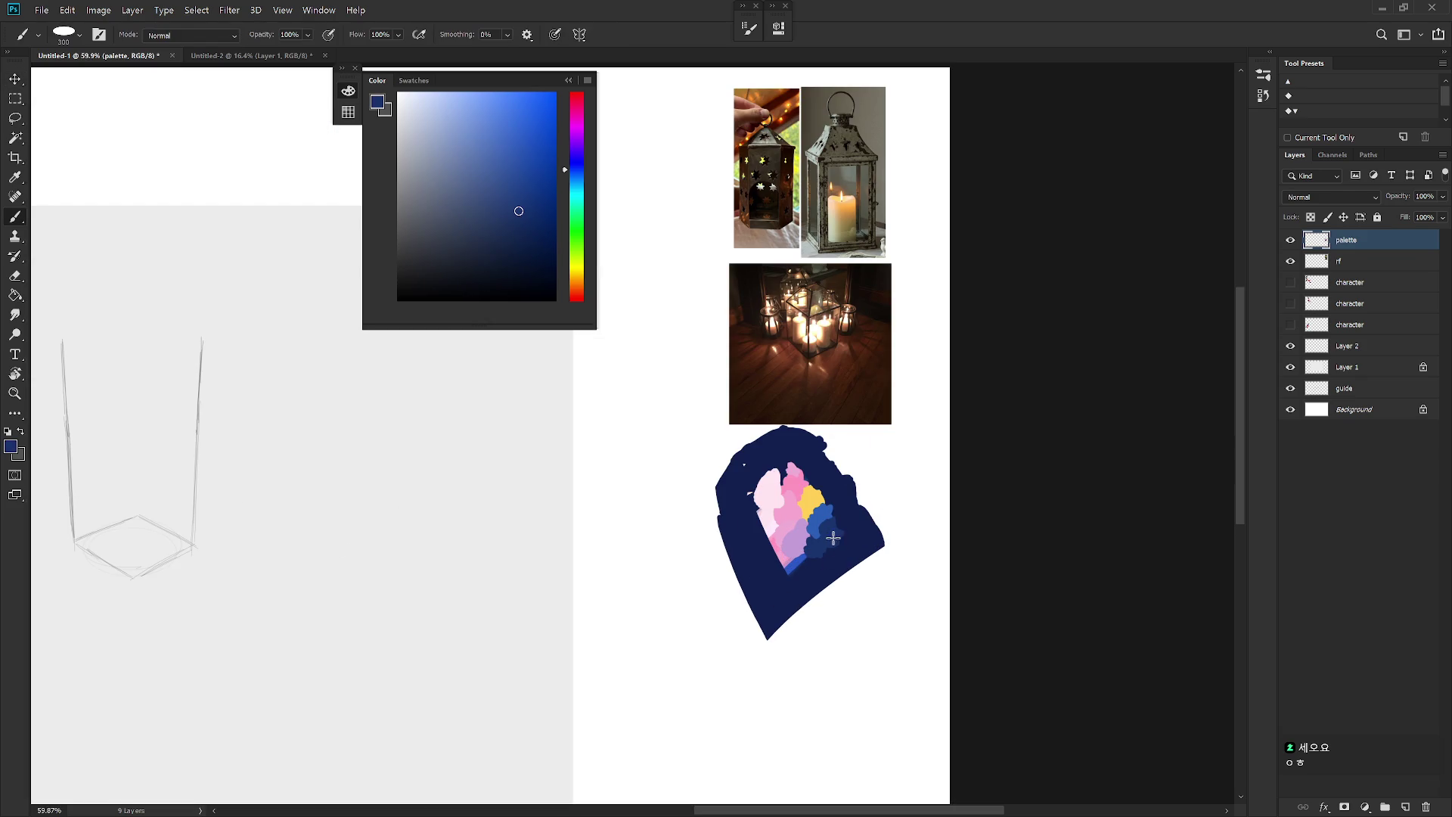
Step: Paint the blob with medium and brighter blue strokes toward its upper right
left_click_drag(839, 530, 821, 564)
left_click(537, 205)
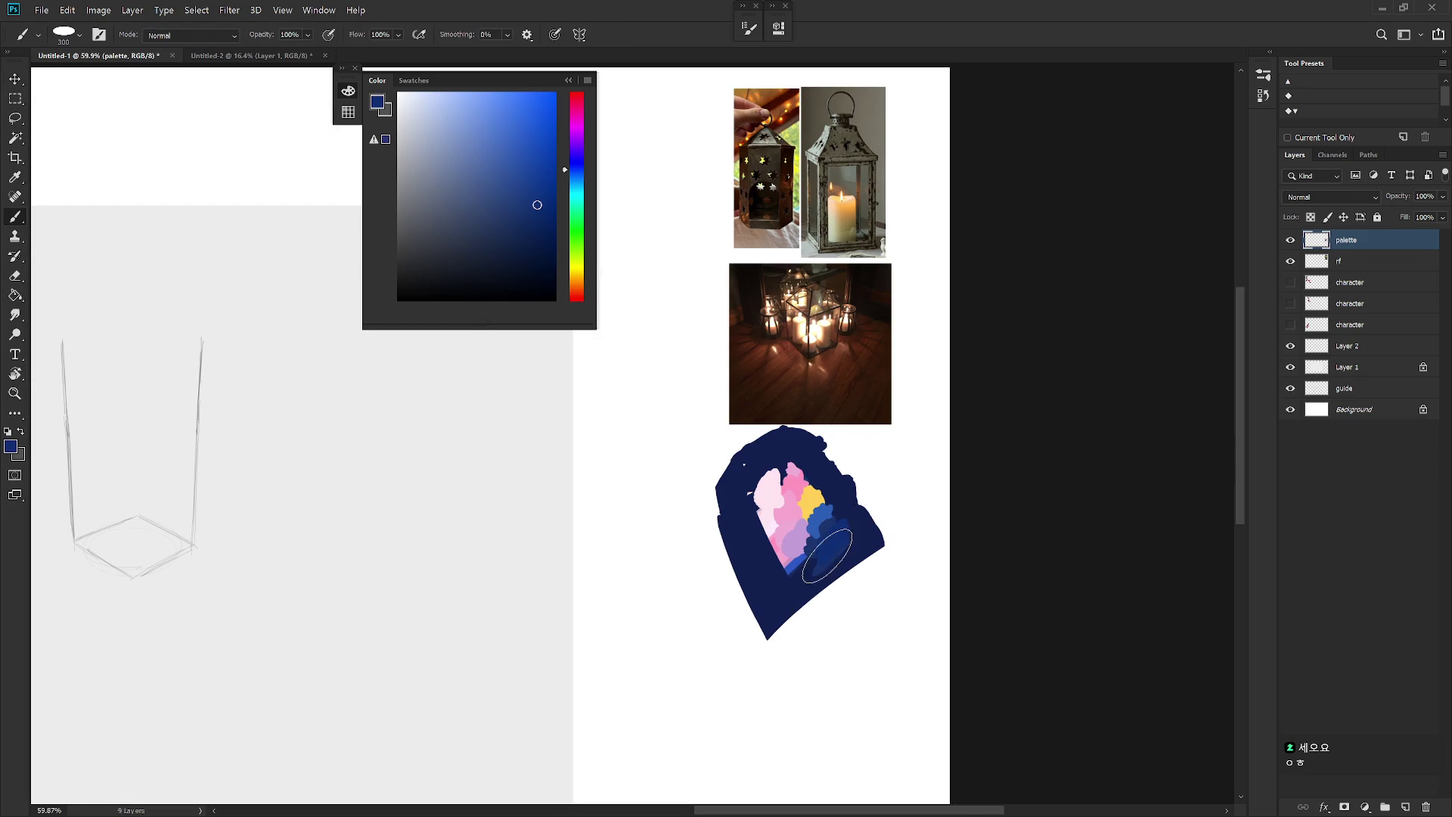
left_click_drag(847, 539, 829, 551)
left_click(544, 159)
mouse_move(836, 522)
left_mouse_down()
mouse_move(860, 492)
mouse_move(841, 490)
mouse_move(832, 510)
mouse_move(836, 496)
mouse_move(869, 491)
left_mouse_up()
left_click(517, 152)
left_click(832, 503, "alt")
Step: Add a slightly purple dark blue along the heart study's right edge and close the colour panel
left_click(832, 545, "alt")
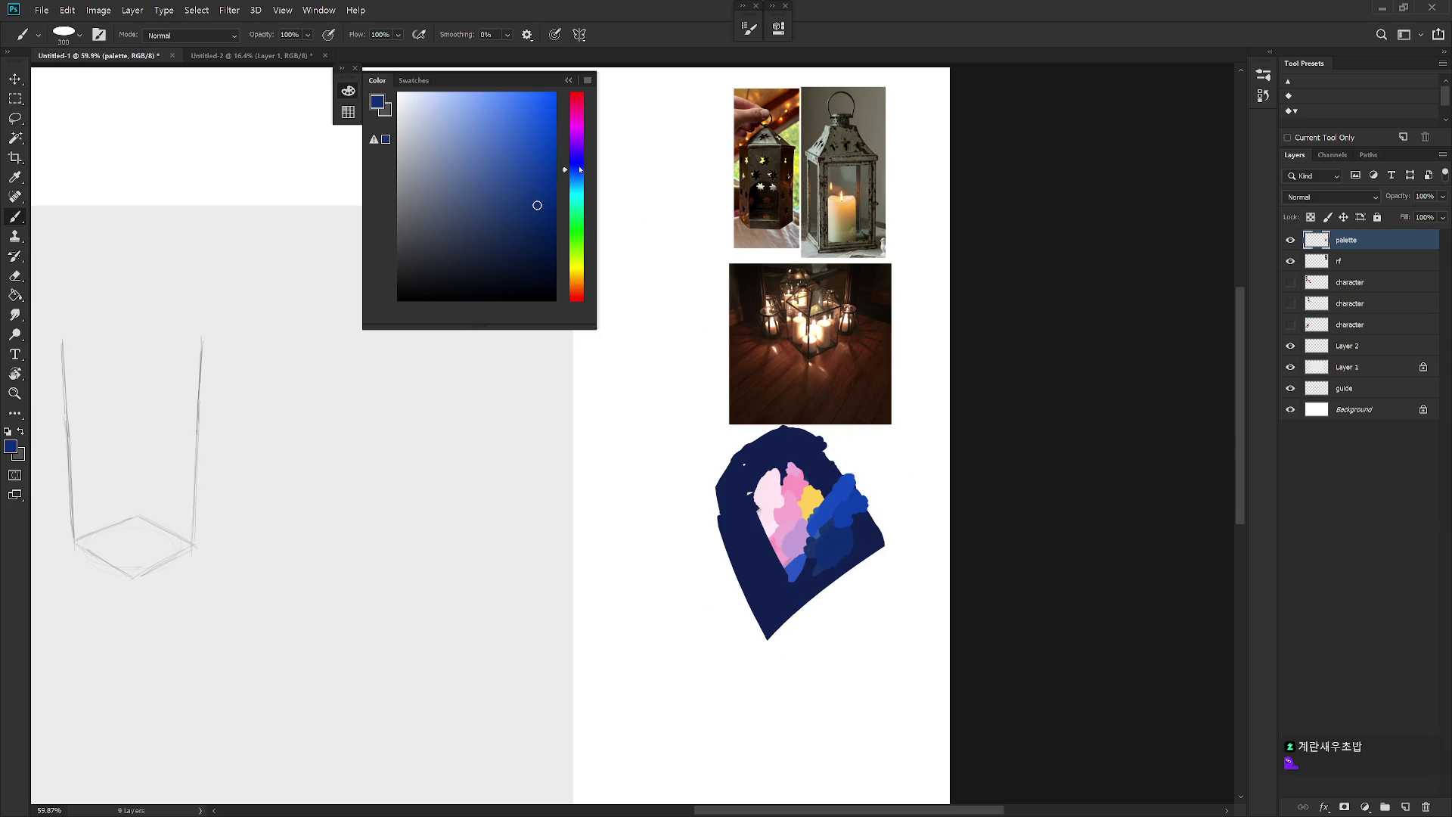
left_click(576, 164)
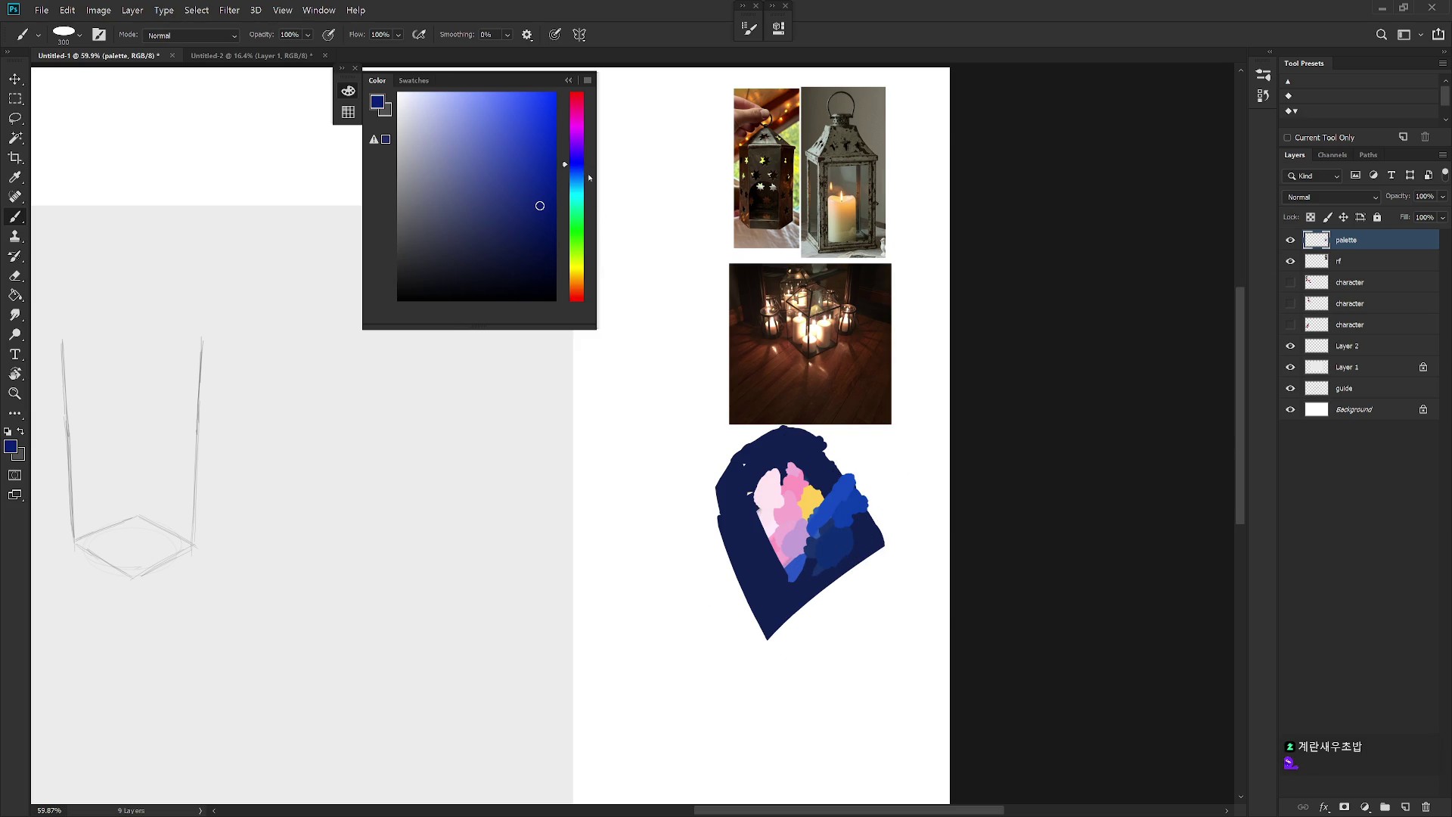
left_click_drag(889, 514, 873, 537)
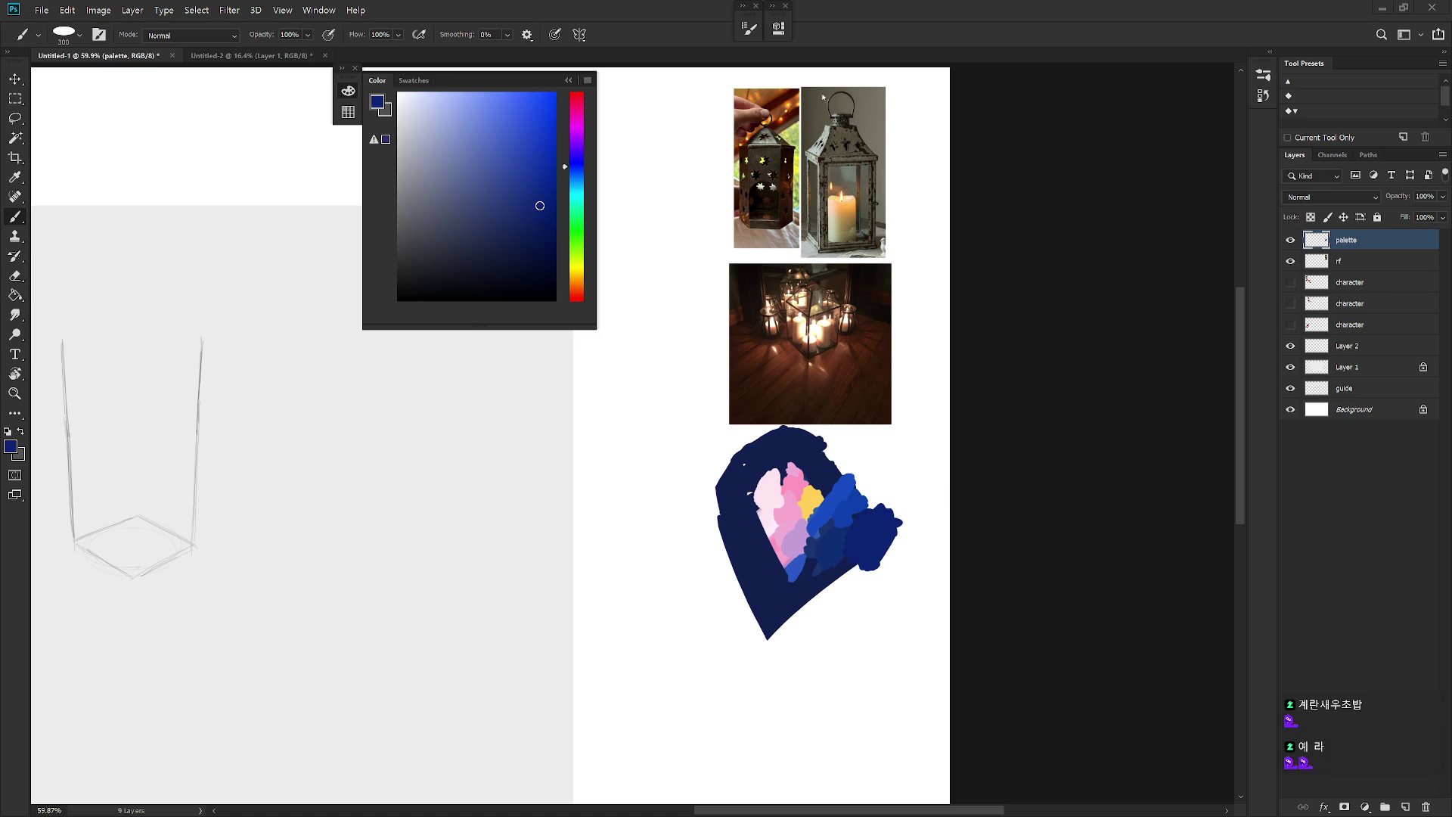
left_click(605, 61)
scroll(470, 301, "down", 4)
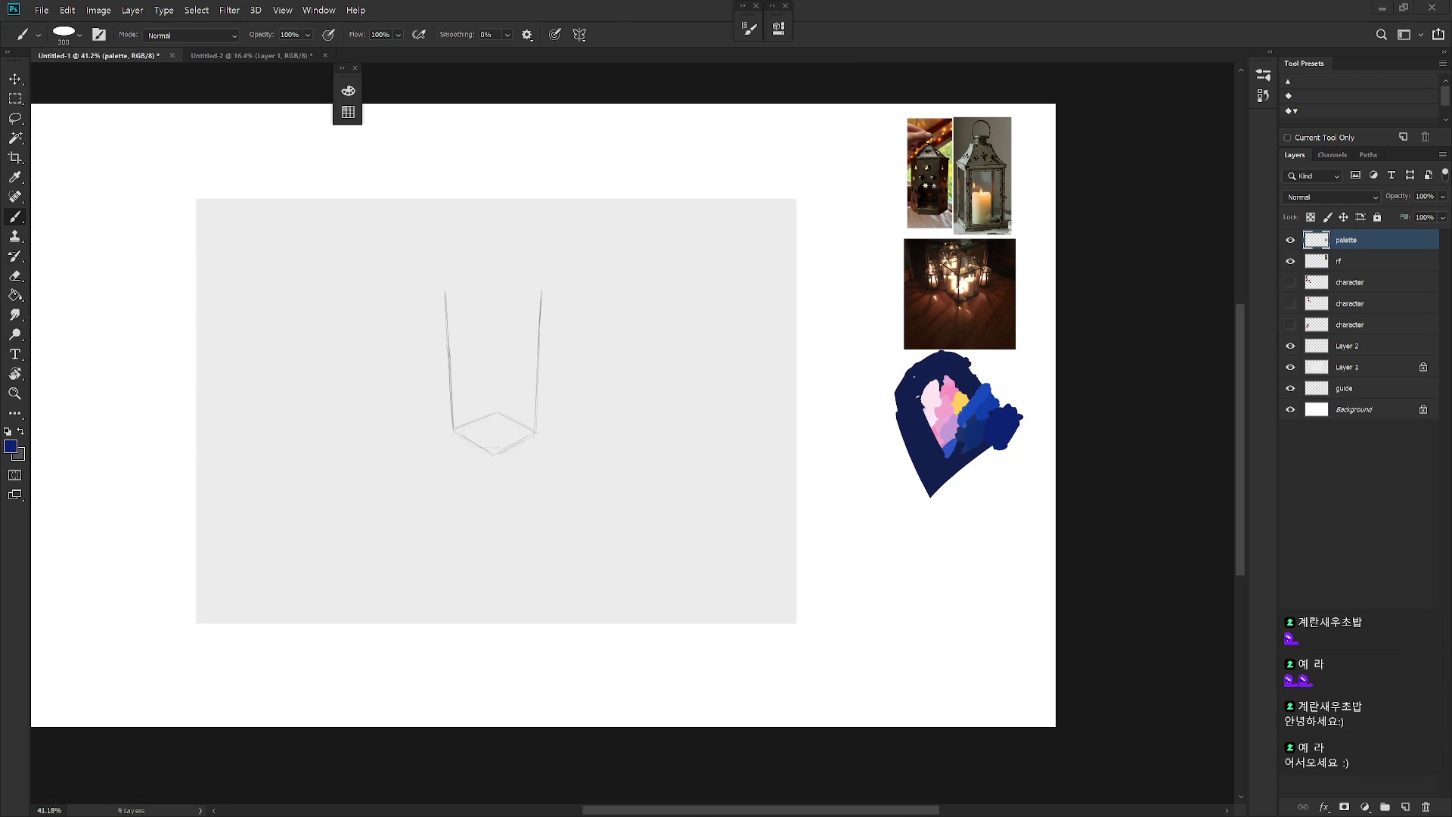
scroll(802, 545, "up", 2)
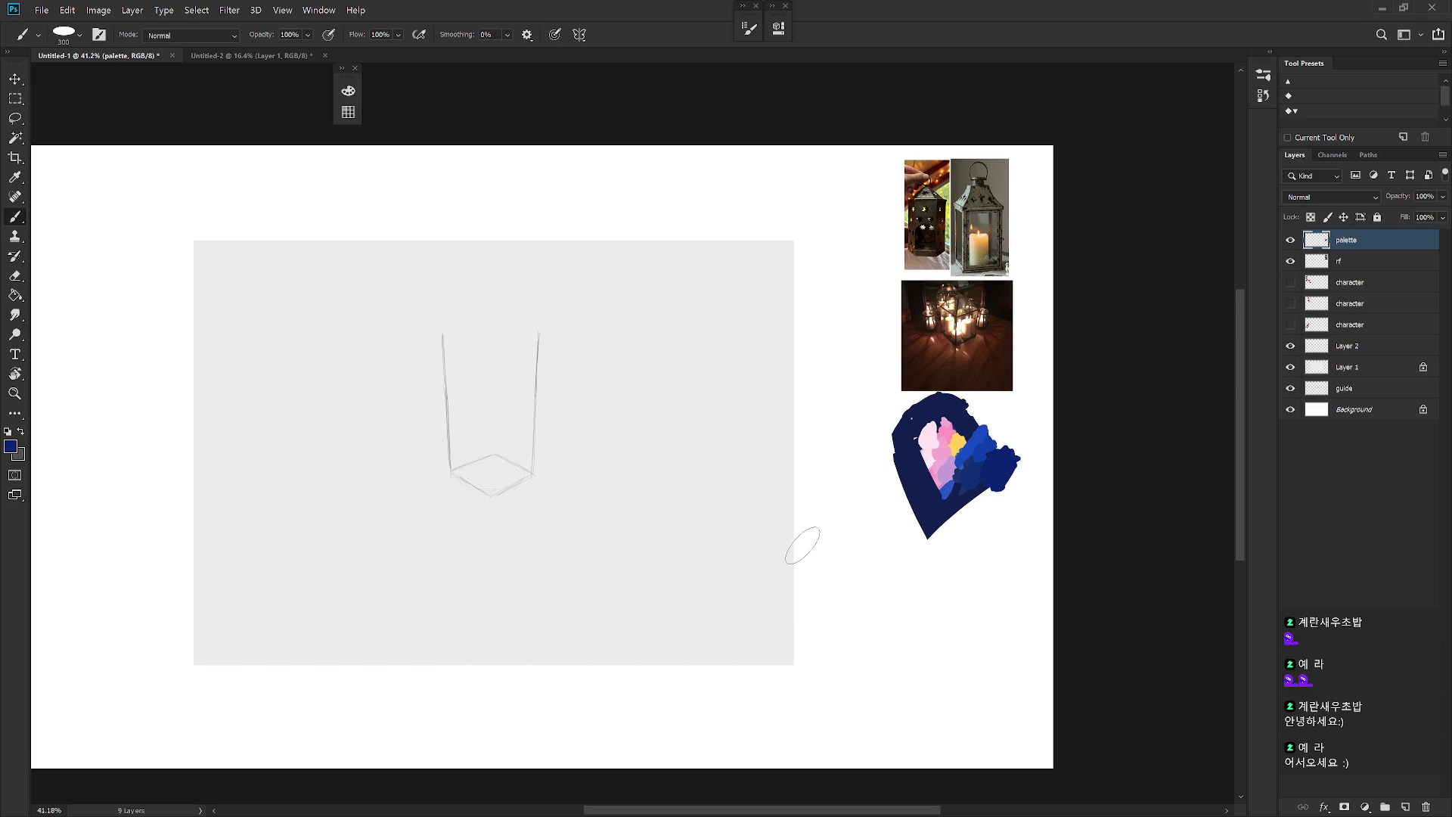
Step: Set the hue to orange and dab it onto the heart-shaped colour study
left_click(959, 443, "alt")
key("F6")
left_click(581, 288)
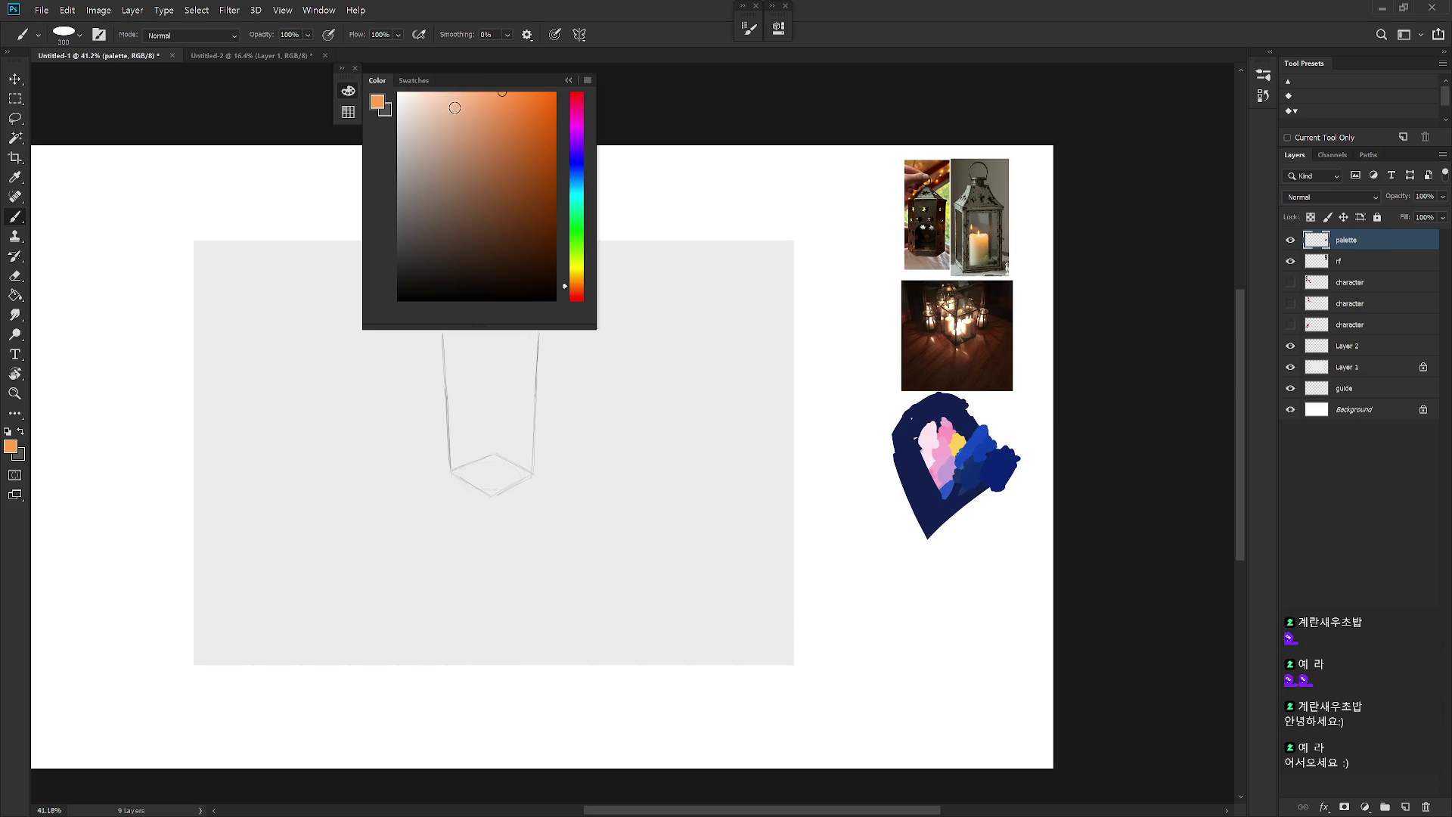
left_click(959, 445)
Step: Sample navy from the heart study and darken it to a deeper navy shade
scroll(973, 577, "down", 2)
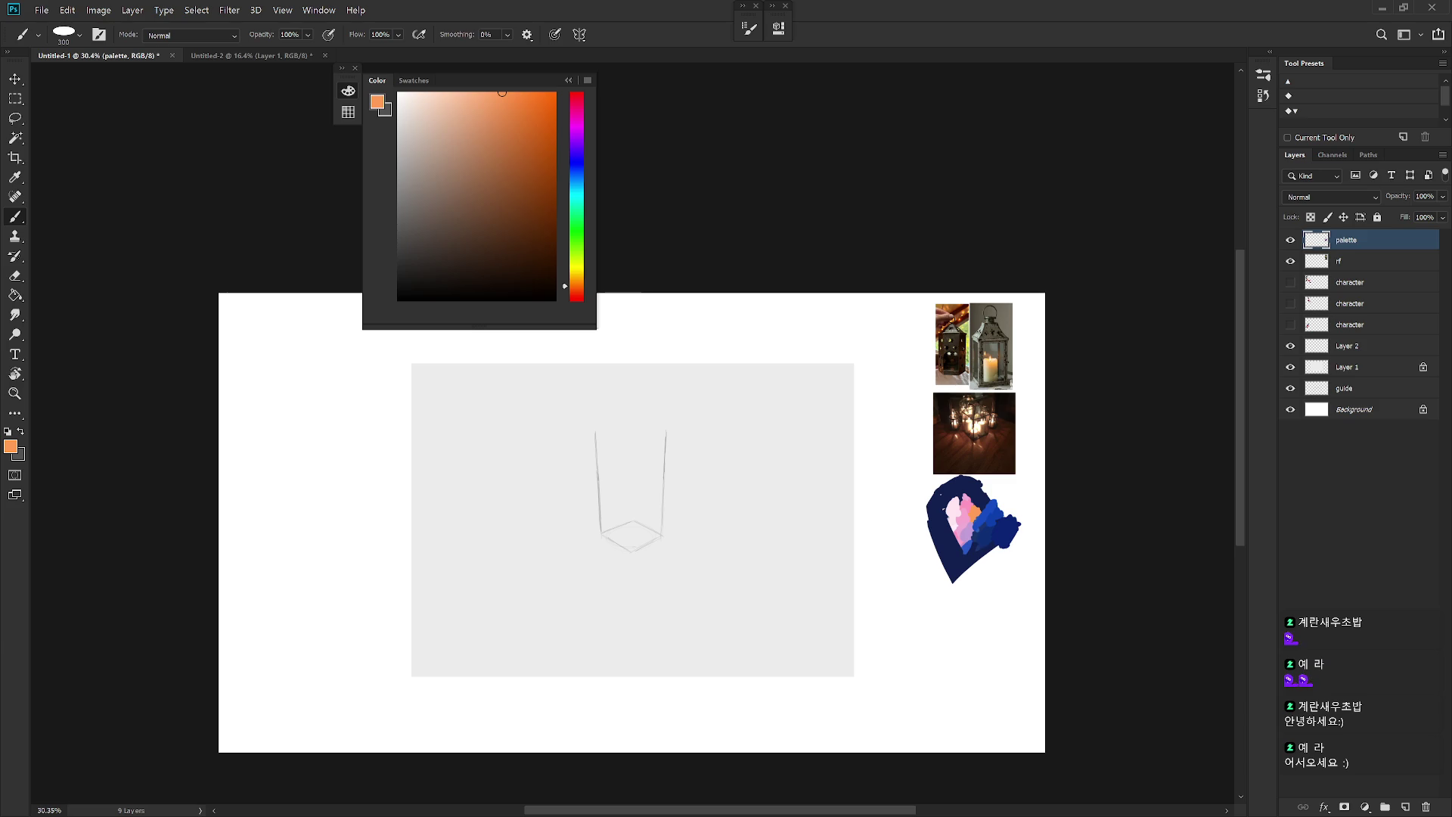
scroll(879, 681, "up", 2)
left_click(900, 515, "alt")
left_click(528, 266)
Step: Paint a navy diagonal stroke, then a medium blue stroke over it with Hard_set02_Doodle at 200 px
mouse_move(942, 574)
left_mouse_down()
mouse_move(855, 660)
mouse_move(960, 574)
mouse_move(862, 696)
mouse_move(828, 674)
mouse_move(983, 582)
mouse_move(851, 720)
mouse_move(877, 605)
mouse_move(864, 659)
left_mouse_up()
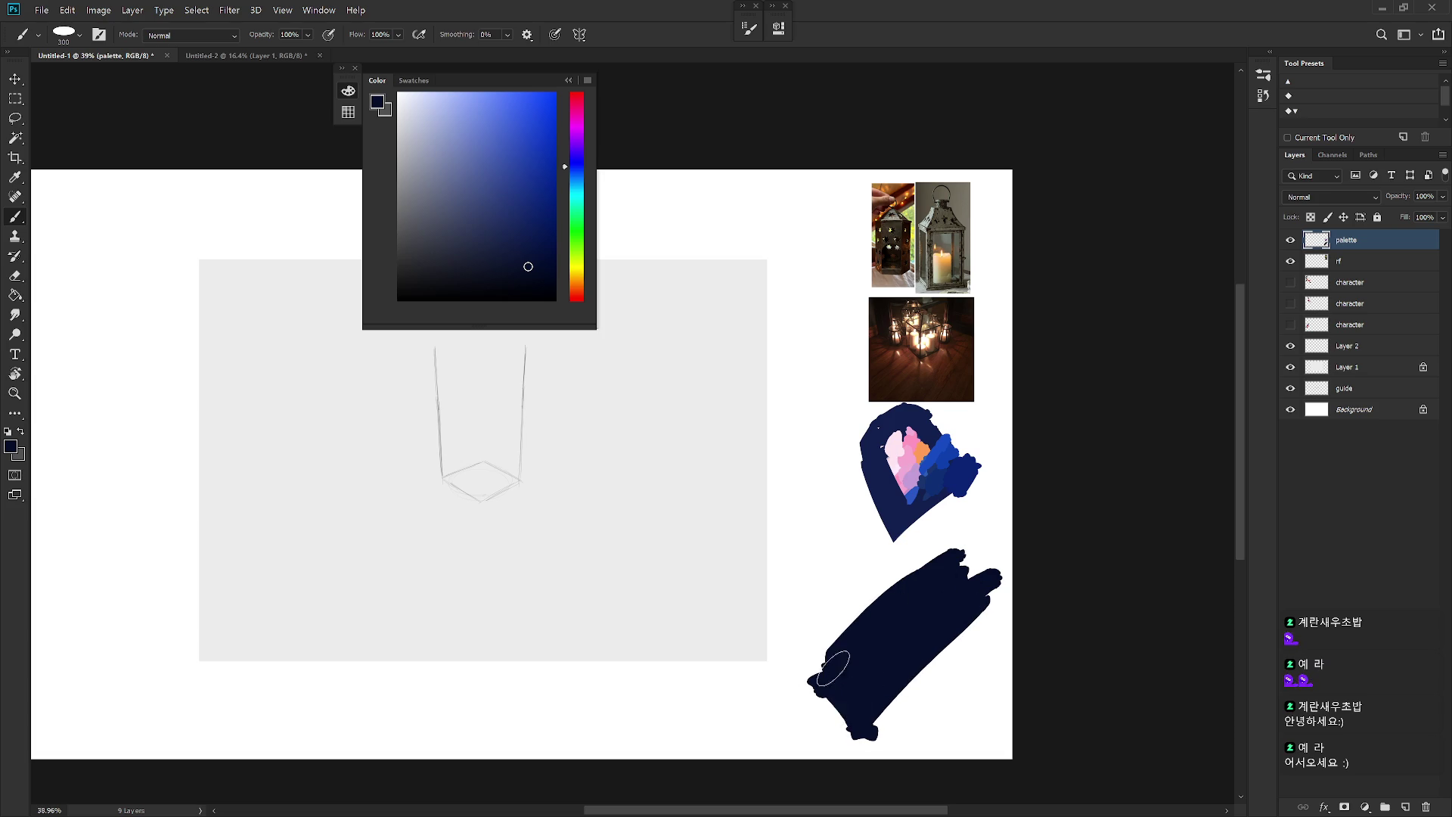
right_click(882, 620)
left_click(987, 737)
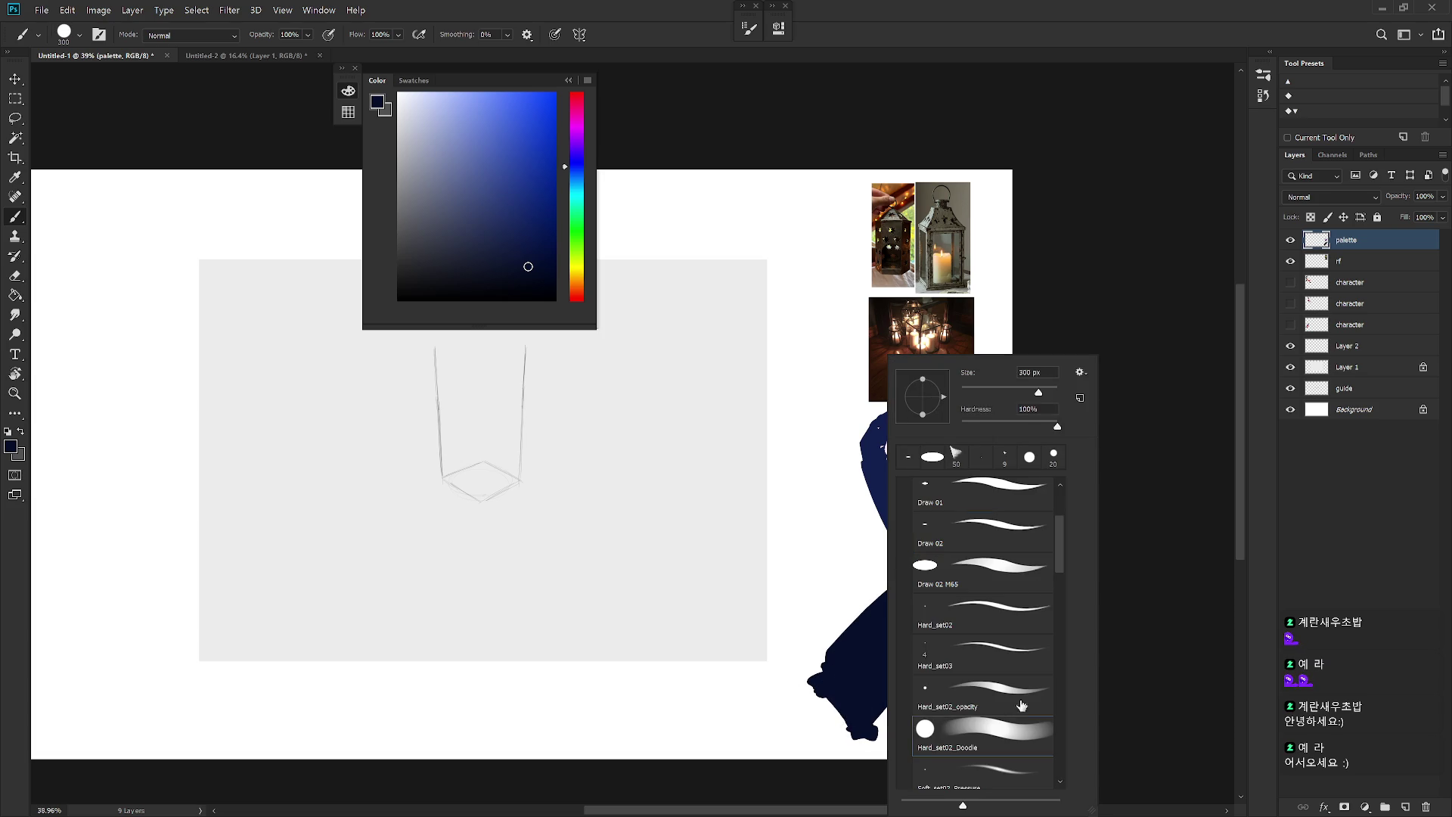
key("Return")
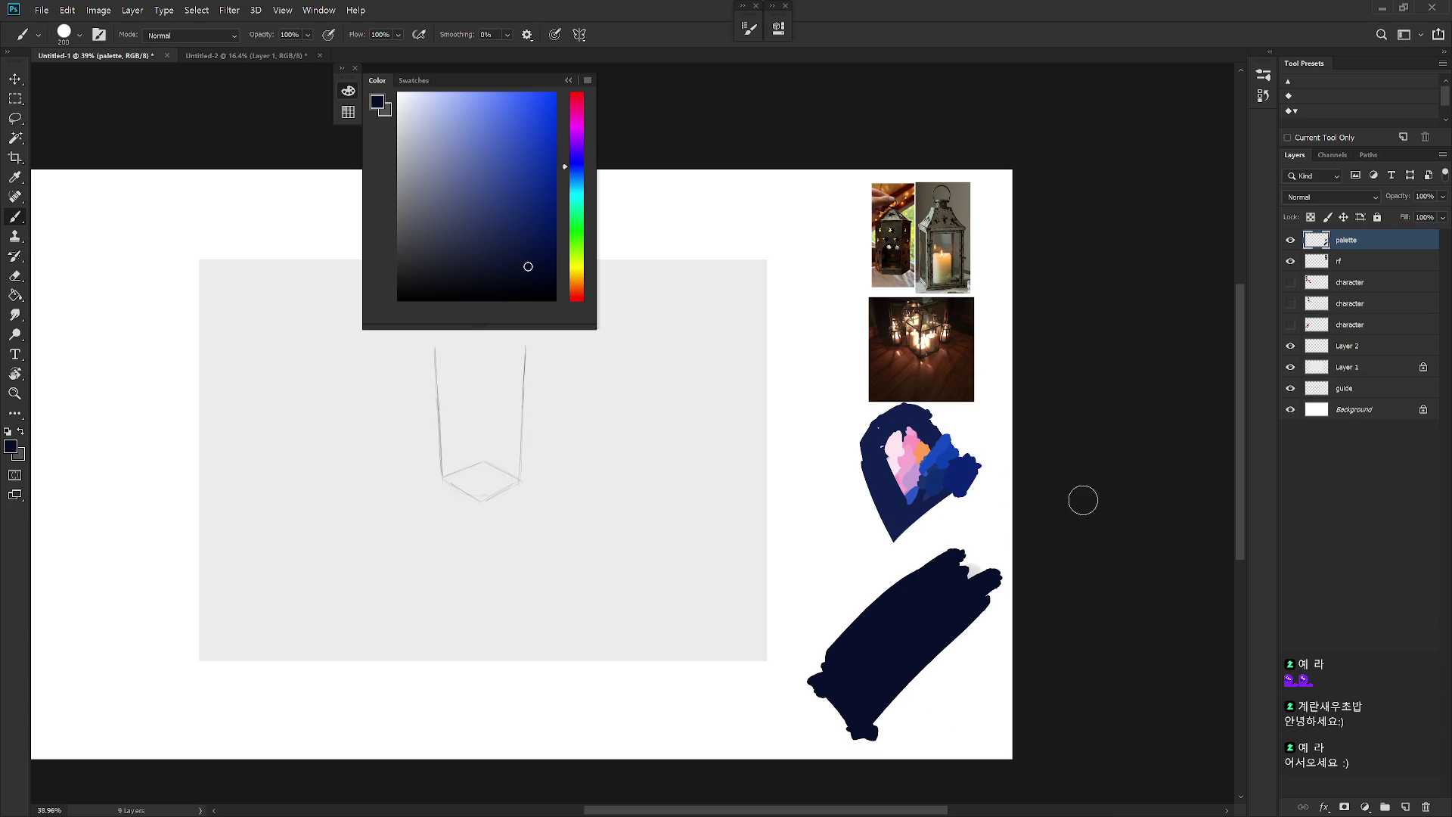
key("bracketleft")
left_click(963, 476, "alt")
mouse_move(940, 600)
left_mouse_down()
mouse_move(840, 674)
mouse_move(843, 696)
left_mouse_up()
Step: Draw a straight lighter blue line across the navy at 150 px, with a soft dab at its tip
left_click(933, 454, "alt")
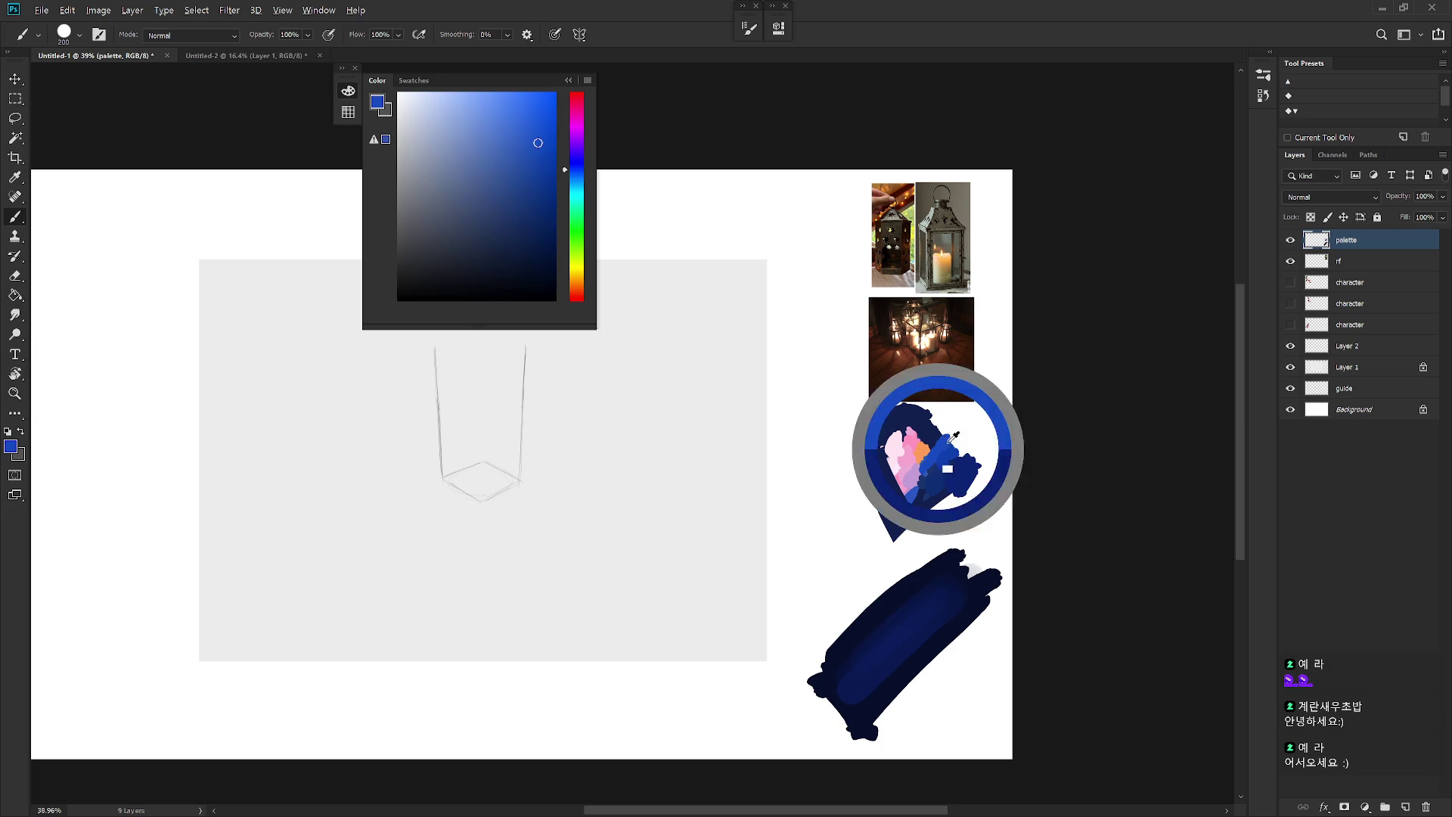
key("bracketleft")
key("bracketleft")
left_click(953, 589, "shift")
key("ctrl+z")
left_click(969, 582, "shift")
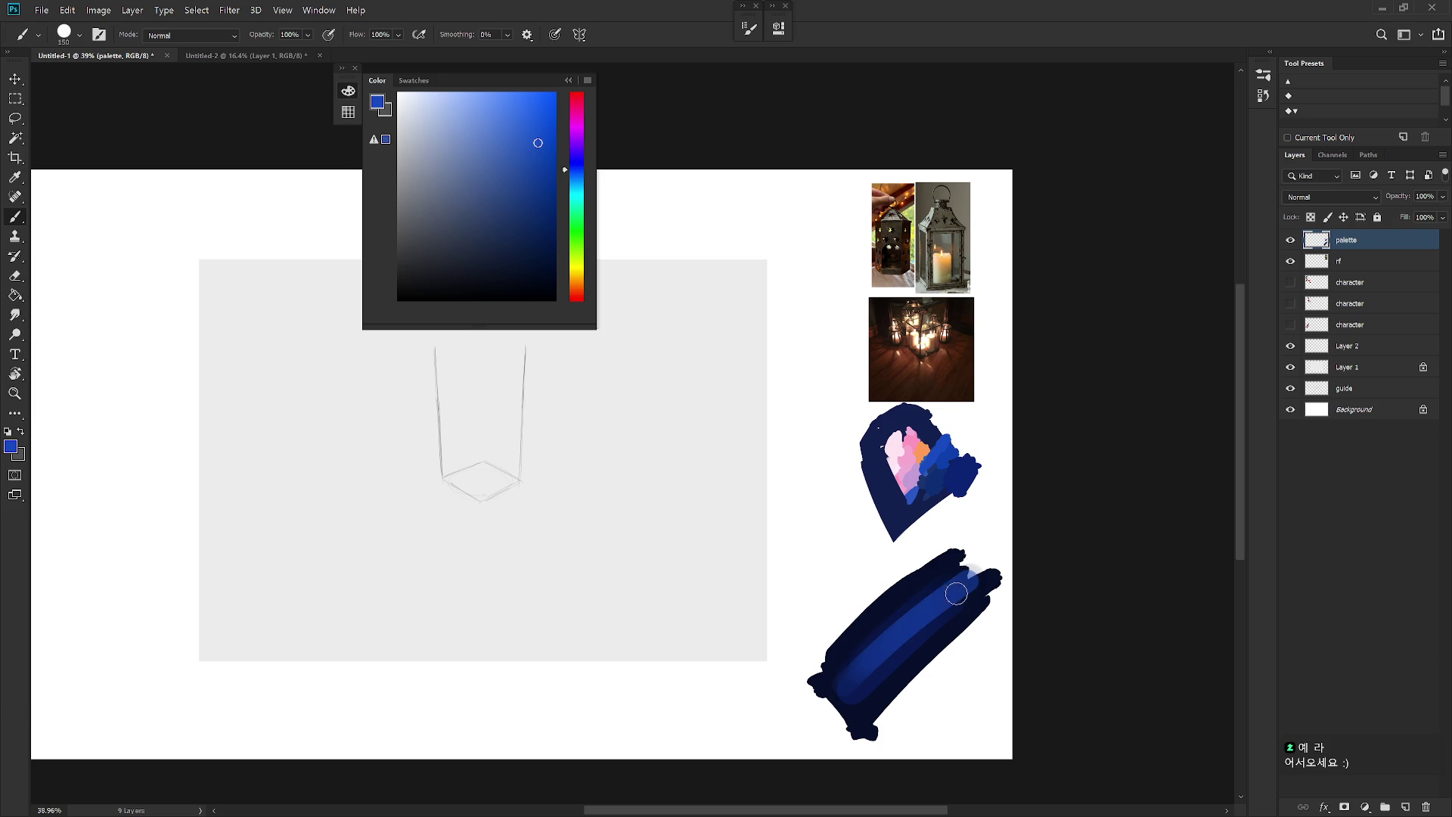
key("ctrl+z")
left_click(966, 585, "shift")
left_click(979, 571)
Step: Paint an orange streak along the navy swatch with the Draw 02 M65 brush
left_click(927, 447, "alt")
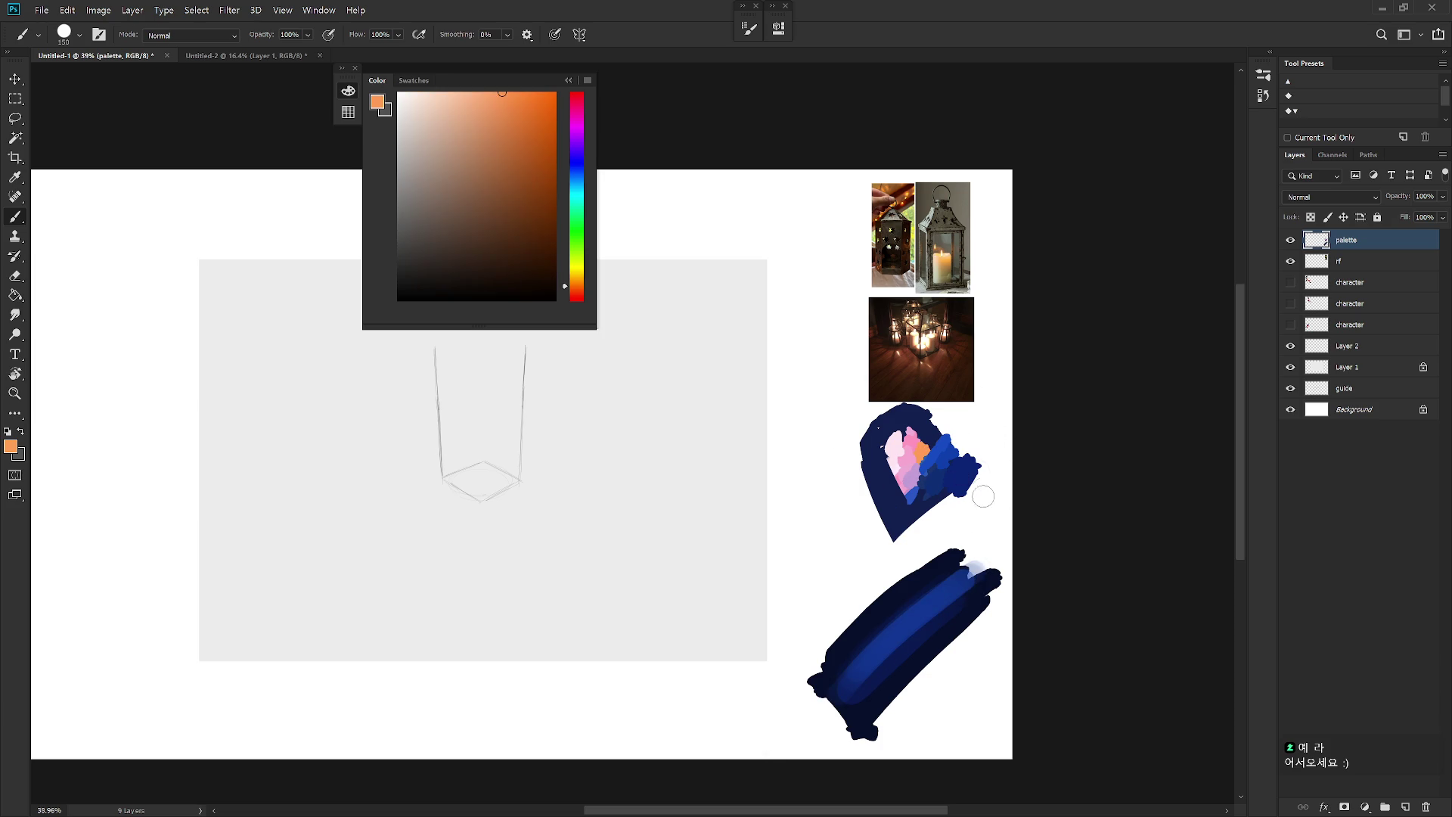
right_click(987, 501)
double_click(1088, 563)
left_click_drag(982, 565, 873, 658)
key("ctrl+z")
key("ctrl+shift+z")
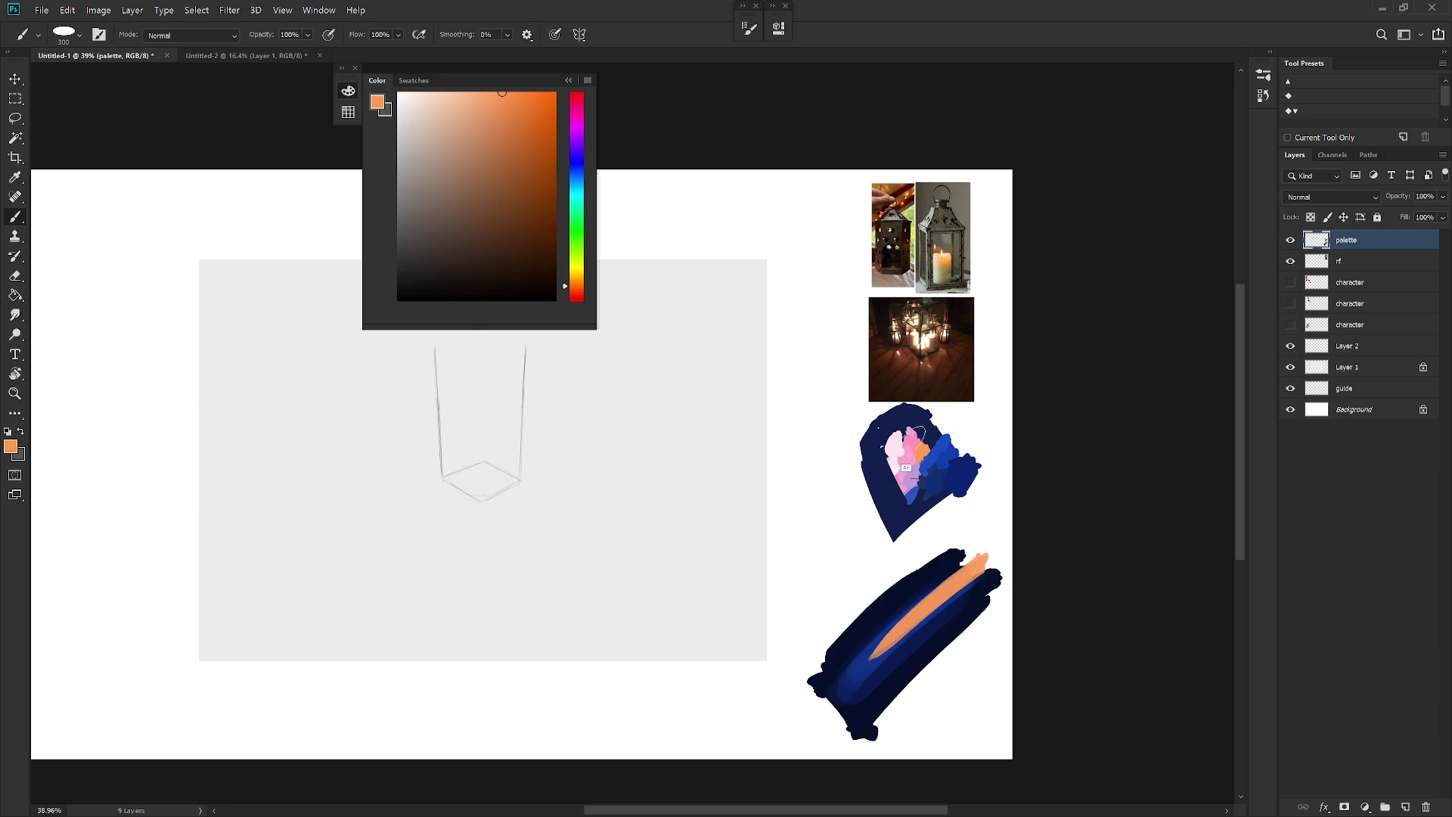
Step: Add a pale pink highlight atop the navy swatch, comparing it with and without
left_click(896, 447, "alt")
left_click(910, 437, "alt")
left_click(893, 444, "alt")
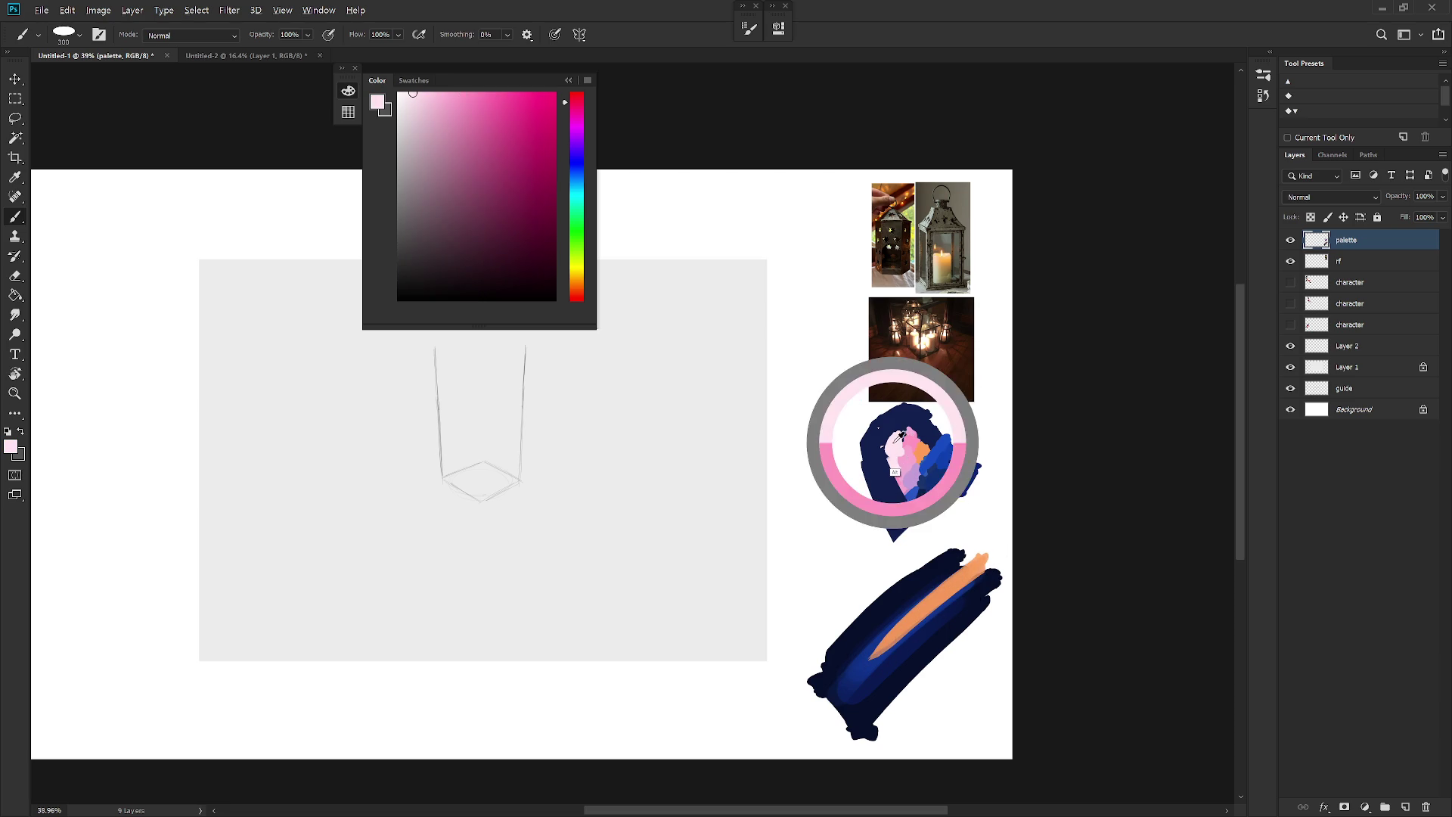
left_click_drag(987, 555, 957, 589)
key("ctrl+z")
key("ctrl+shift+z")
key("ctrl+z")
key("ctrl+shift+z")
key("ctrl+z")
key("ctrl+shift+z")
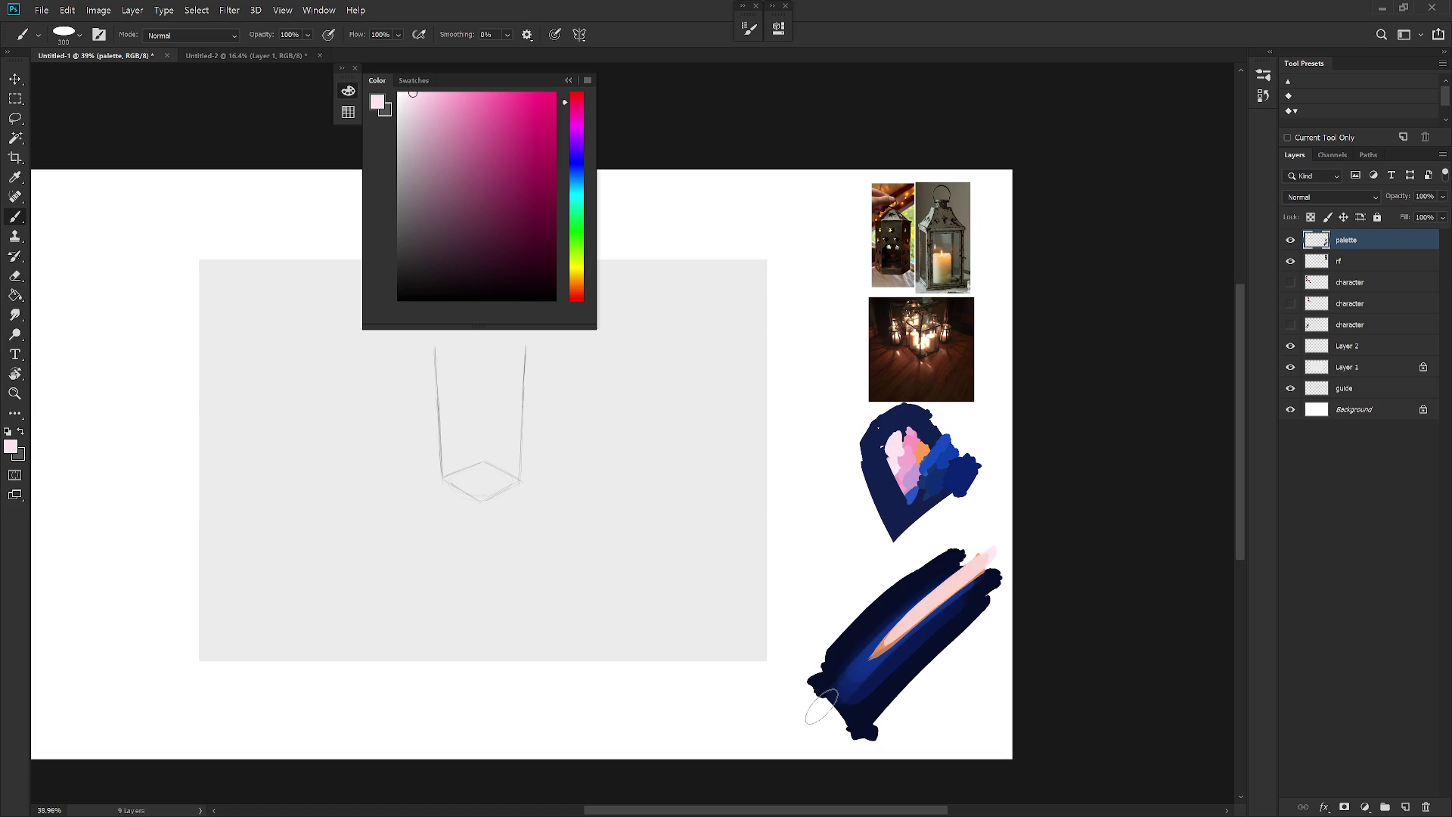
key("r")
mouse_move(1167, 471)
left_mouse_down()
mouse_move(642, 765)
mouse_move(820, 598)
mouse_move(862, 530)
left_mouse_up()
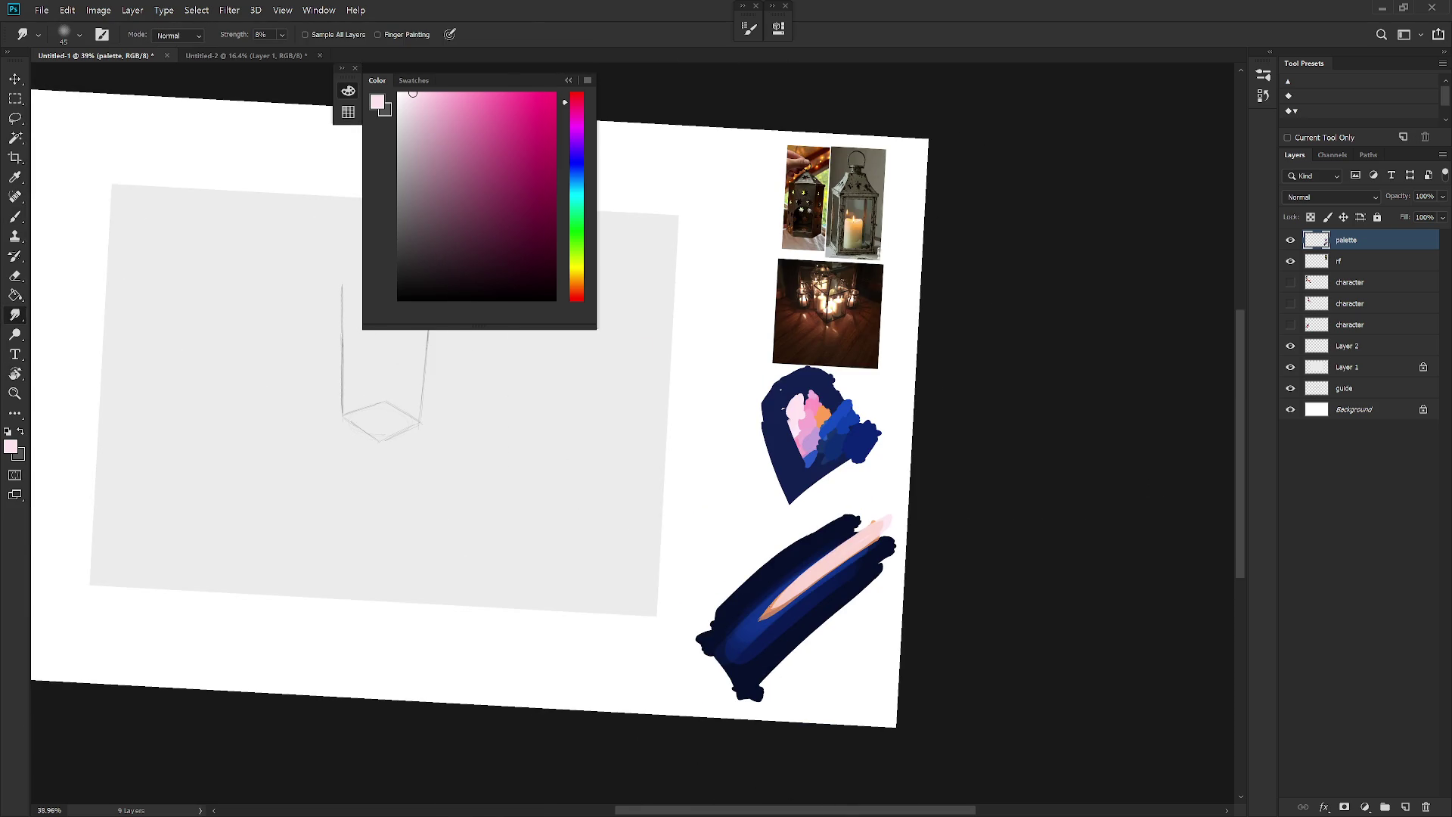
Step: Smudge the orange streak's tip into a glow and set a round brush at 125 px
left_click_drag(766, 616, 825, 558)
key("b")
left_click(772, 598, "alt")
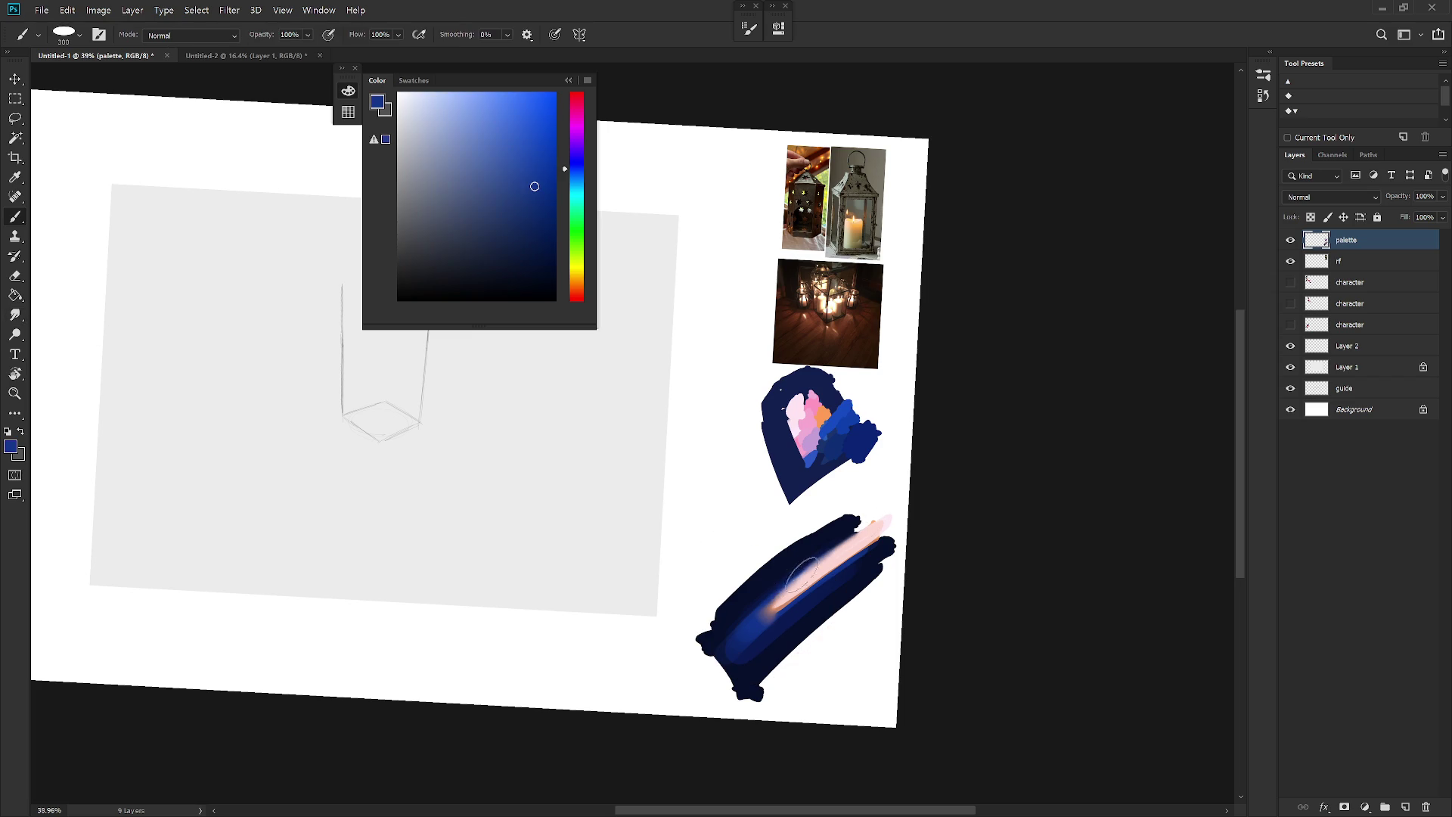
key("bracketleft")
key("bracketleft")
right_click(831, 552)
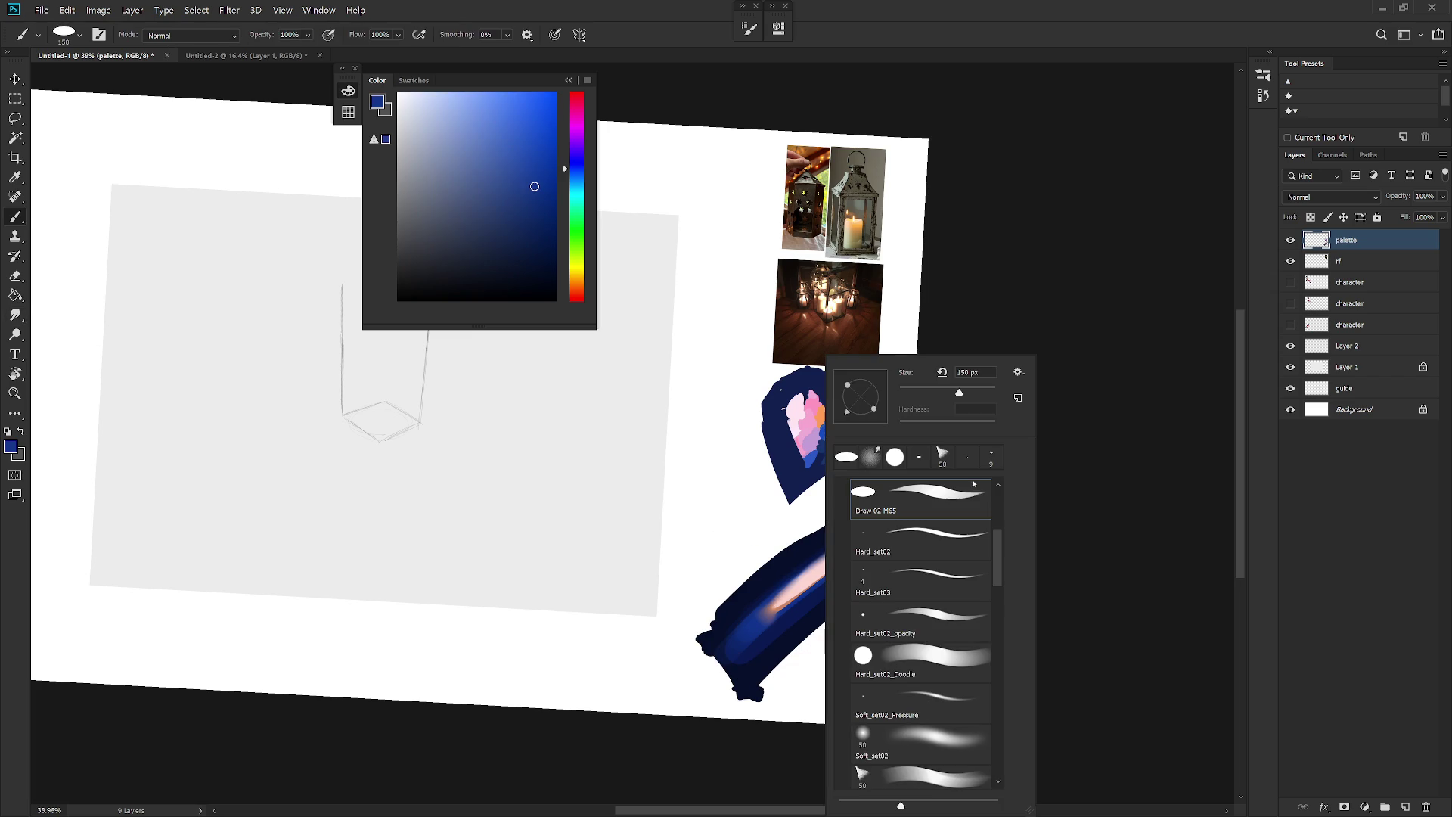
left_click(920, 622)
key("bracketleft")
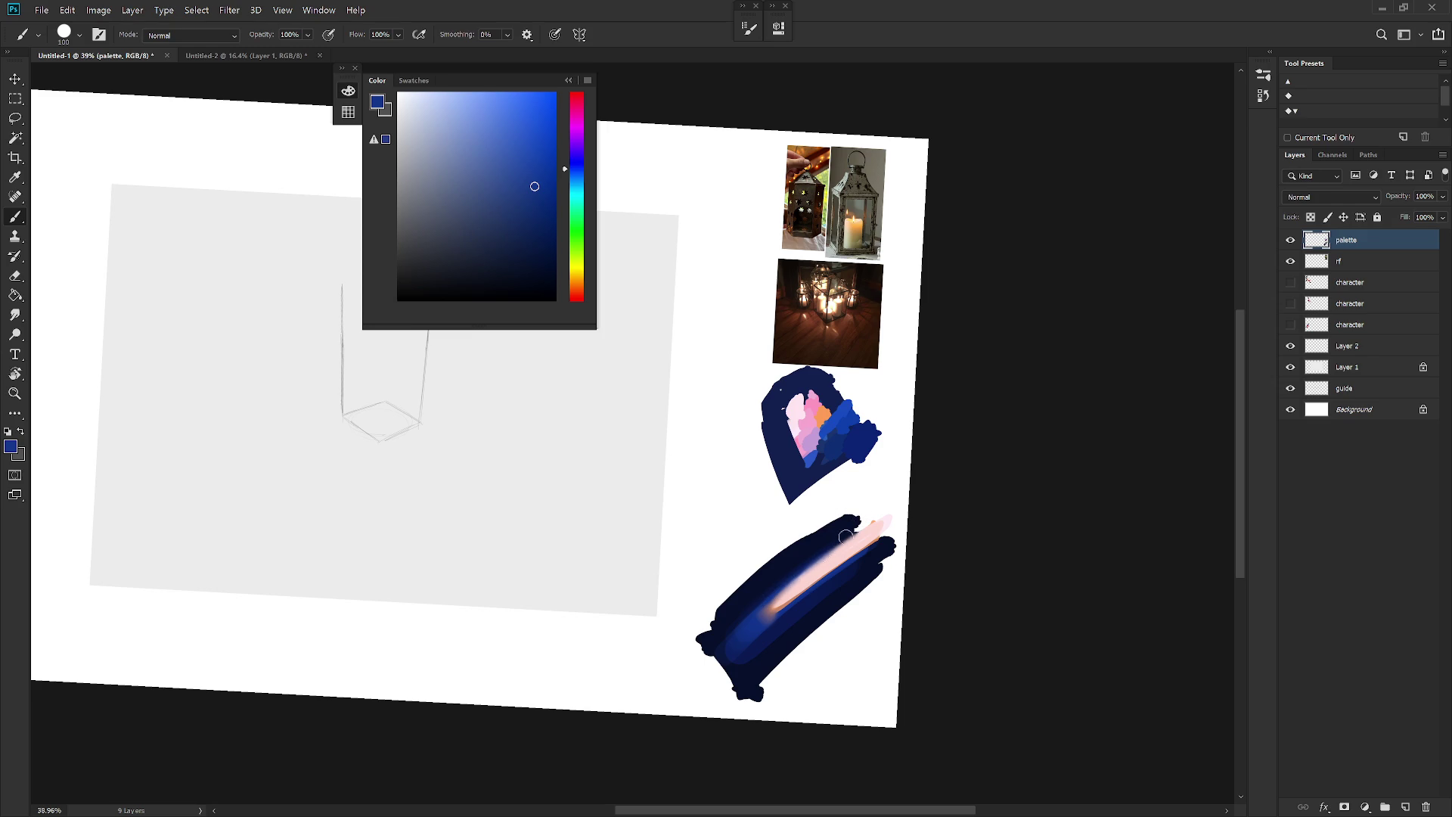
Step: Sample salmon and pink from the colour study and choose the Hard_set03 brush
left_click(826, 553, "alt")
left_click(777, 629, "alt")
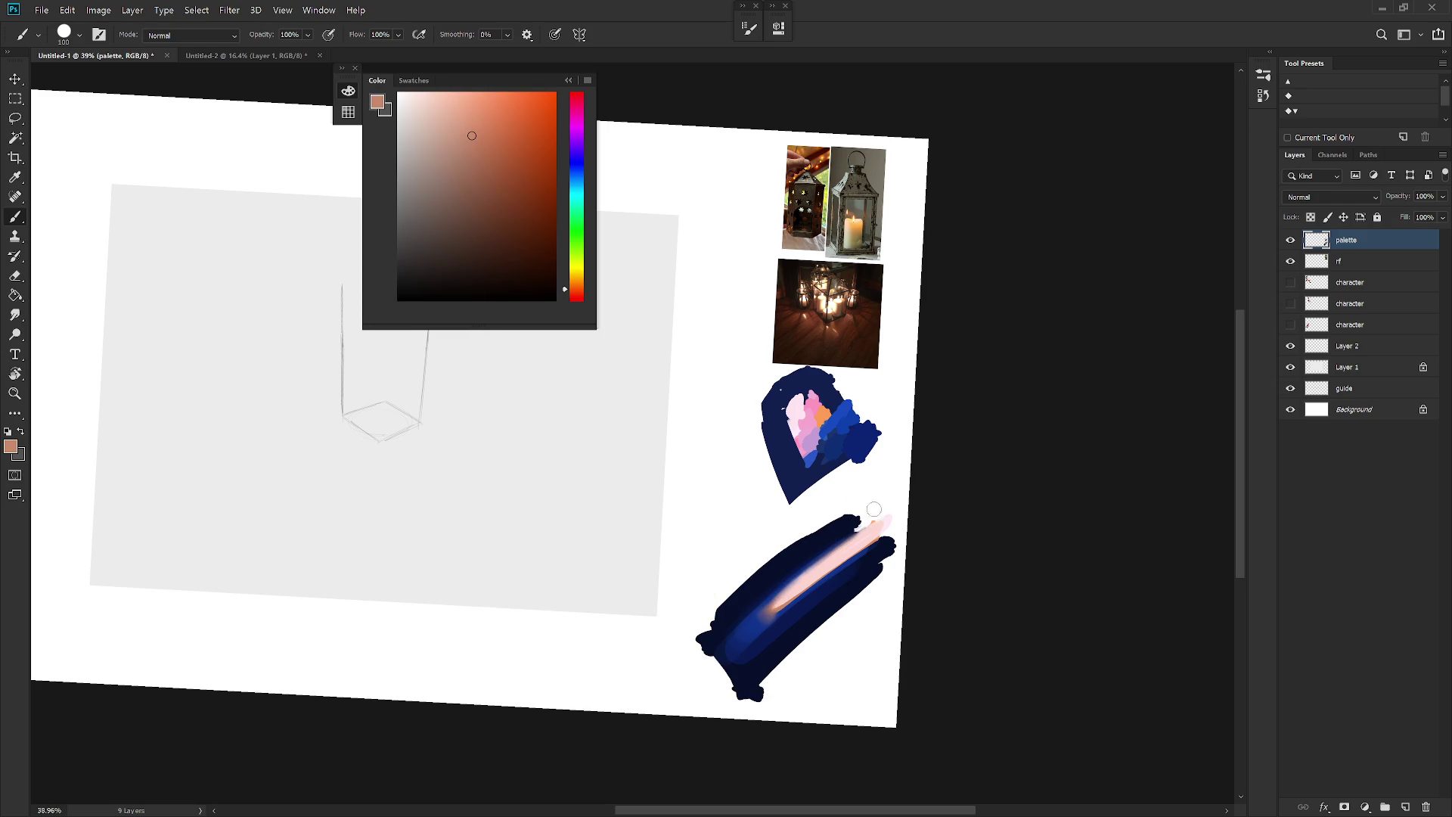
left_click(820, 427, "alt")
right_click(829, 428)
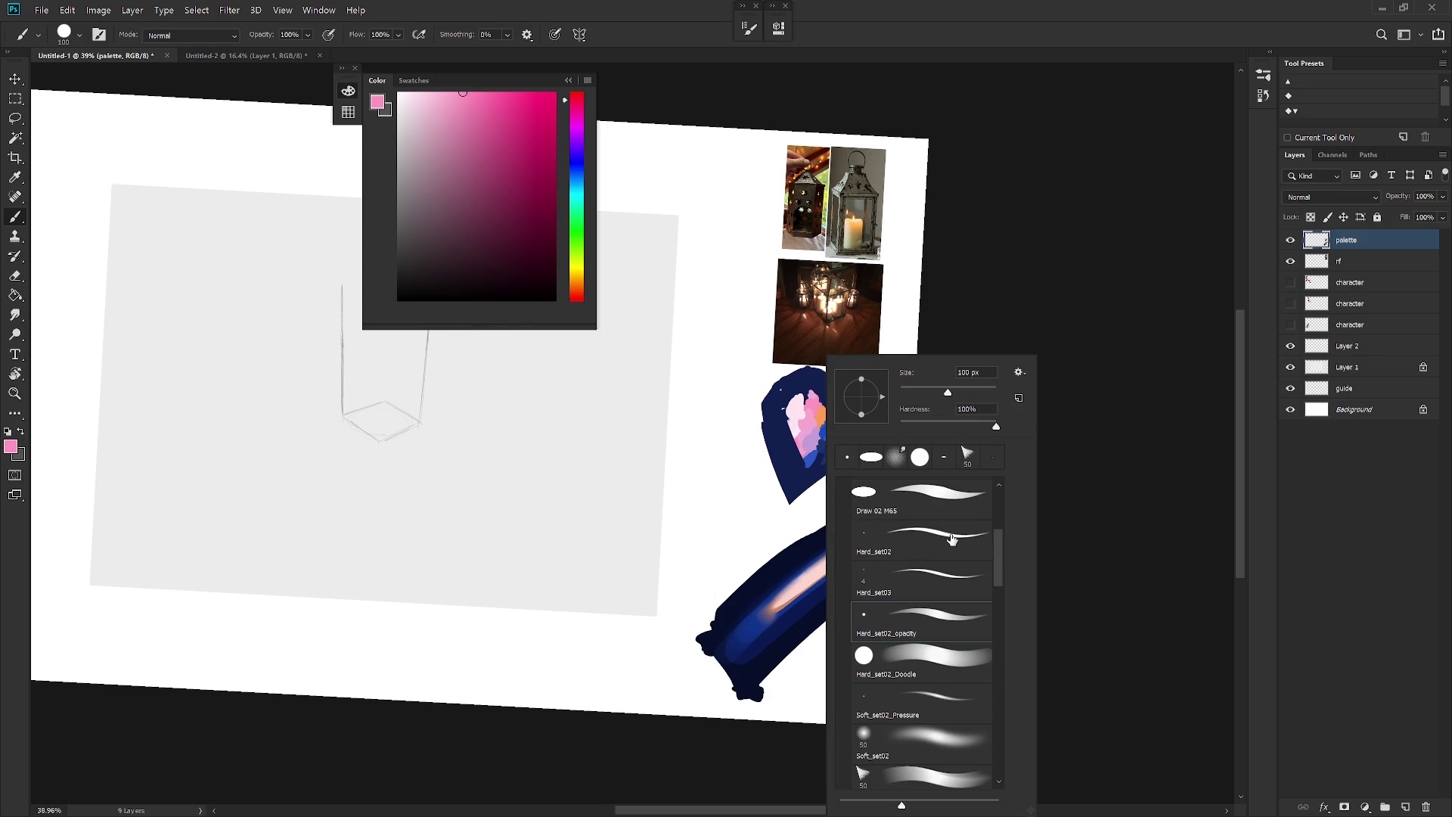
left_click(953, 563)
key("Return")
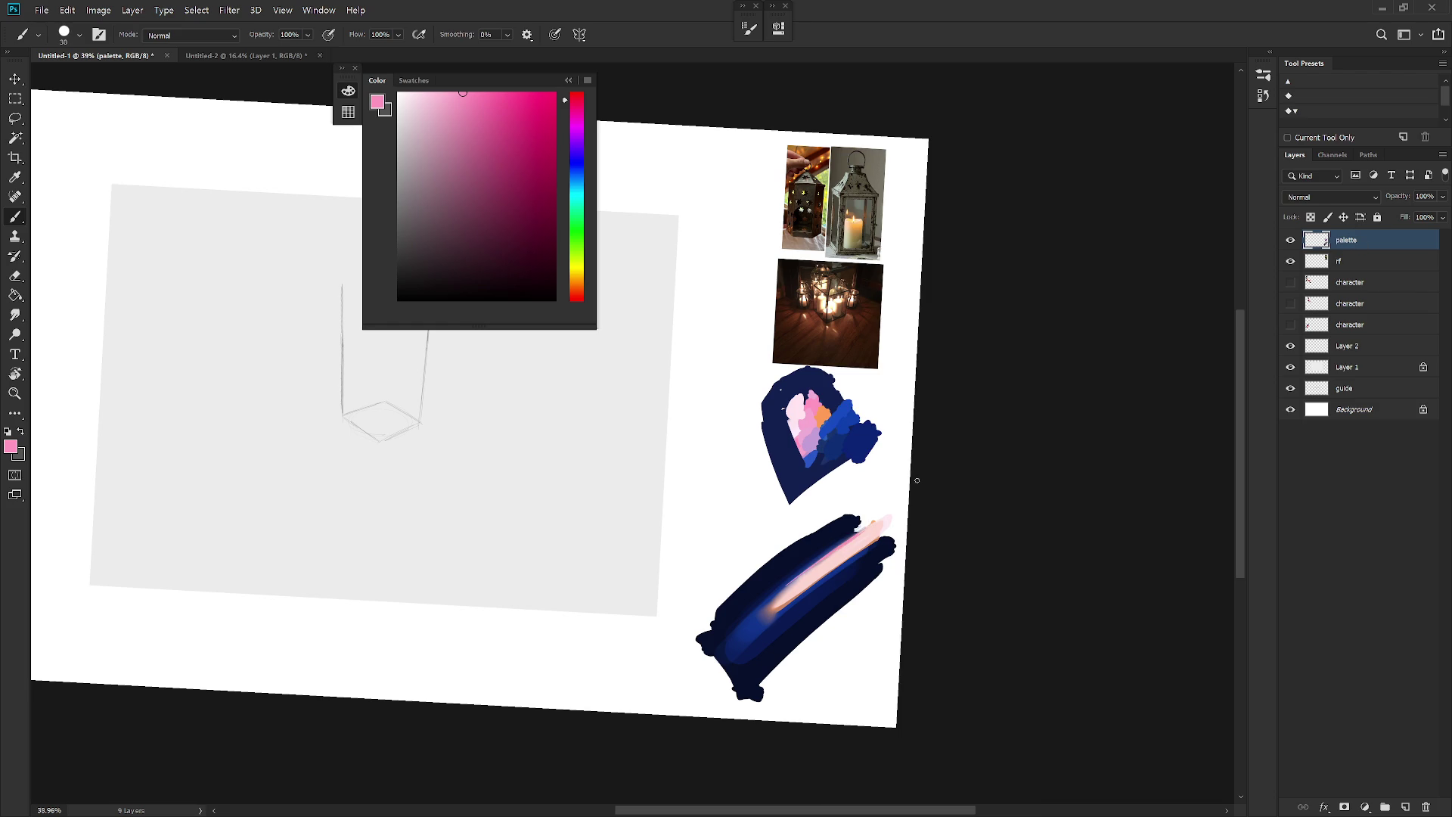
left_click(808, 412, "alt")
scroll(862, 628, "down", 5)
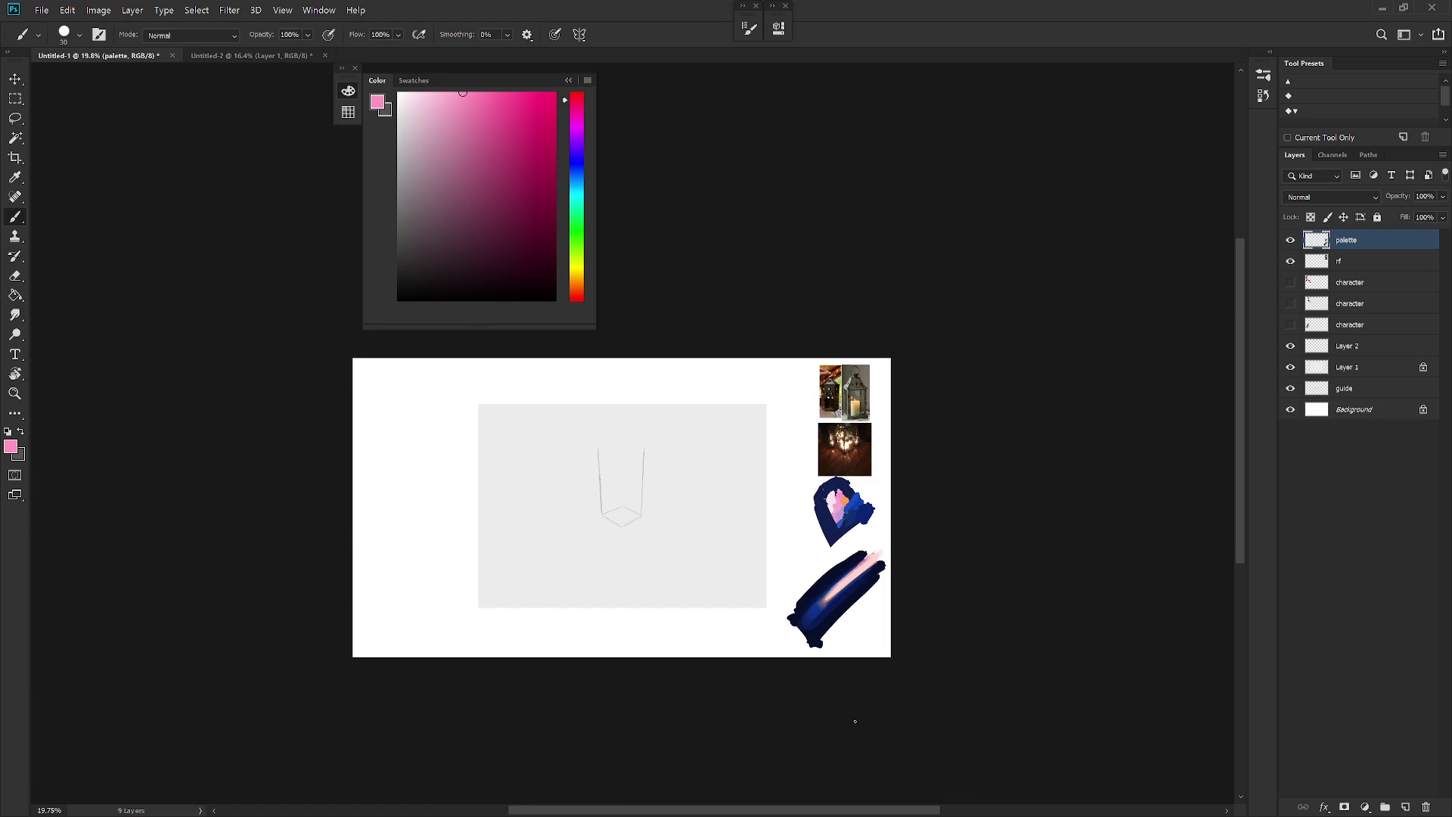
scroll(850, 587, "up", 3)
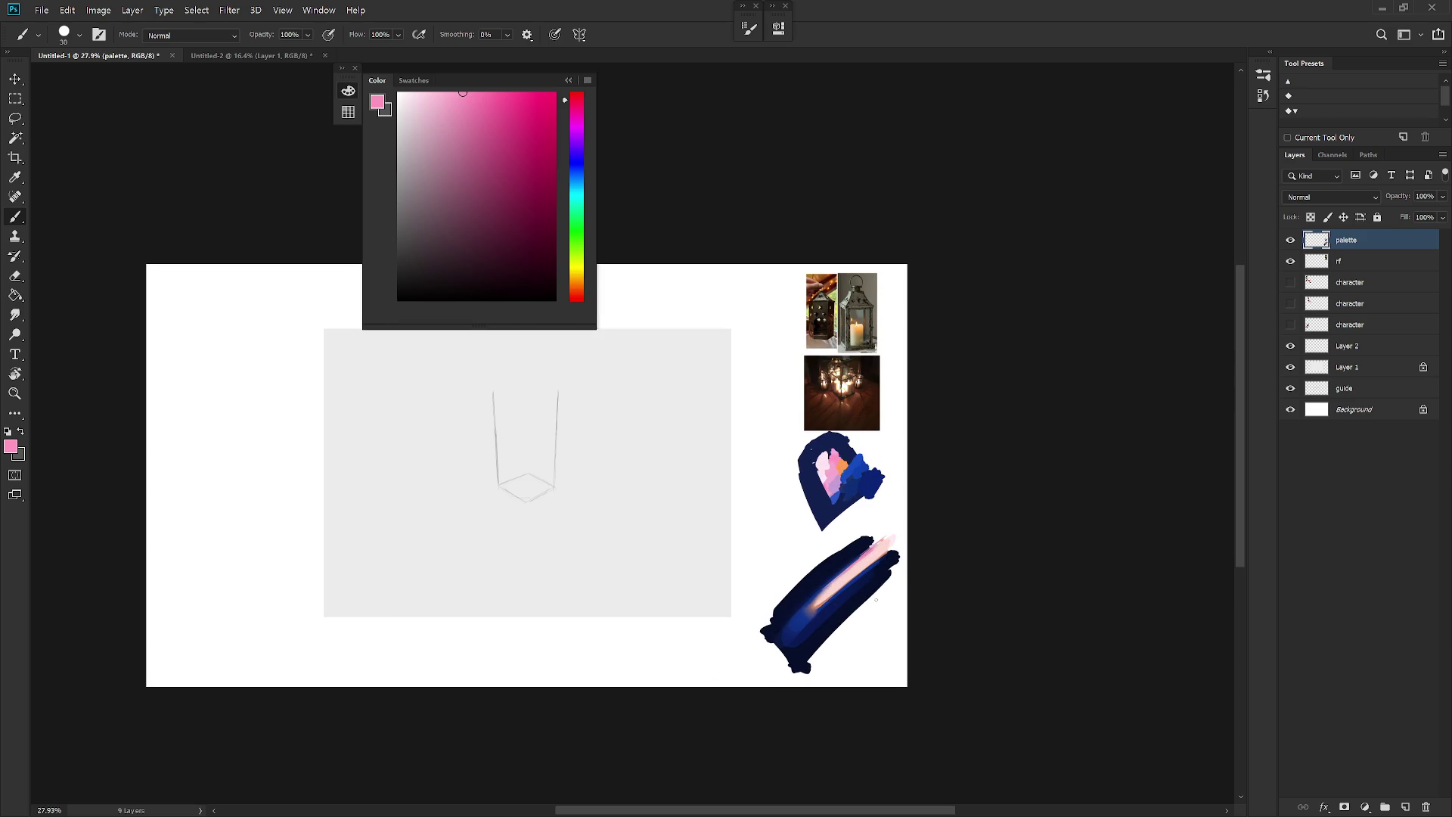
Step: Lasso the lower navy swatch, scale it down and move it up beside the heart study
key("ctrl+t")
key("Return")
key("l")
mouse_move(869, 643)
left_mouse_down()
mouse_move(901, 704)
mouse_move(971, 664)
mouse_move(869, 638)
mouse_move(861, 564)
mouse_move(895, 512)
left_mouse_up()
key("ctrl+t")
key("Return")
key("ctrl+d")
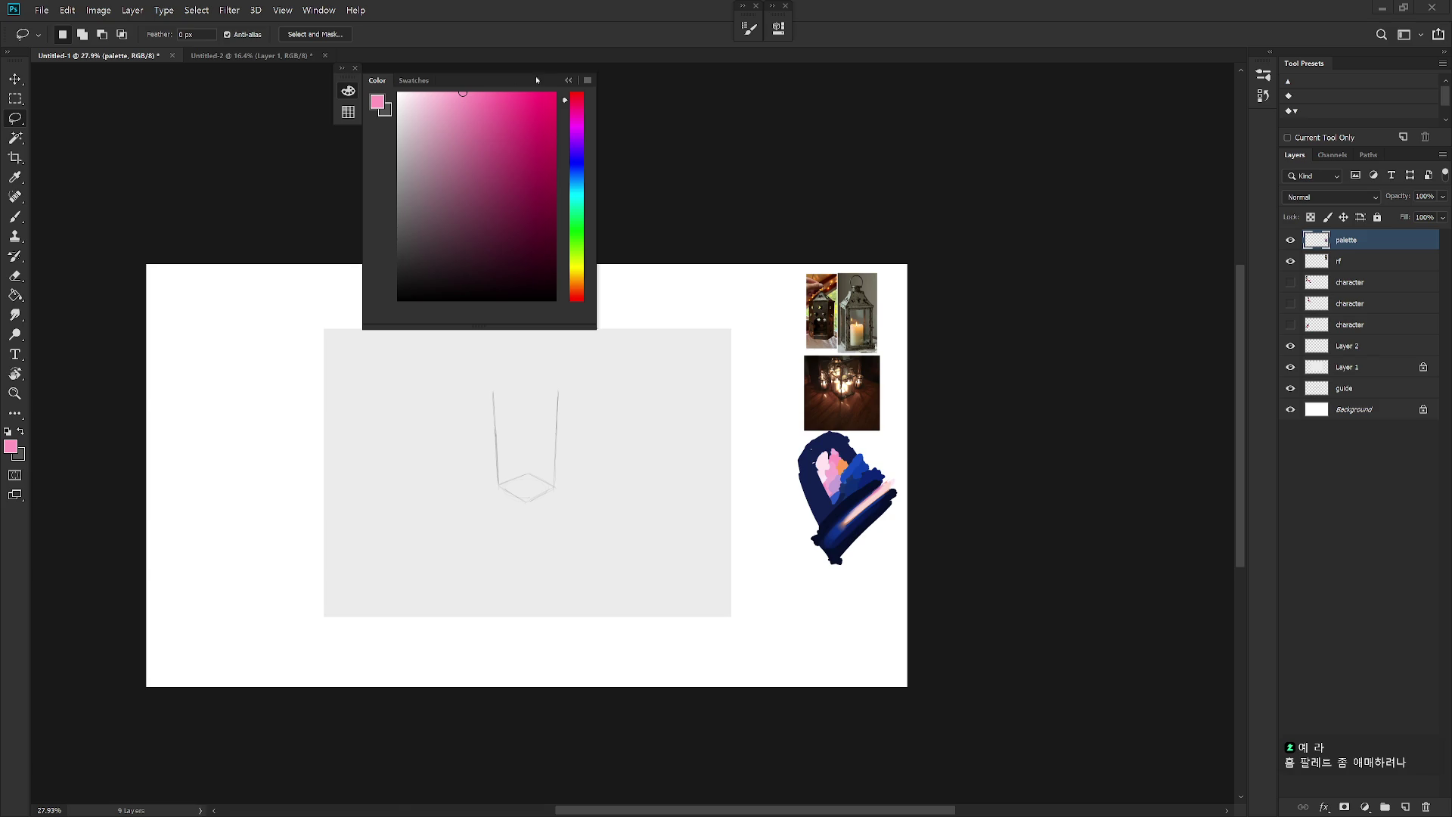
Step: Choose a dark crimson and paint a blob on the colour study
left_click(568, 80)
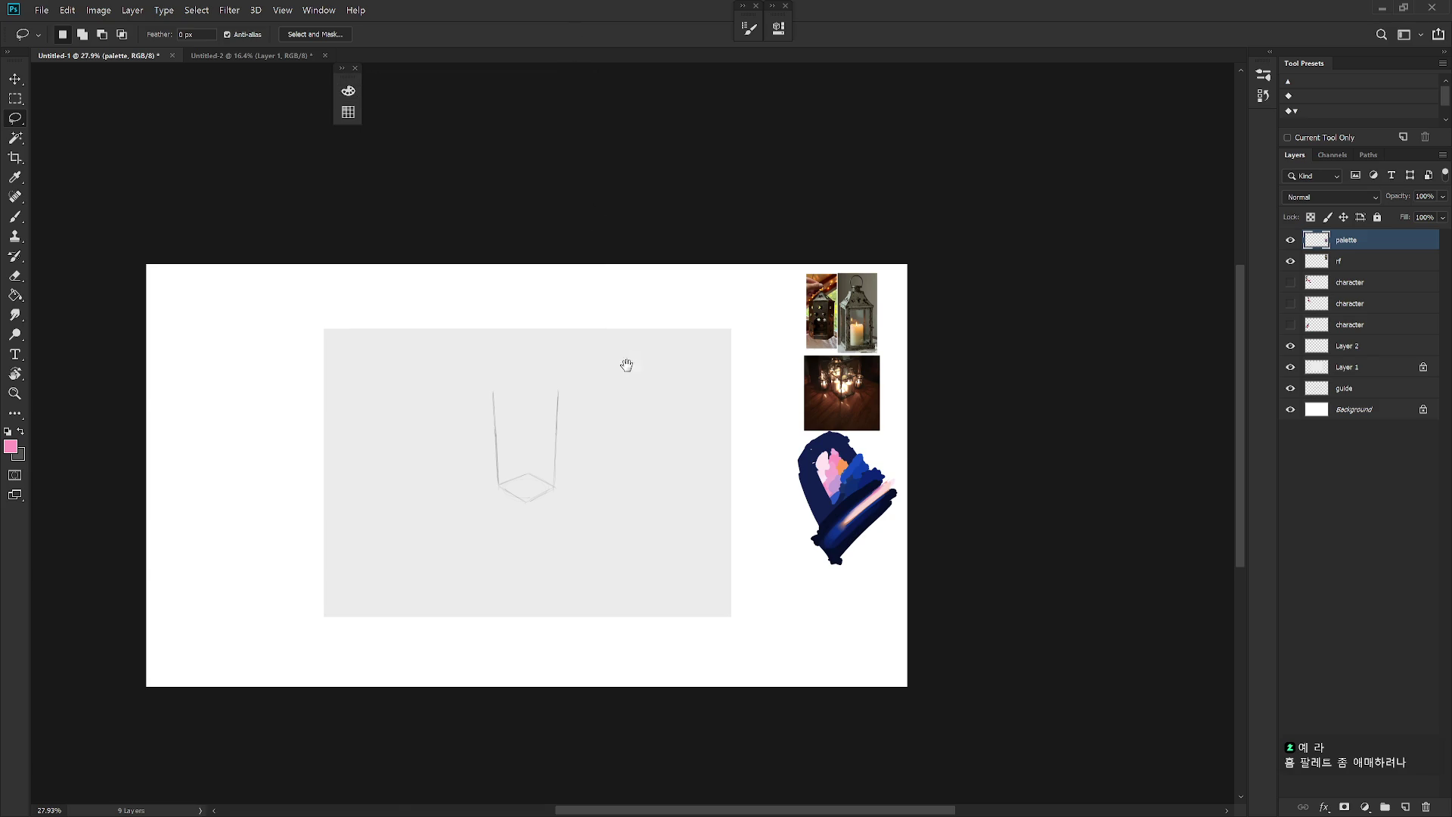
left_click_drag(622, 363, 651, 385)
scroll(650, 385, "up", 2)
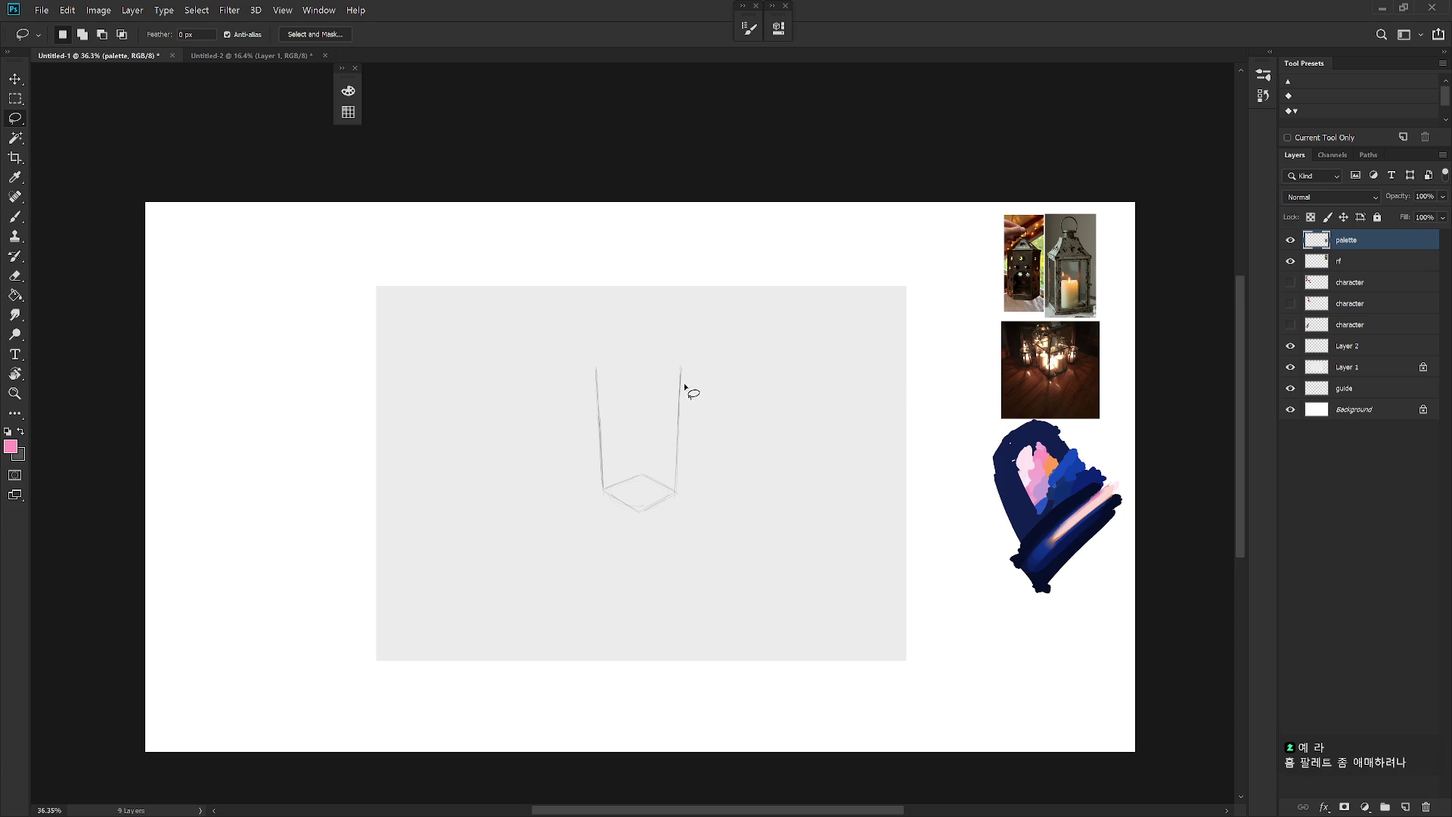
key("b")
left_click_drag(1013, 509, 859, 534)
key("F6")
key("F6")
key("F6")
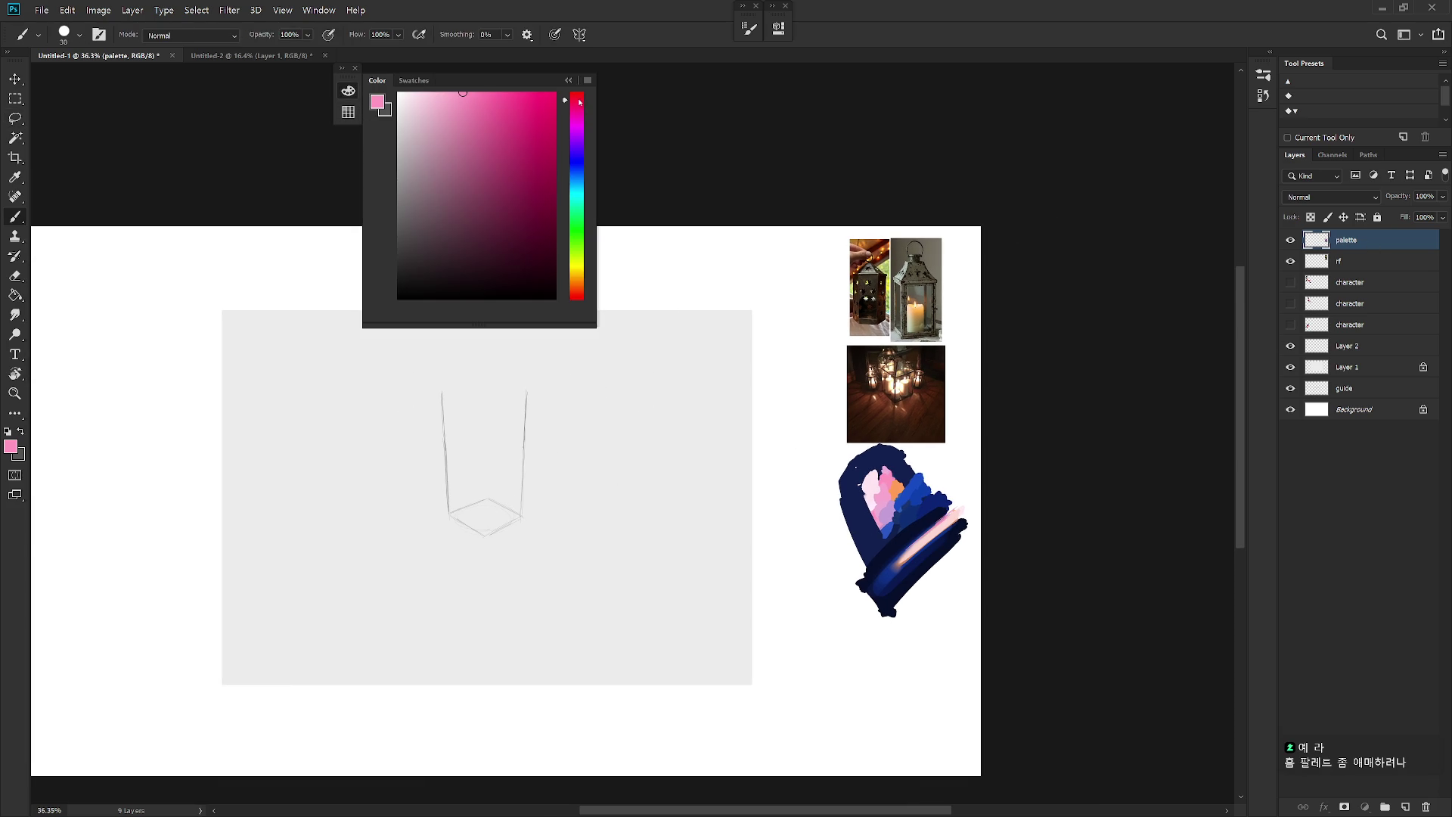
left_click_drag(539, 143, 543, 195)
left_click(539, 159)
left_click(449, 184)
left_click_drag(539, 238, 546, 214)
left_click_drag(955, 482, 961, 495)
Step: Layer brighter crimson and a saturated pink stroke over the crimson blob
left_click_drag(525, 166, 518, 136)
left_click_drag(958, 467, 959, 481)
left_click(491, 103)
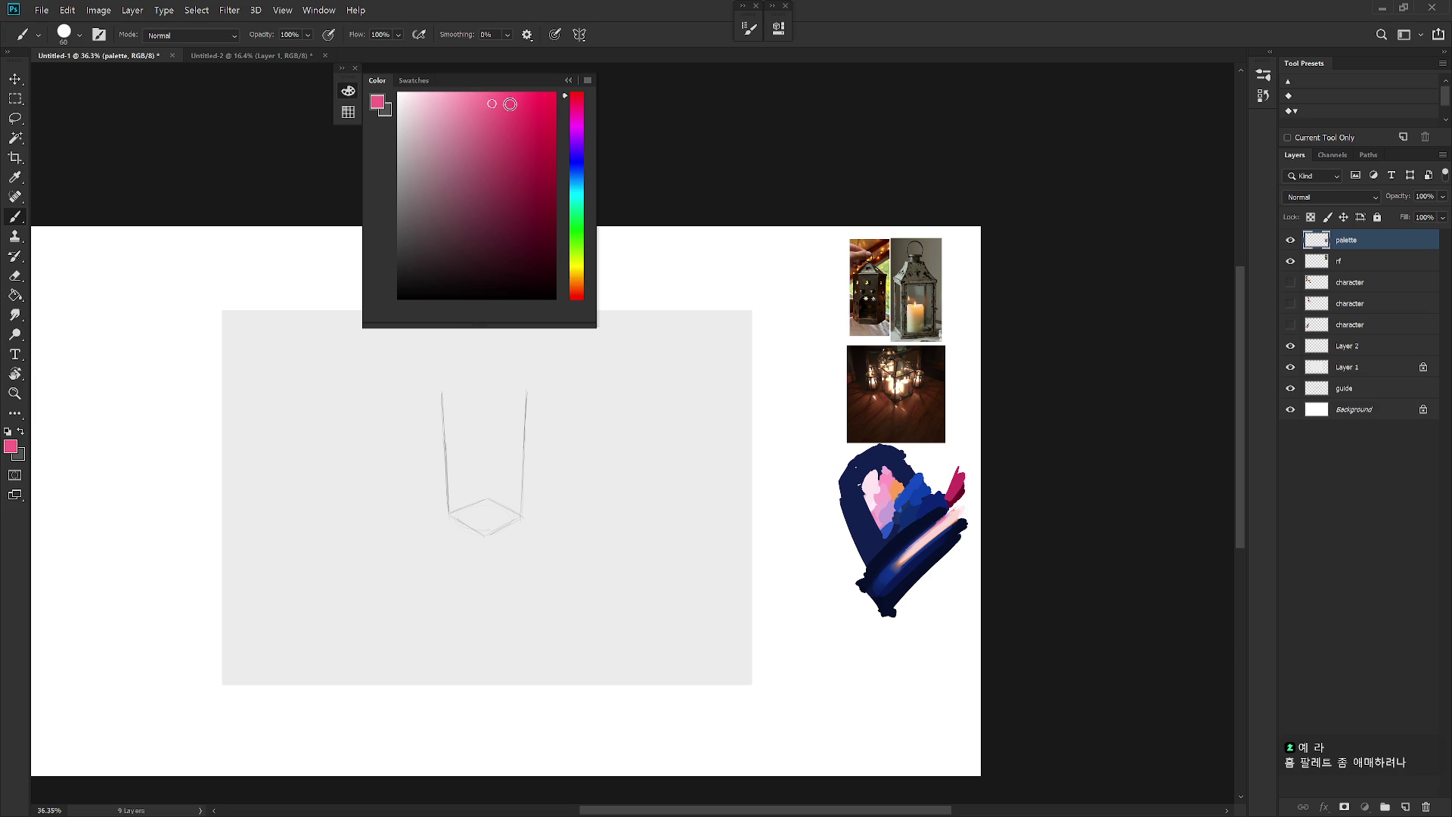
left_click_drag(964, 461, 959, 473)
key("ctrl+z")
left_click(522, 98)
left_click_drag(965, 460, 968, 468)
left_click(577, 93)
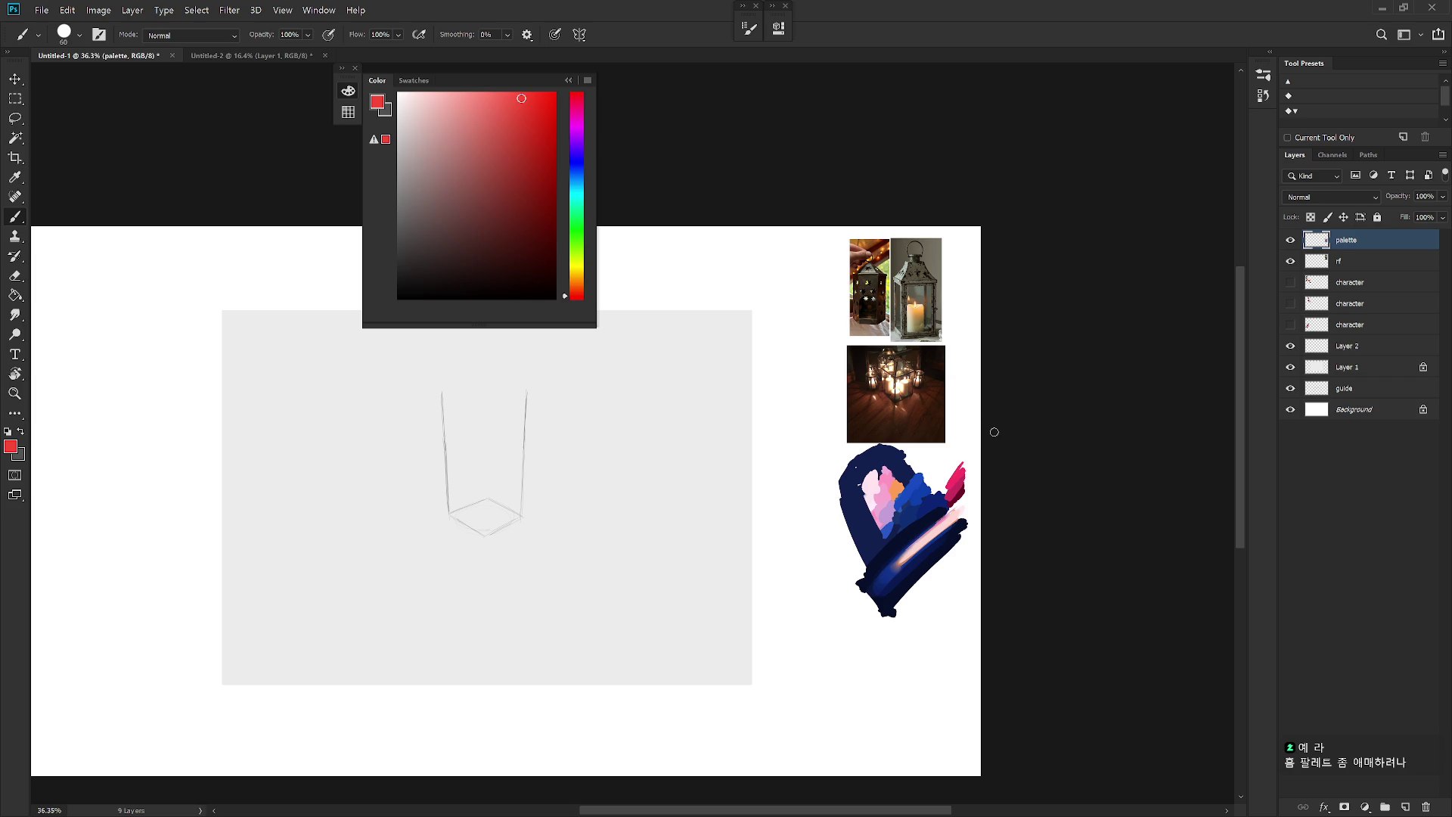
Step: Try a magenta stroke over the palette's orange patch, undo it, and collapse the colour panel
scroll(900, 510, "up", 1)
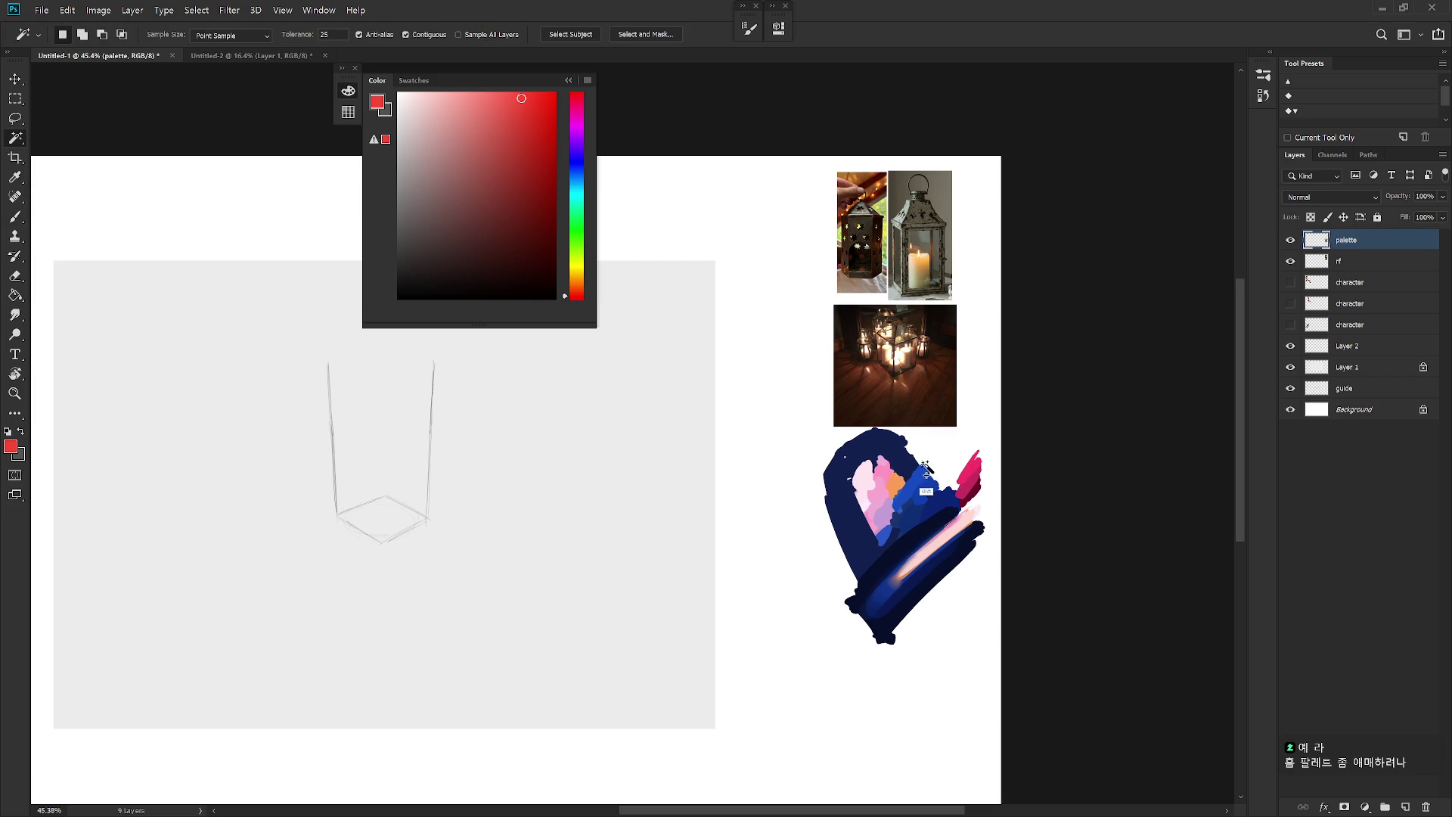
left_click(970, 466, "alt")
left_click_drag(896, 463, 897, 488)
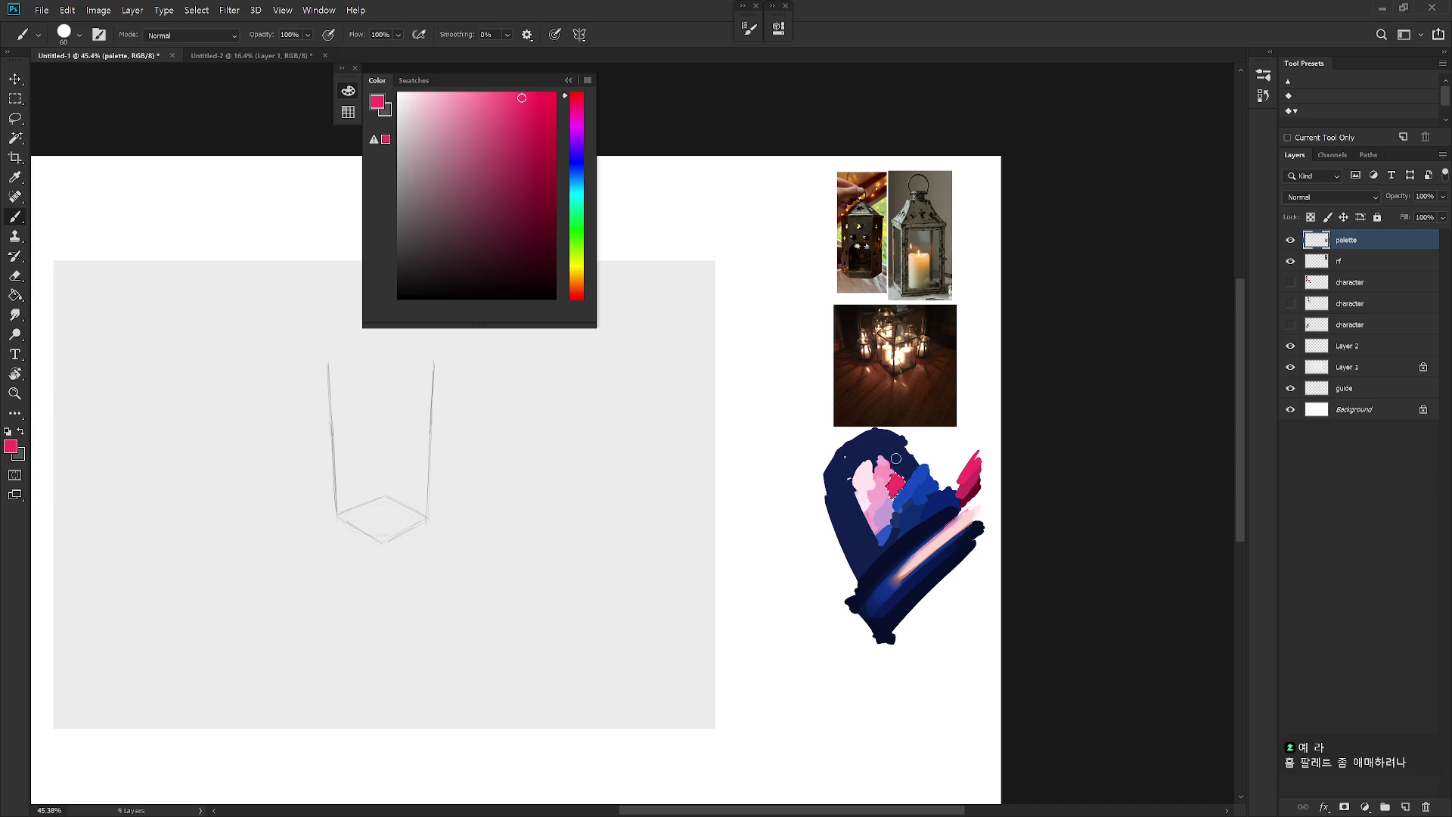
key("ctrl+z")
key("ctrl+z")
scroll(794, 488, "down", 2)
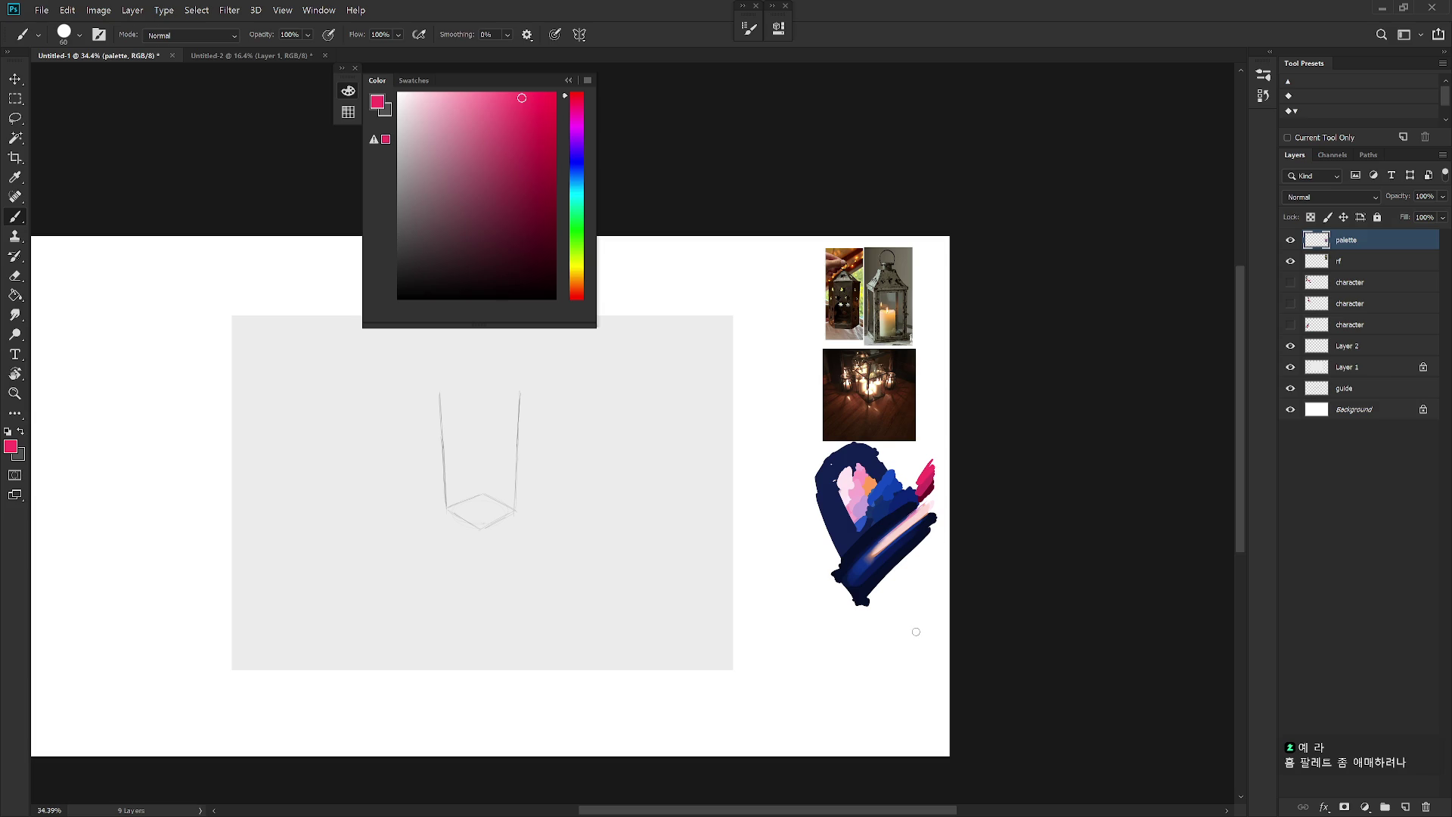
left_click_drag(916, 632, 1069, 624)
Step: Reset the colours to default, check the sketch layers' visibility and hide the guide layer
key("d")
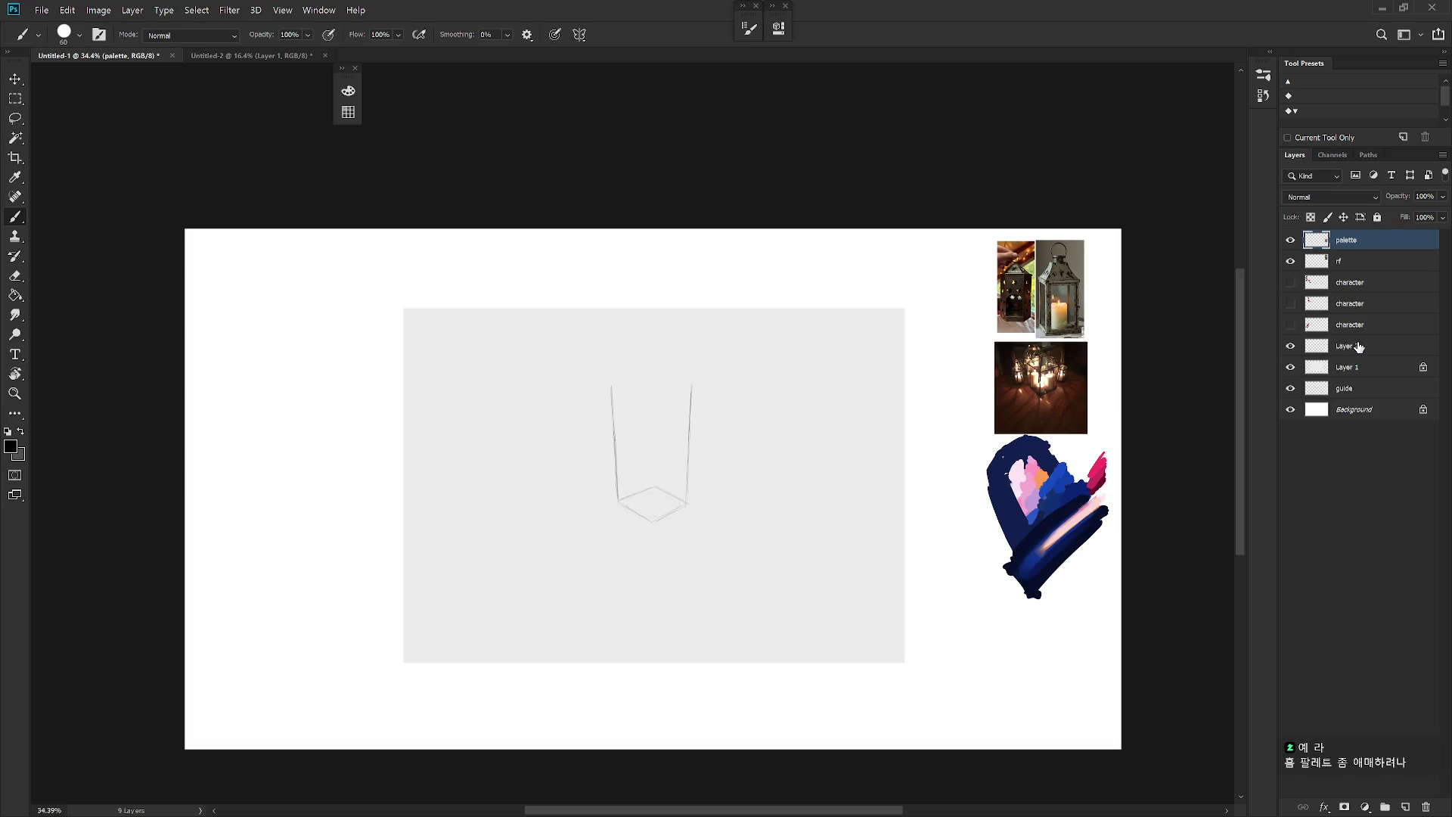
left_click(1354, 346)
left_click(1291, 345)
left_click(1290, 345)
left_click(1291, 367)
left_click(1290, 368)
left_click(1290, 389)
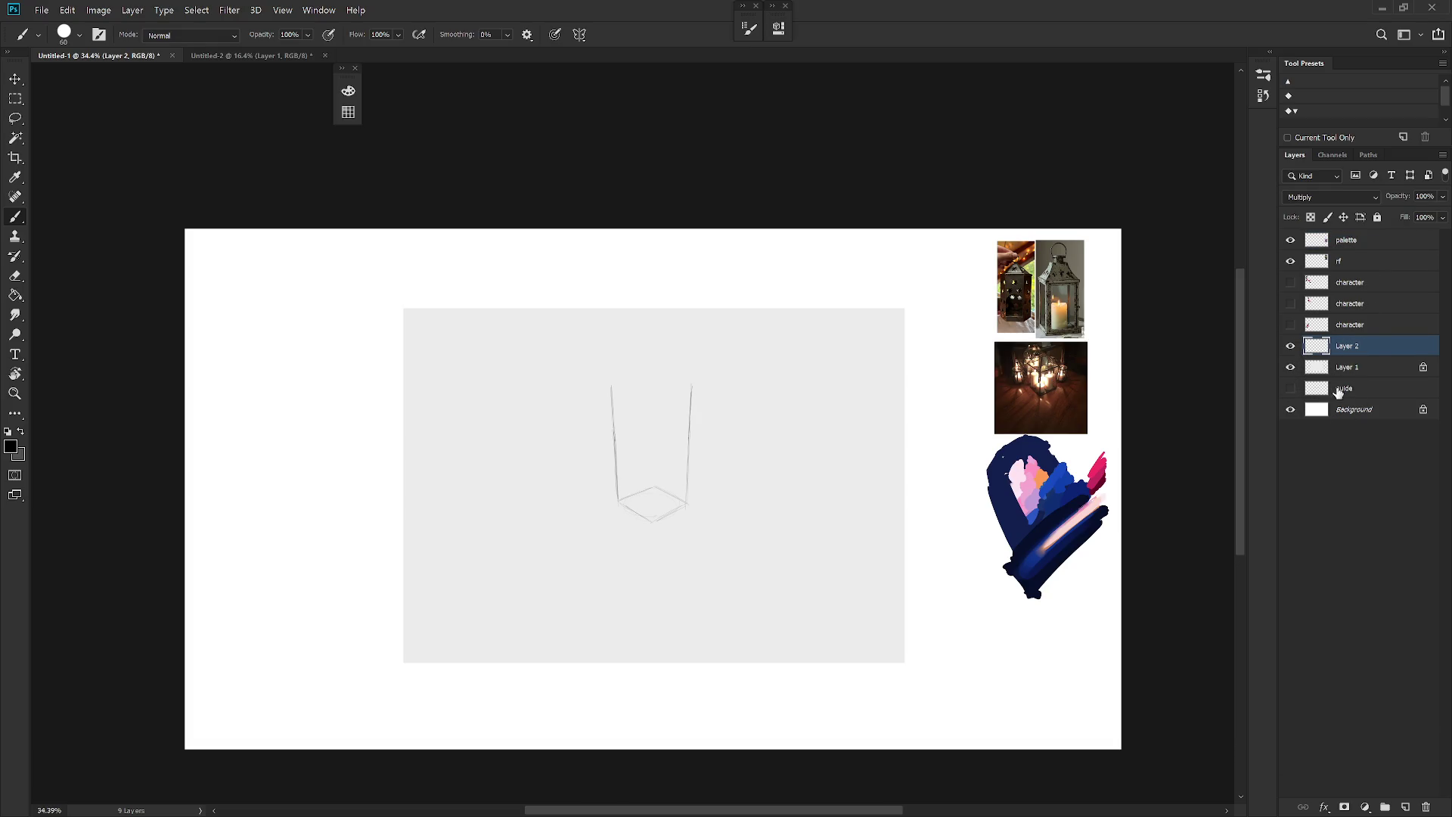
Step: Rename Layer 1 to 'area (small)' and give it a Gray label
double_click(1350, 369)
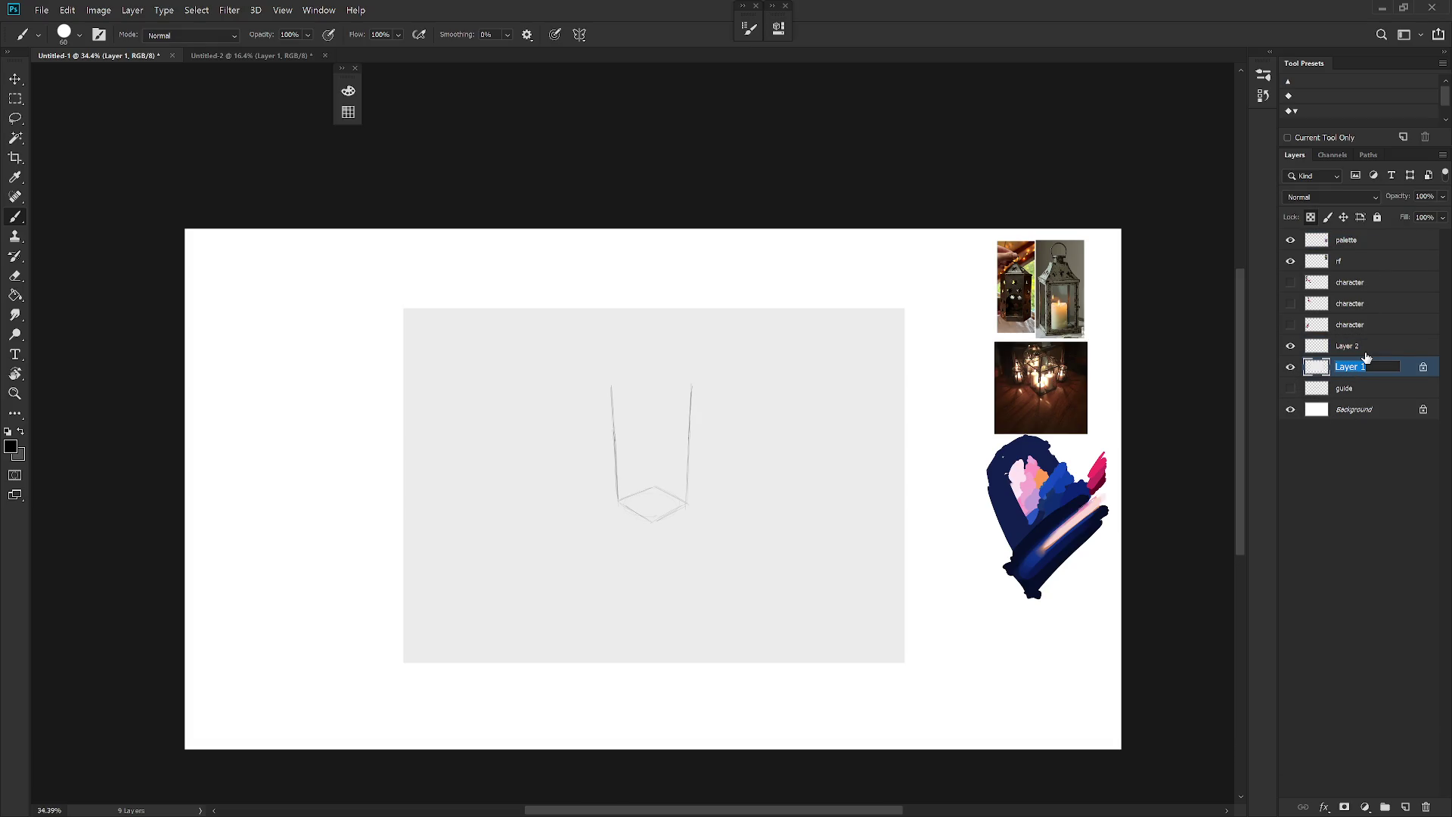
type("area")
key("Return")
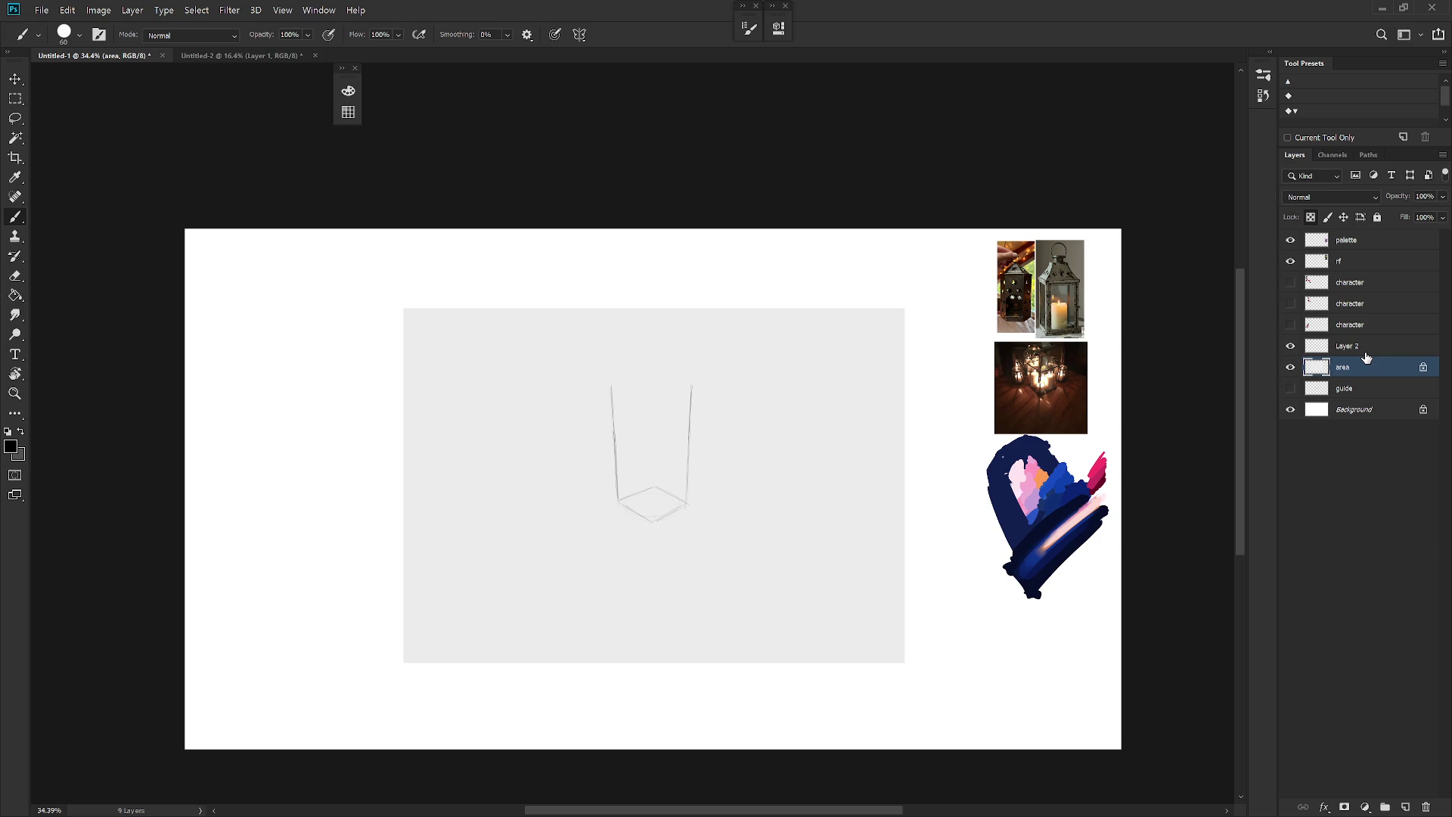
double_click(1344, 368)
type("area ()")
type("small")
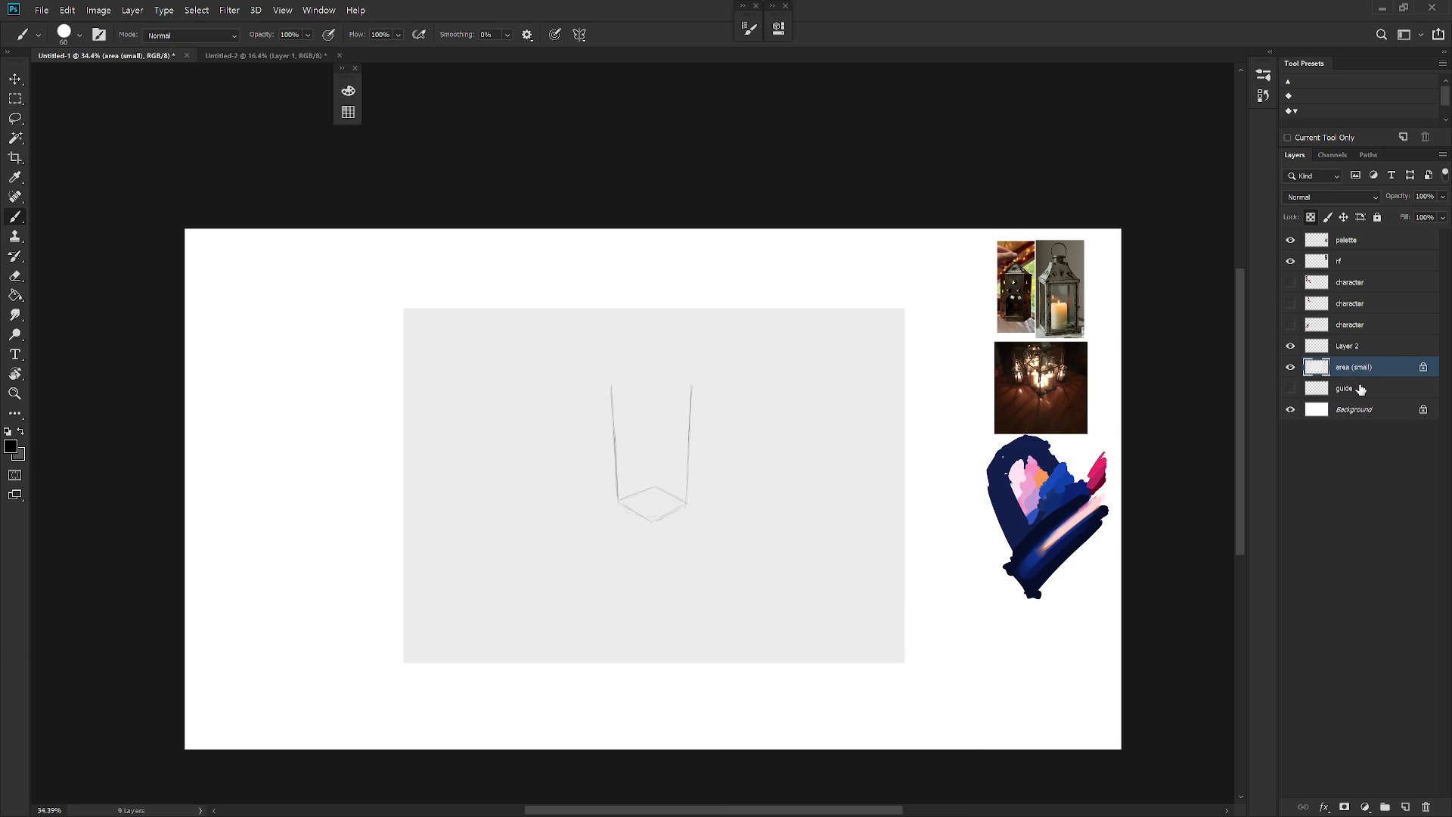
left_click(1378, 348)
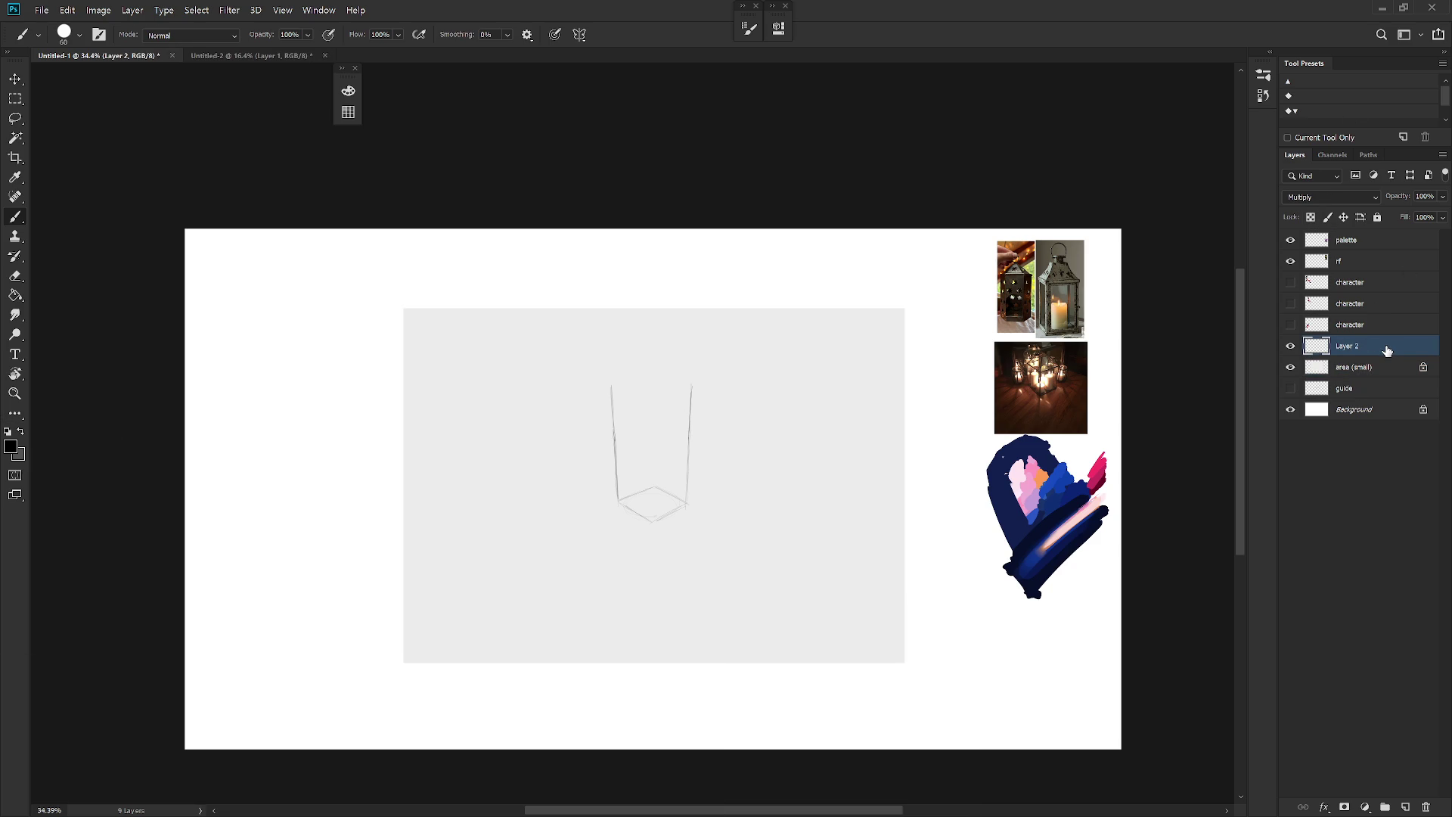
right_click(1379, 369)
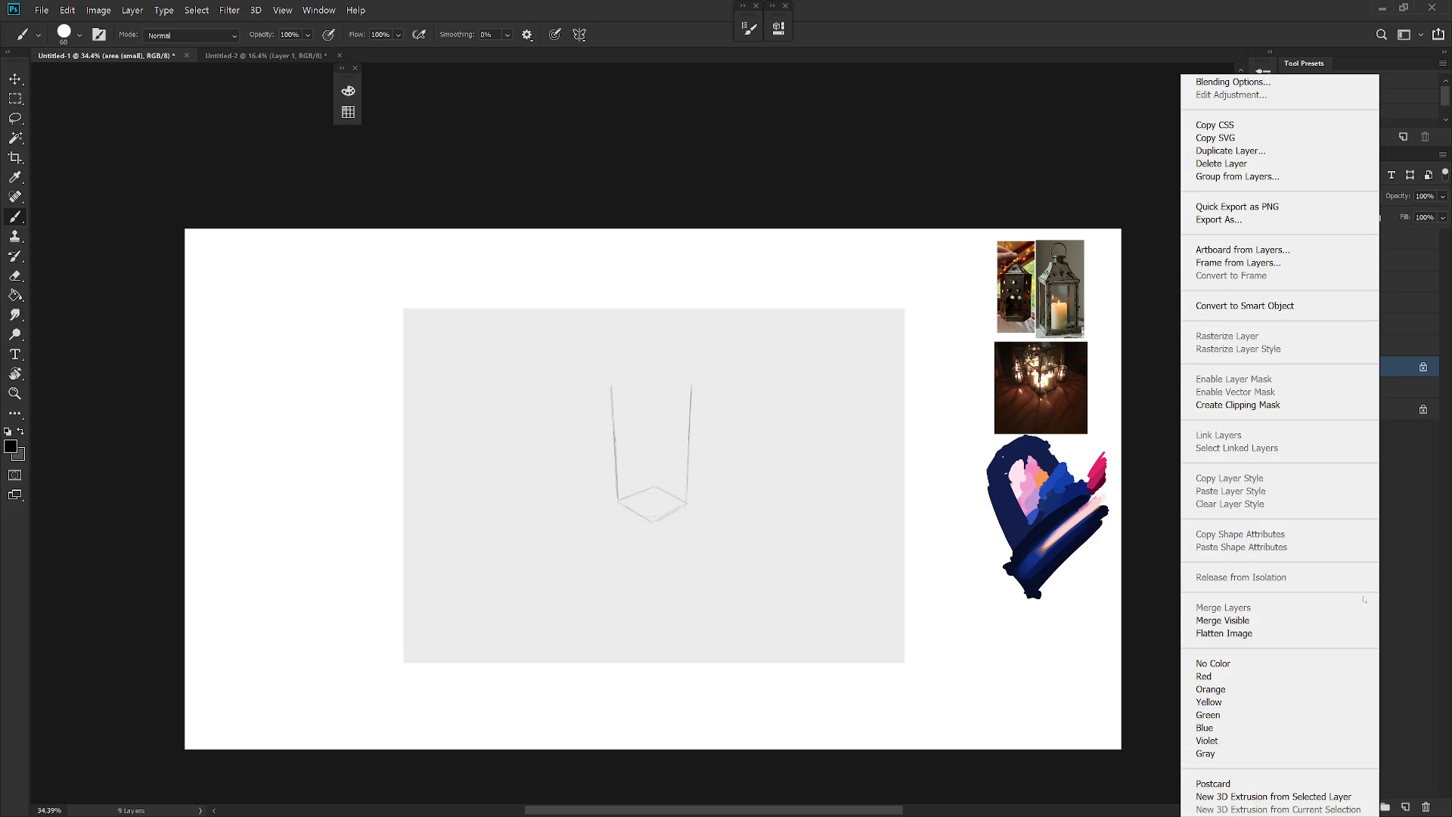
left_click(1247, 754)
Step: Rename Layer 2 to 'RH'
left_click(1343, 349)
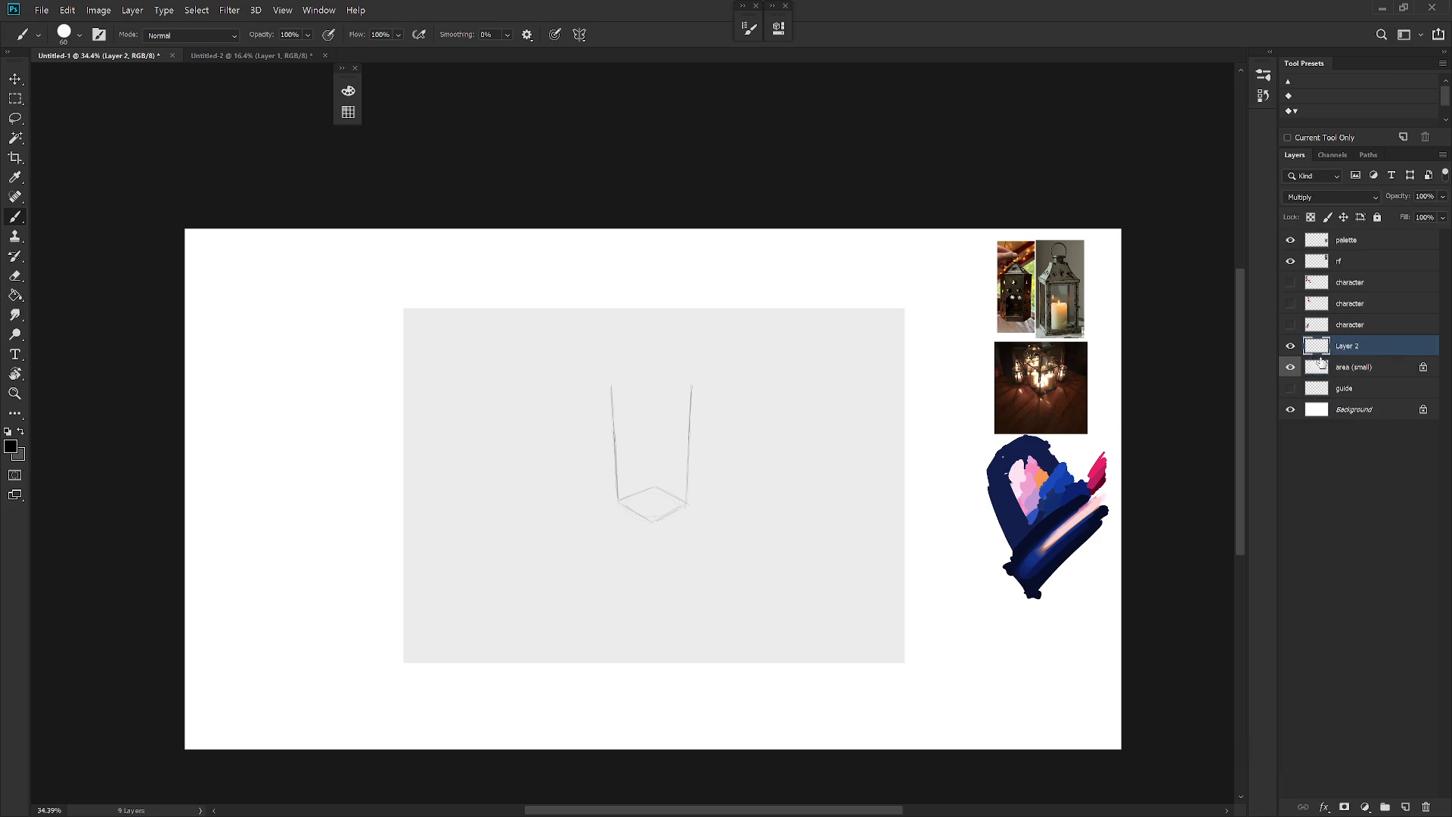
double_click(1345, 348)
type("RH")
key("Return")
Step: Group the palette, rf and character layers into a 'reference' folder and reselect RH
left_click(1354, 239)
left_click(1362, 331, "shift")
left_click_drag(1361, 333, 1366, 401)
key("ctrl+g")
double_click(1348, 303)
type("ref")
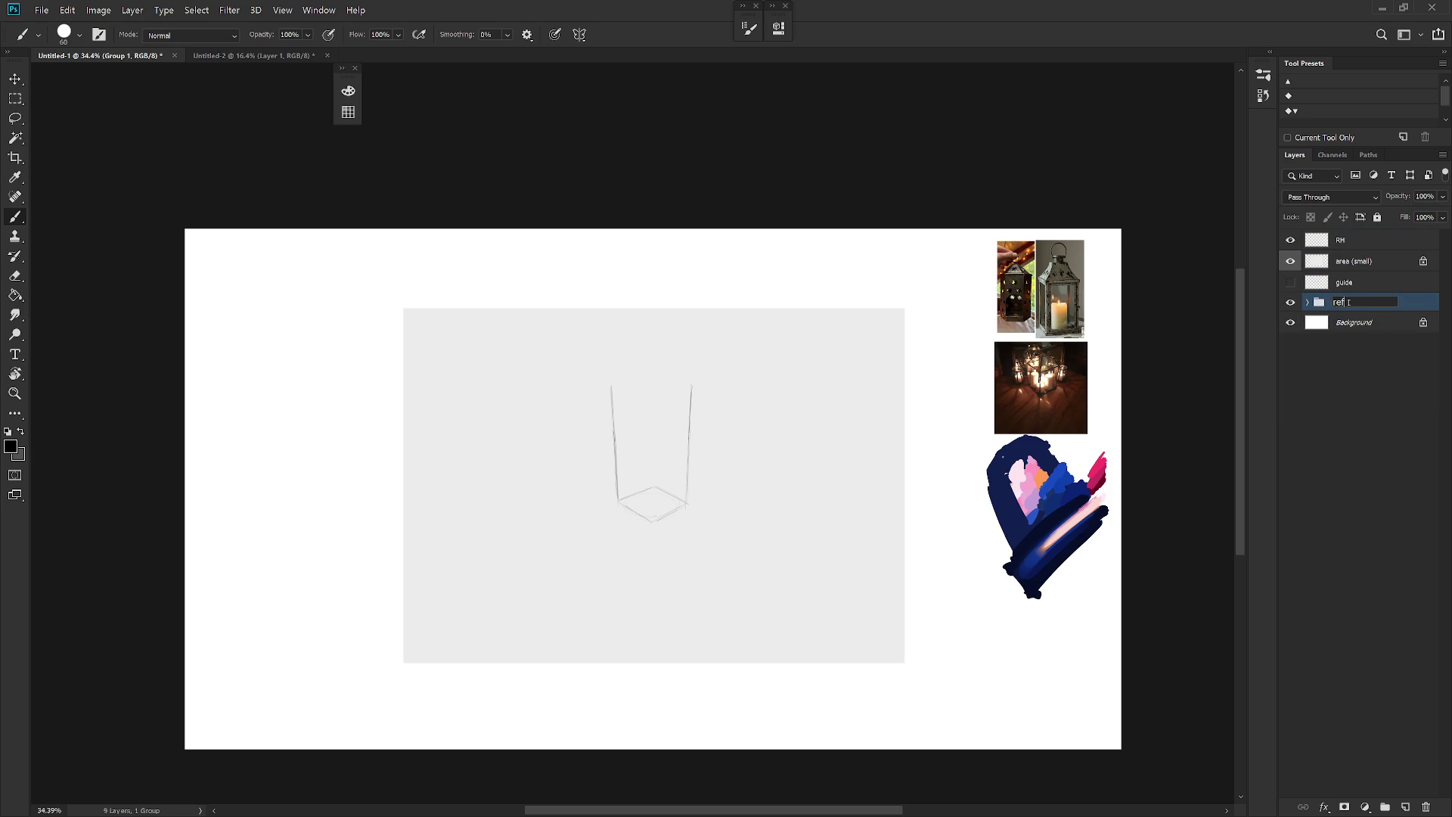
type("erenc")
key("Return")
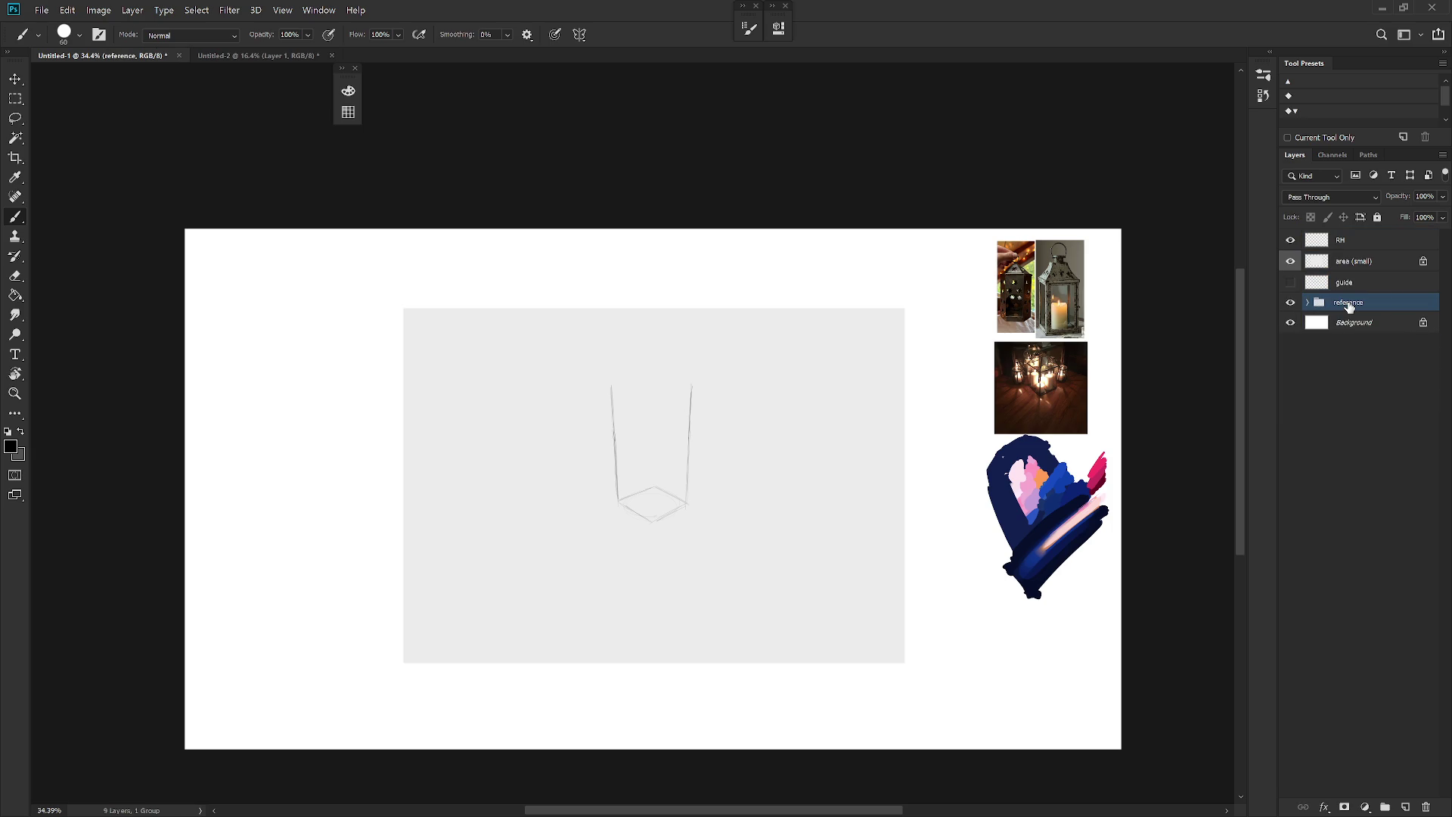
left_click(1361, 286)
left_click_drag(838, 512, 934, 508)
left_click(1357, 247)
Step: Pick the Hard Round M40 brush, swap to grey and set its size to 2 px
scroll(822, 517, "up", 2)
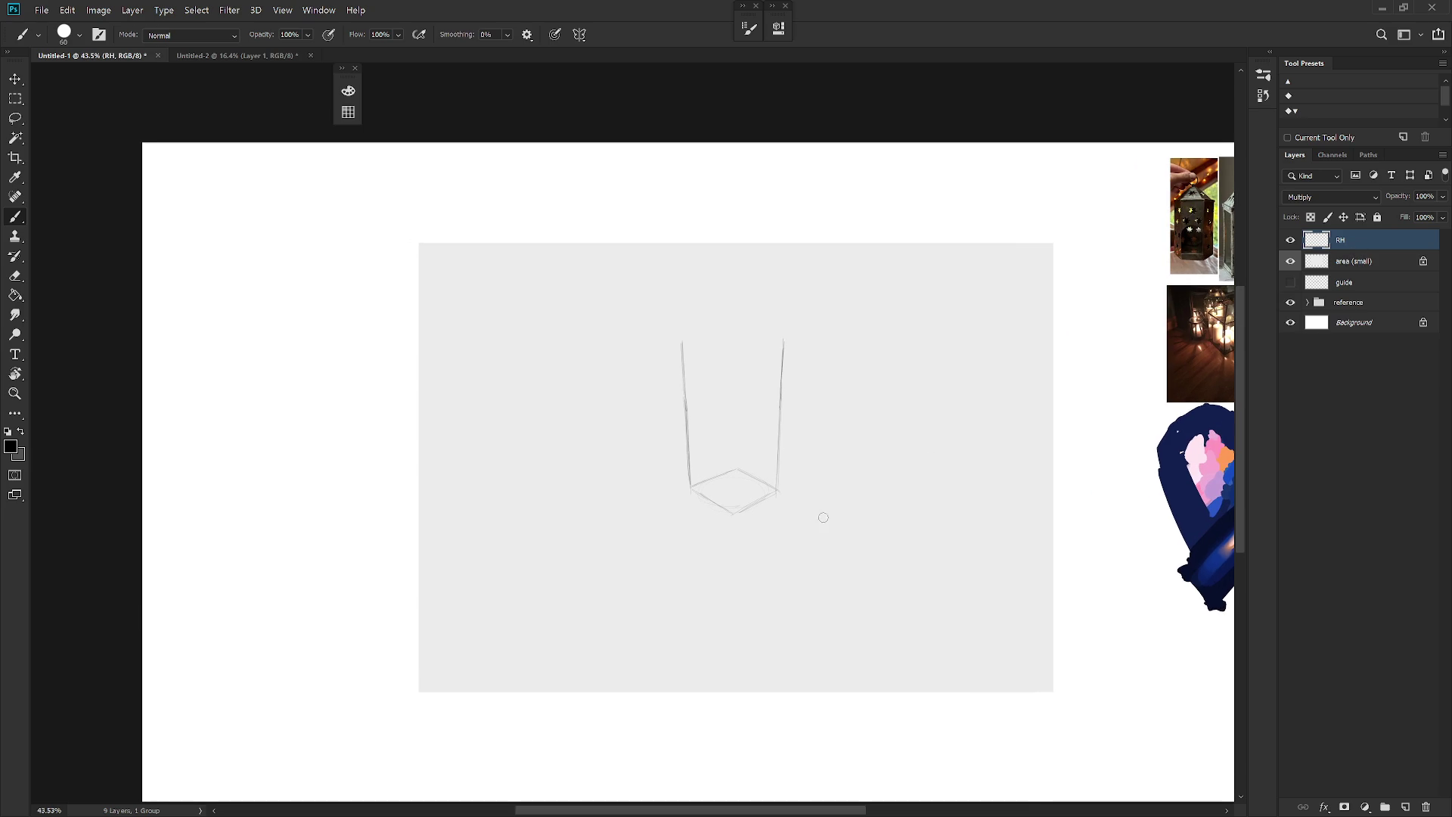
right_click(827, 514)
scroll(952, 723, "down", 5)
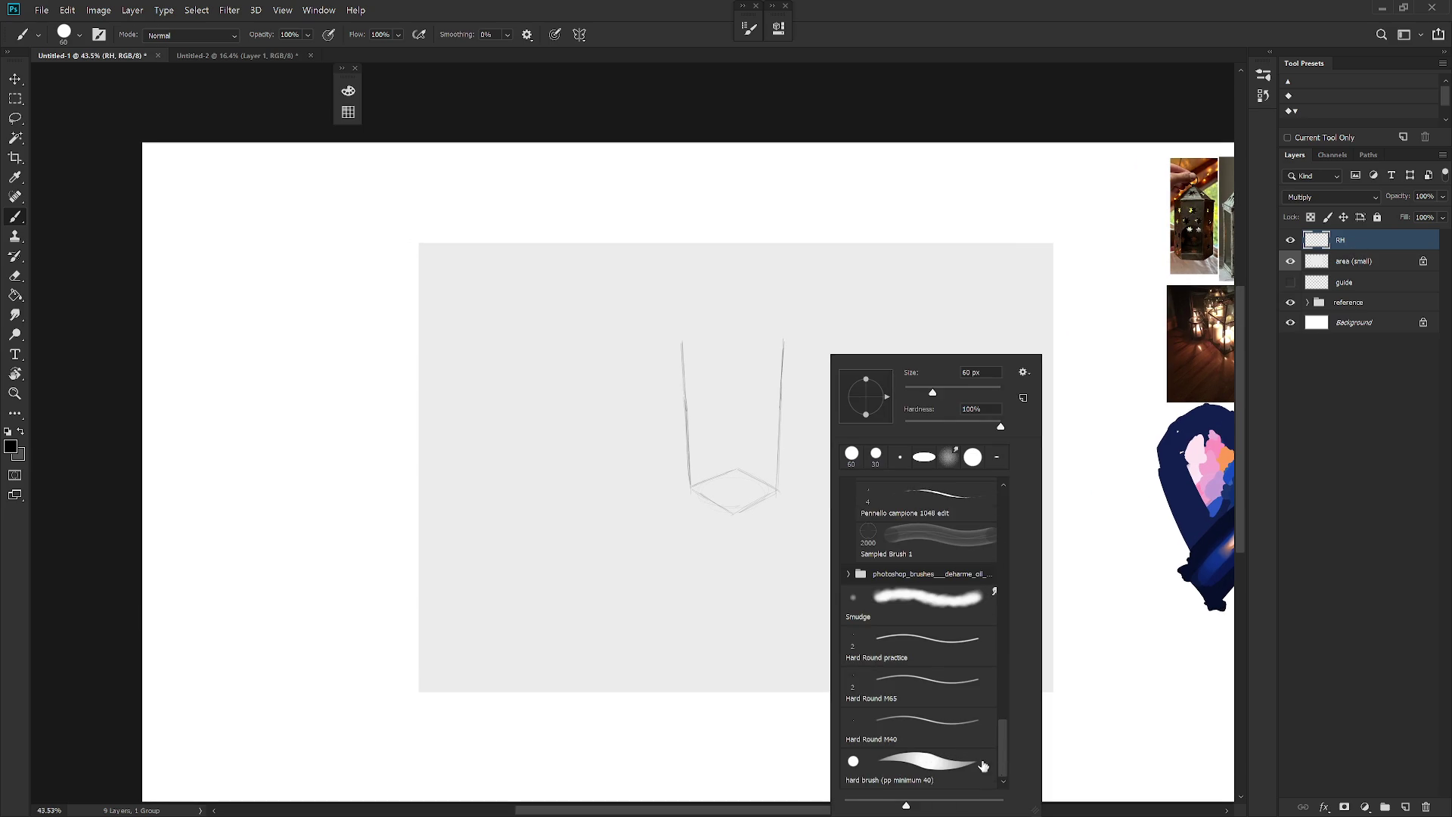
left_click(1382, 248)
left_click_drag(853, 498, 791, 543)
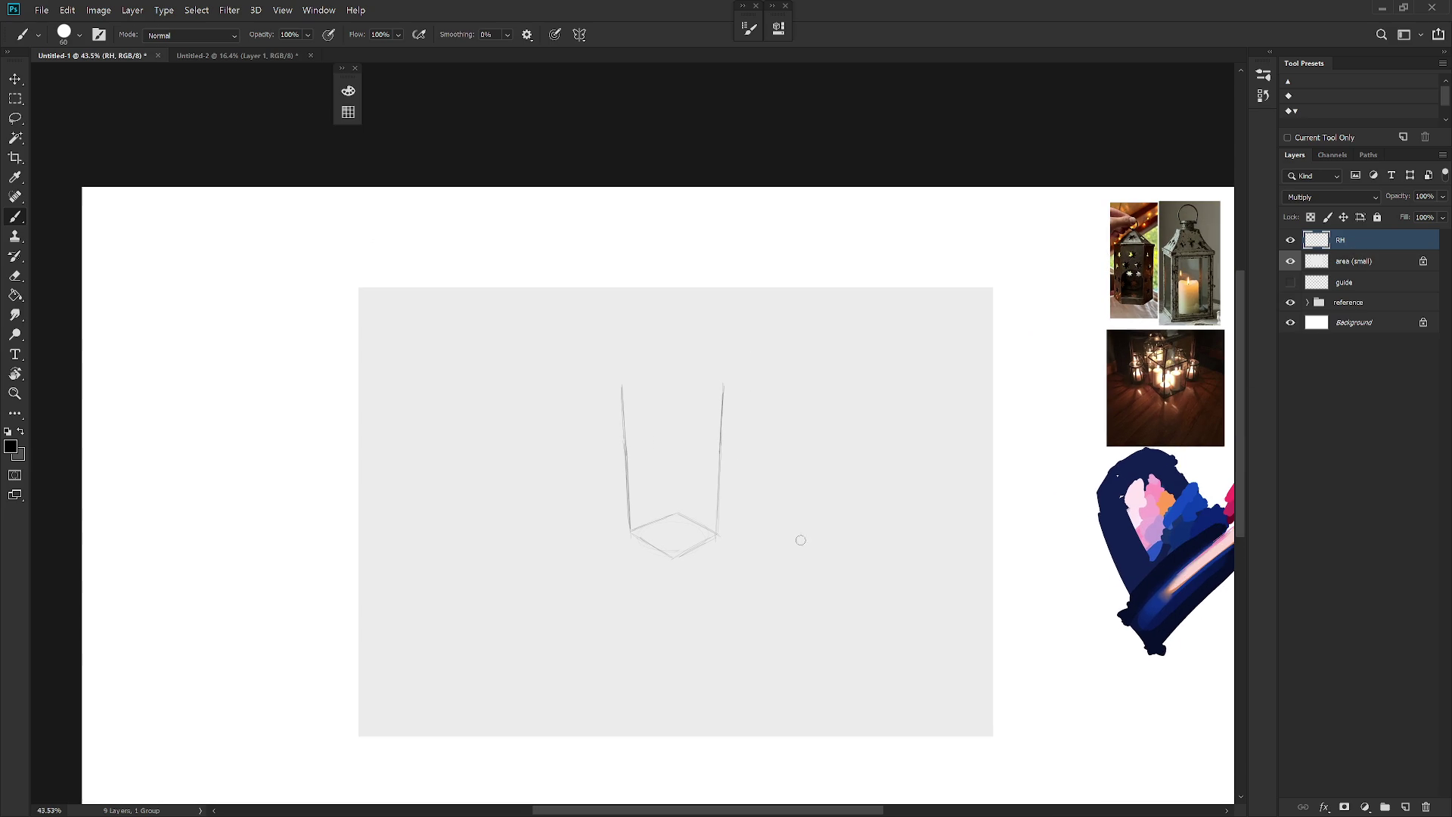
key("x")
right_click(885, 423)
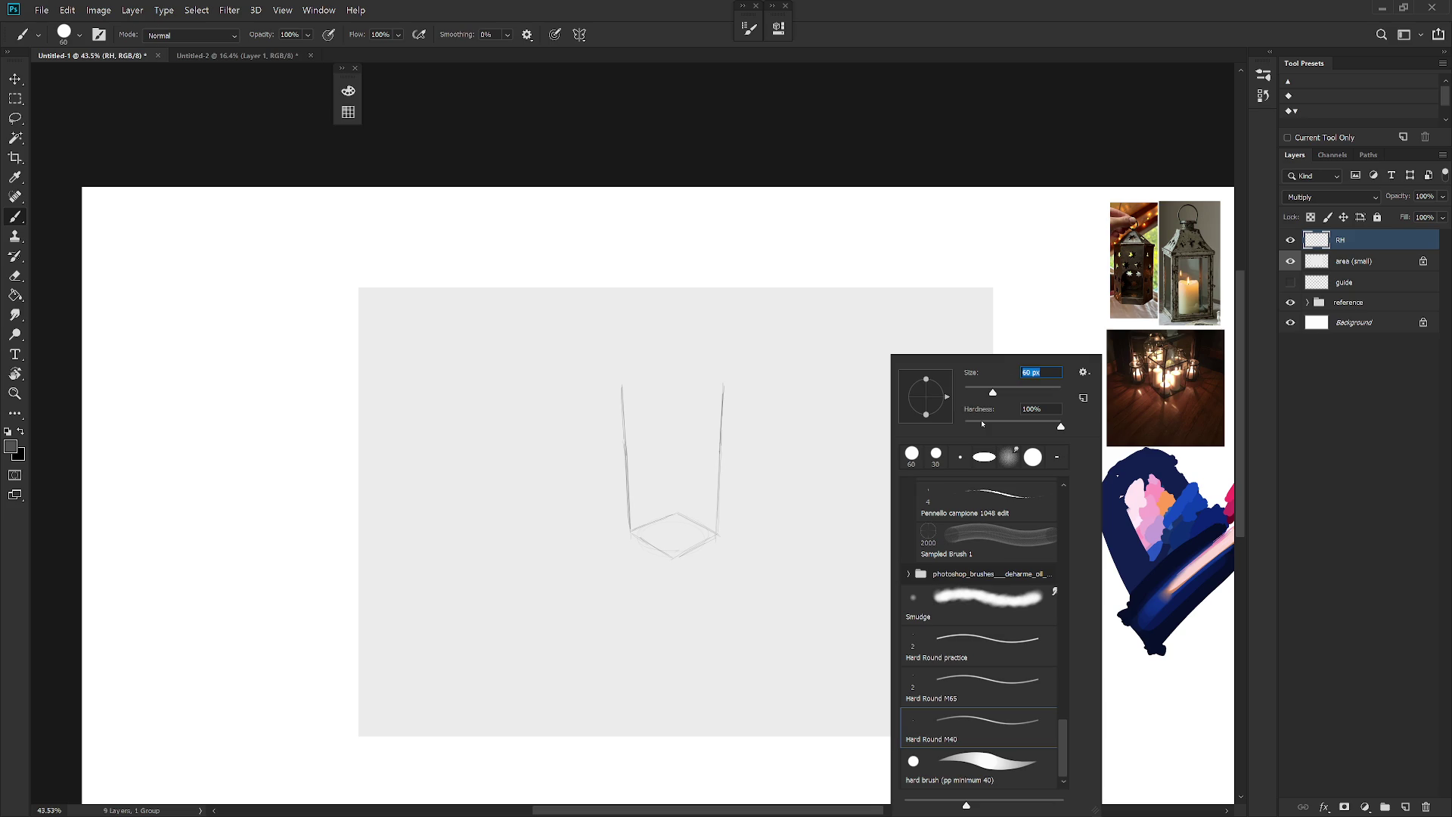
type("2")
key("Return")
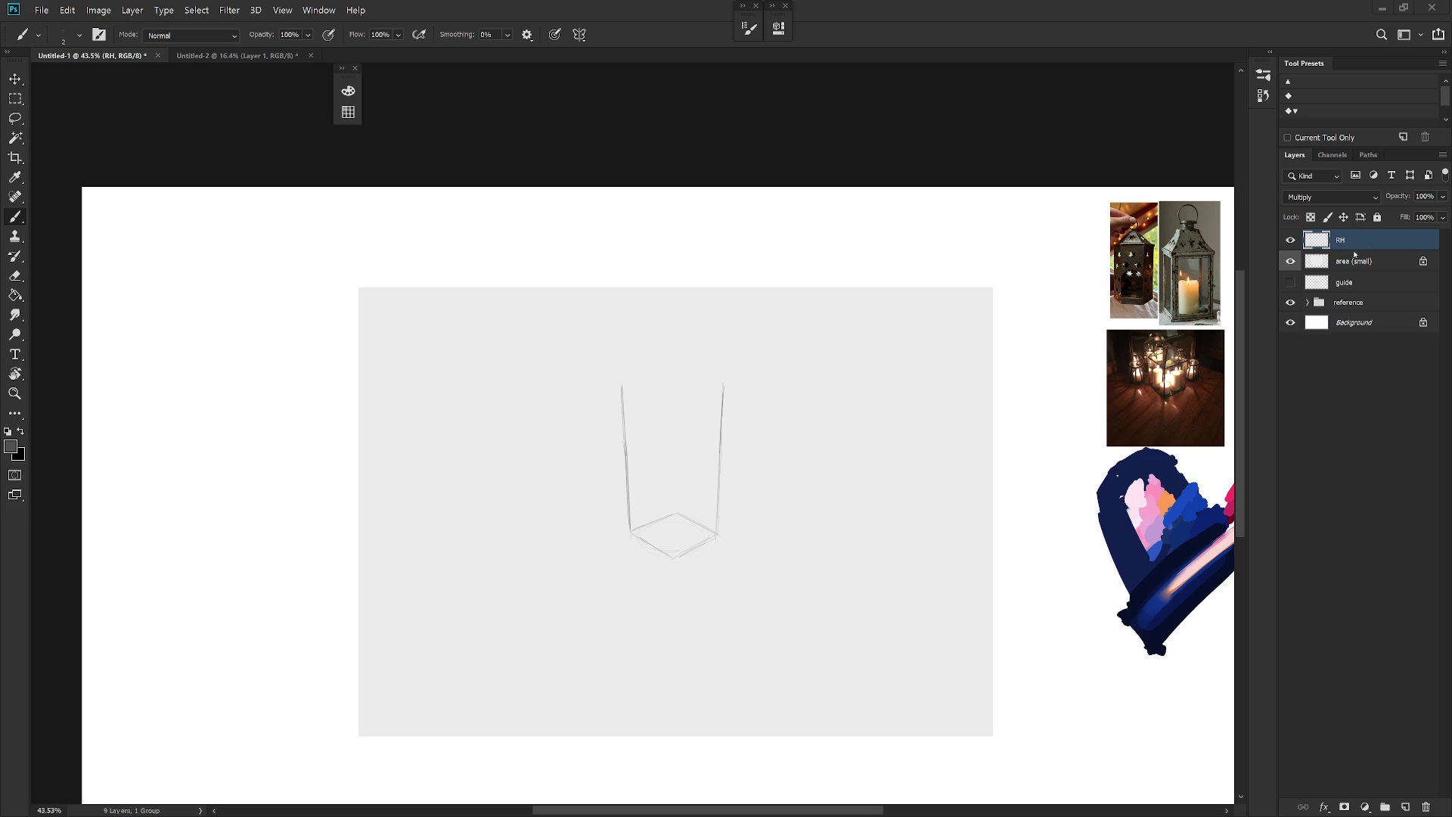
scroll(908, 454, "down", 2)
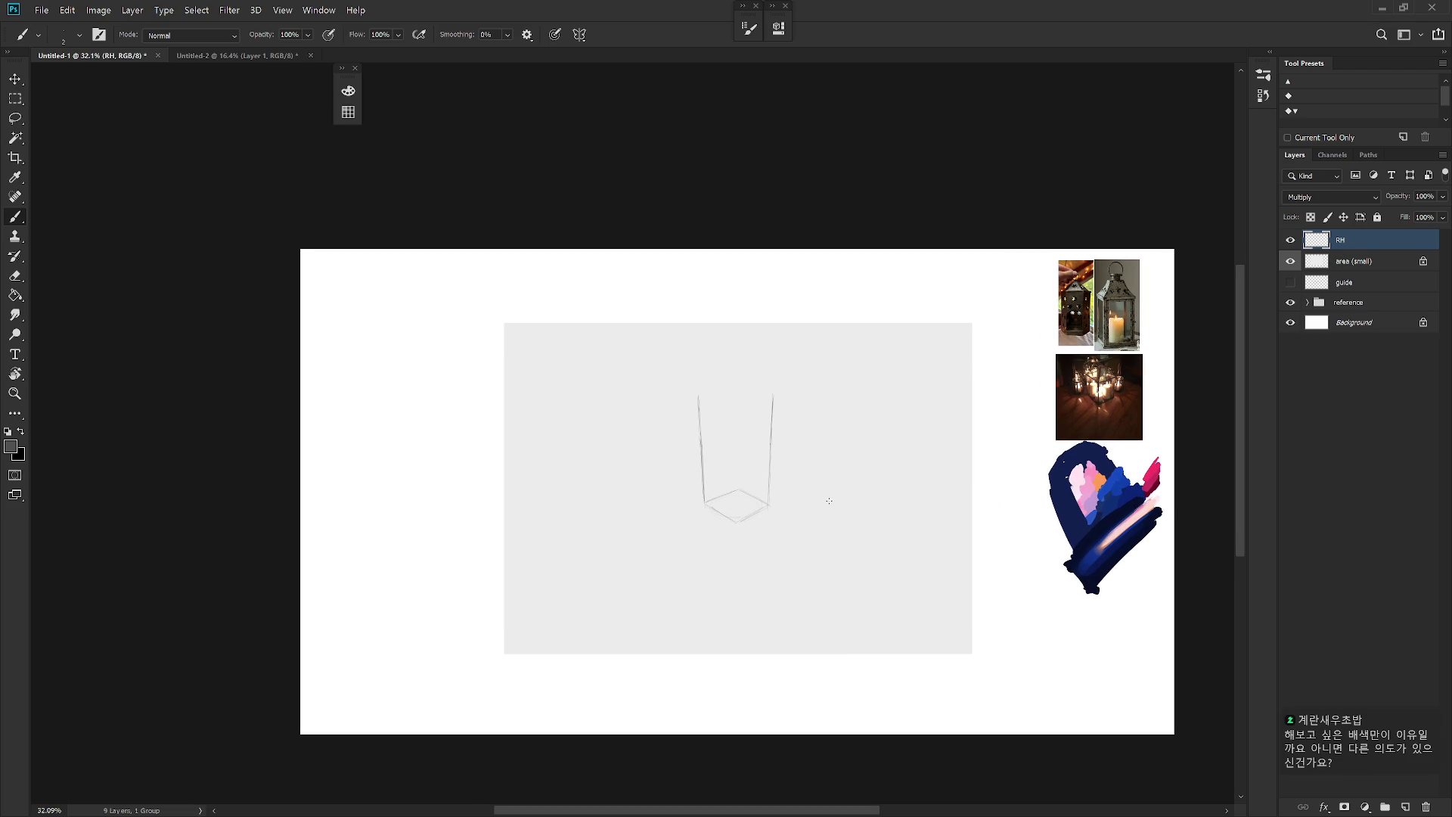
Step: Try strokes for the top face's left edge, undoing them while rotating the view for a better angle
scroll(738, 435, "up", 2)
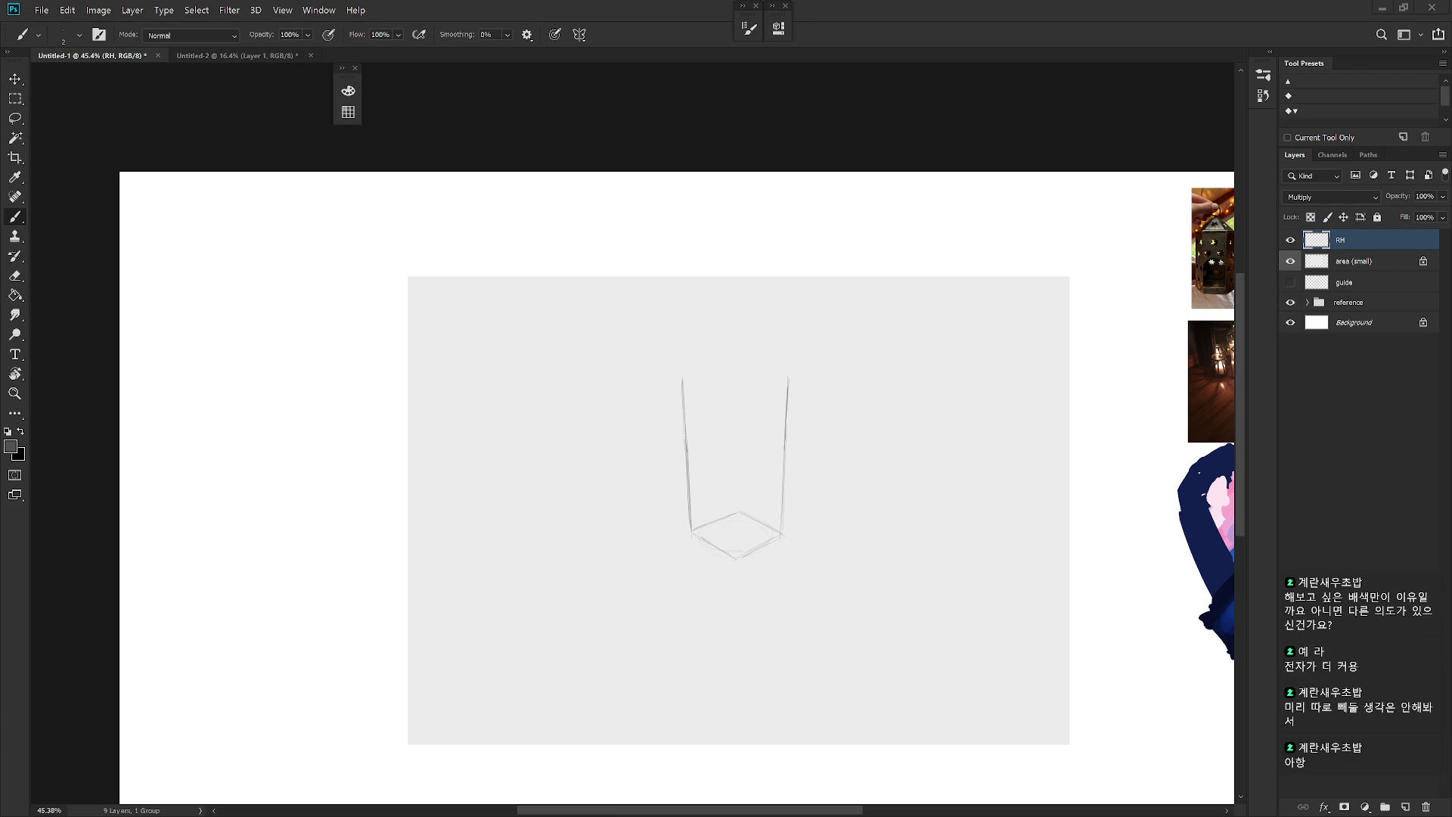
left_click_drag(682, 386, 741, 345)
key("ctrl+z")
key("ctrl+z")
key("r")
mouse_move(696, 423)
left_mouse_down()
mouse_move(810, 597)
mouse_move(674, 442)
left_mouse_up()
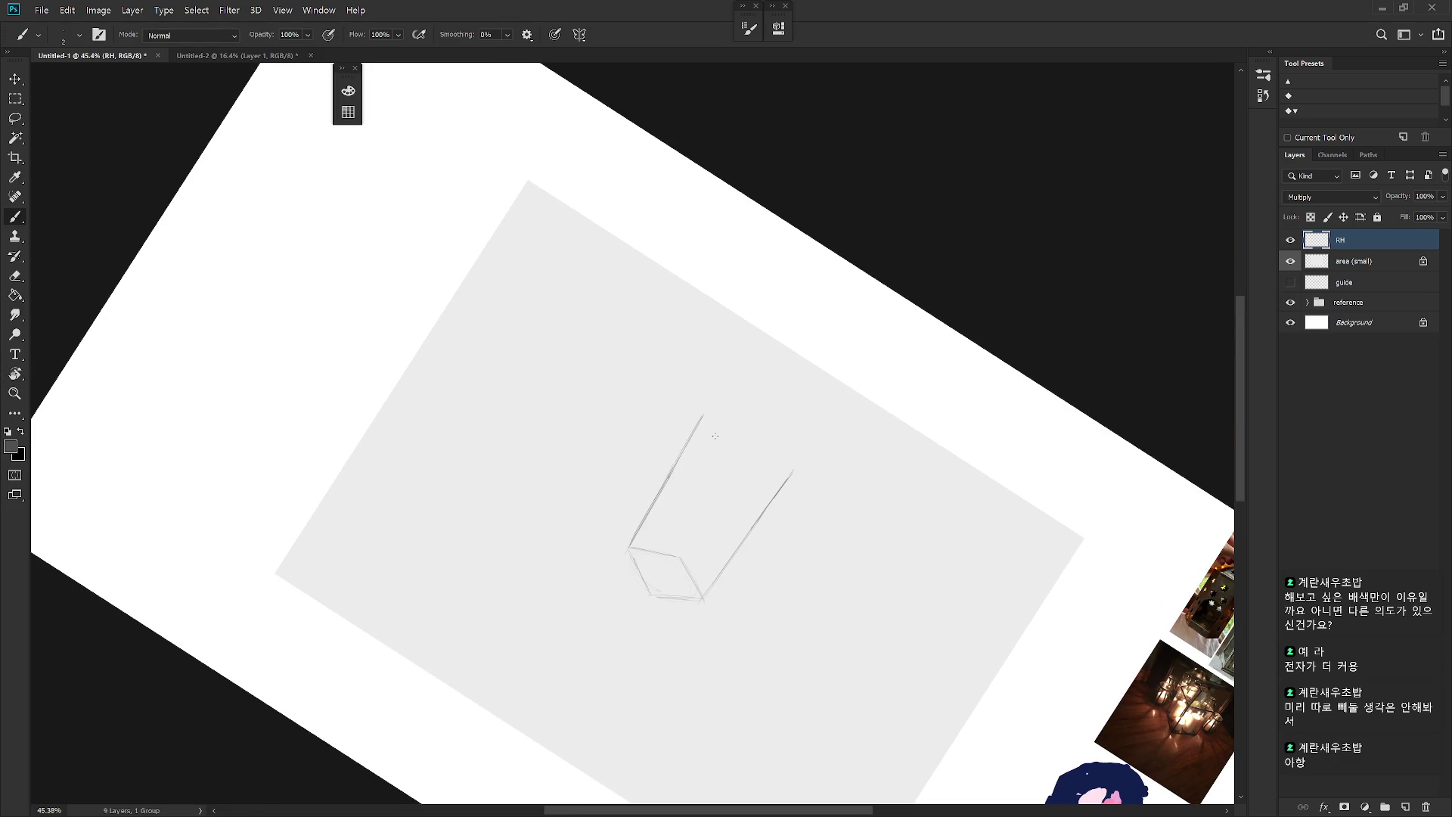
key("ctrl+z")
key("r")
left_click_drag(726, 441, 774, 638)
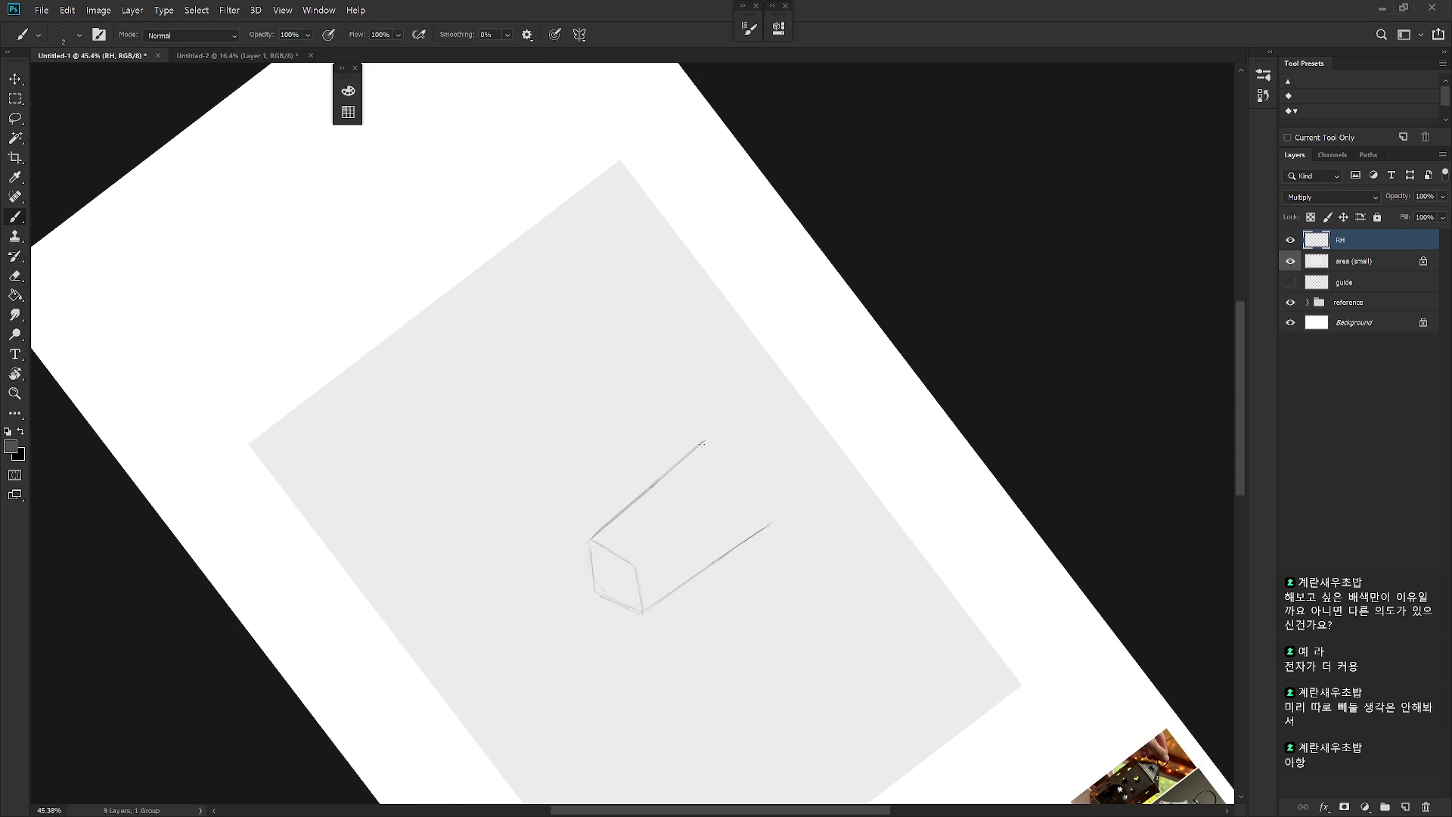
key("r")
key("Escape")
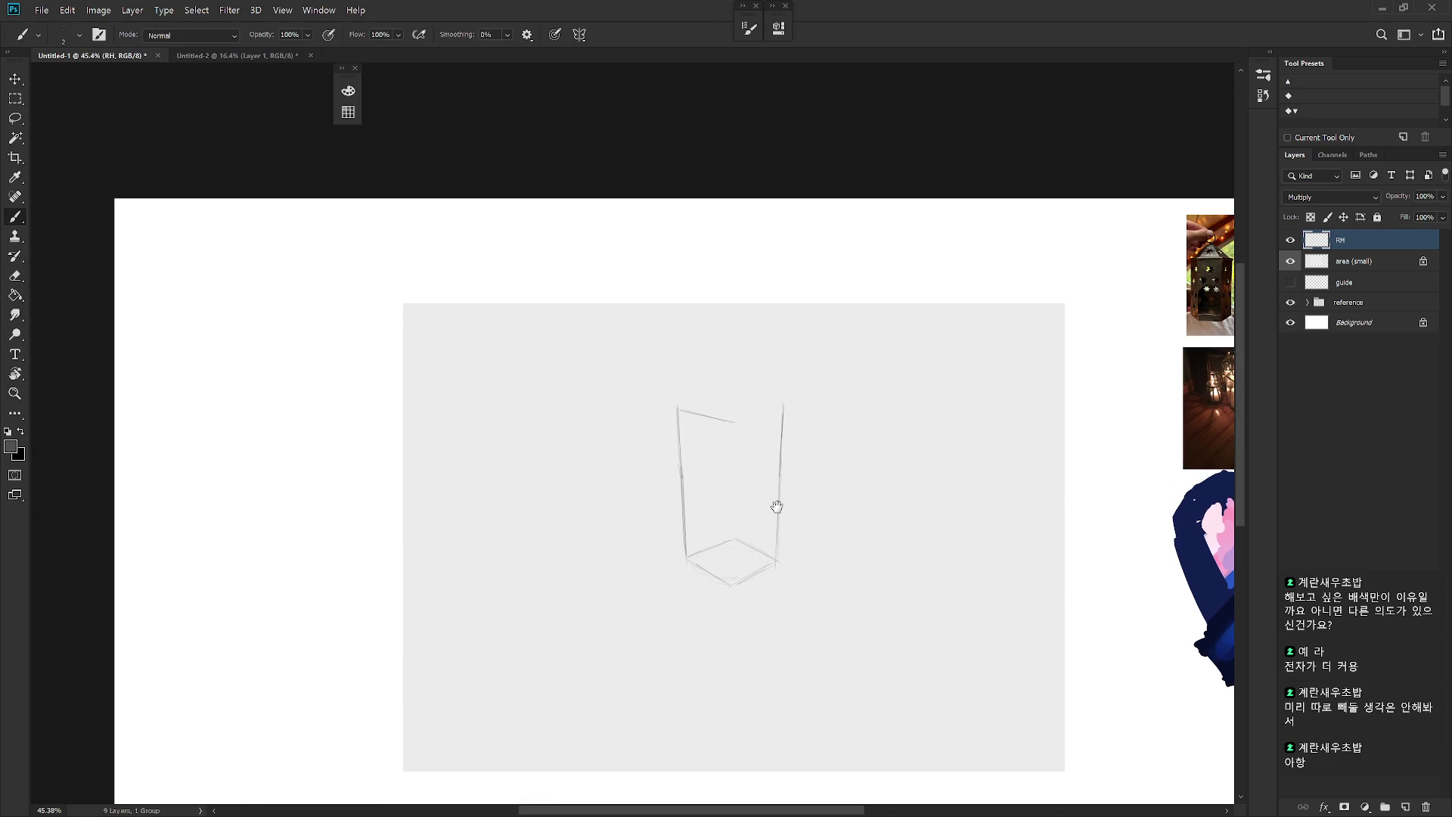
key("ctrl+z")
key("r")
mouse_move(780, 508)
left_mouse_down()
mouse_move(761, 665)
mouse_move(690, 448)
left_mouse_up()
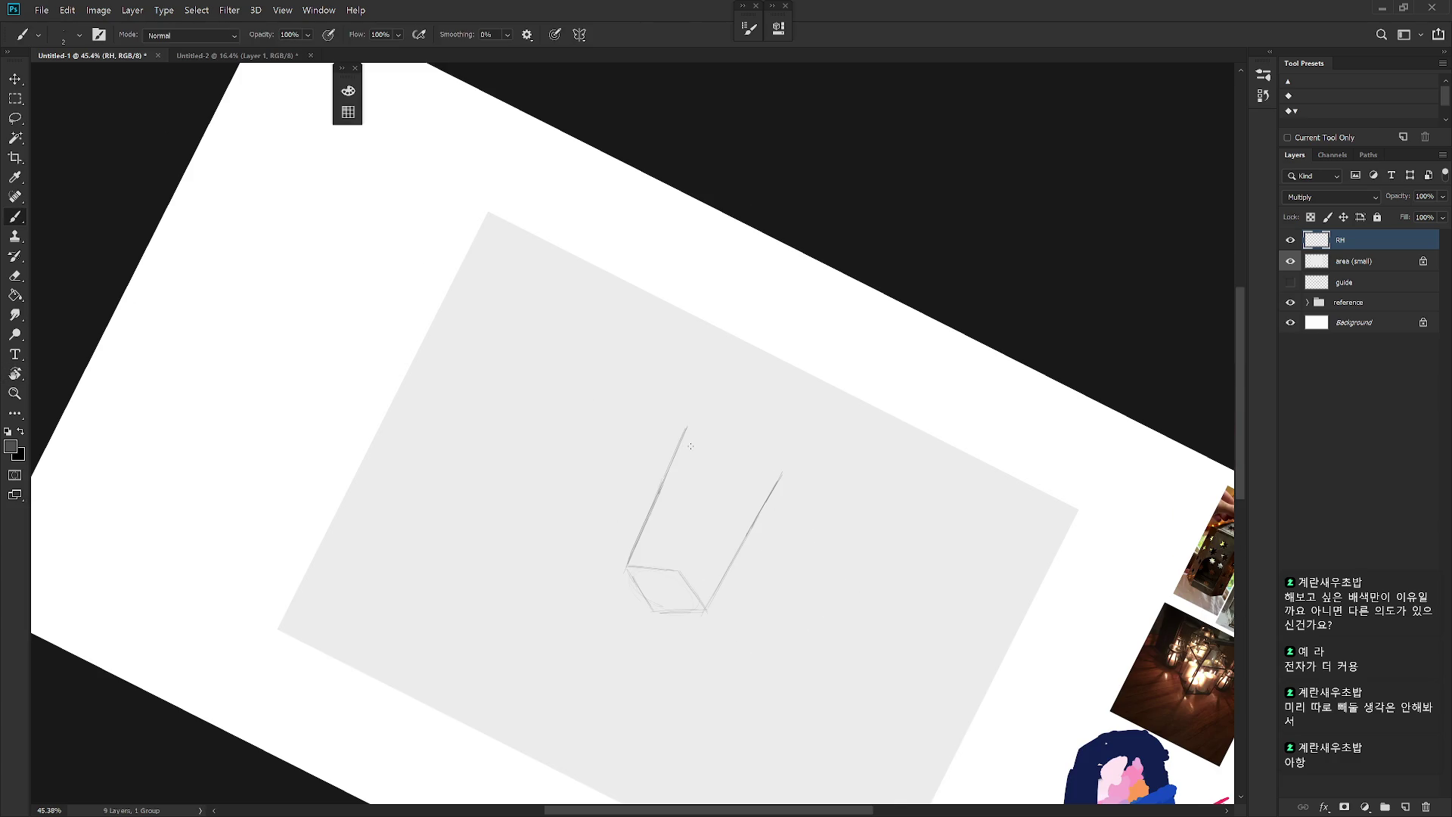
key("r")
left_click_drag(775, 519, 749, 552)
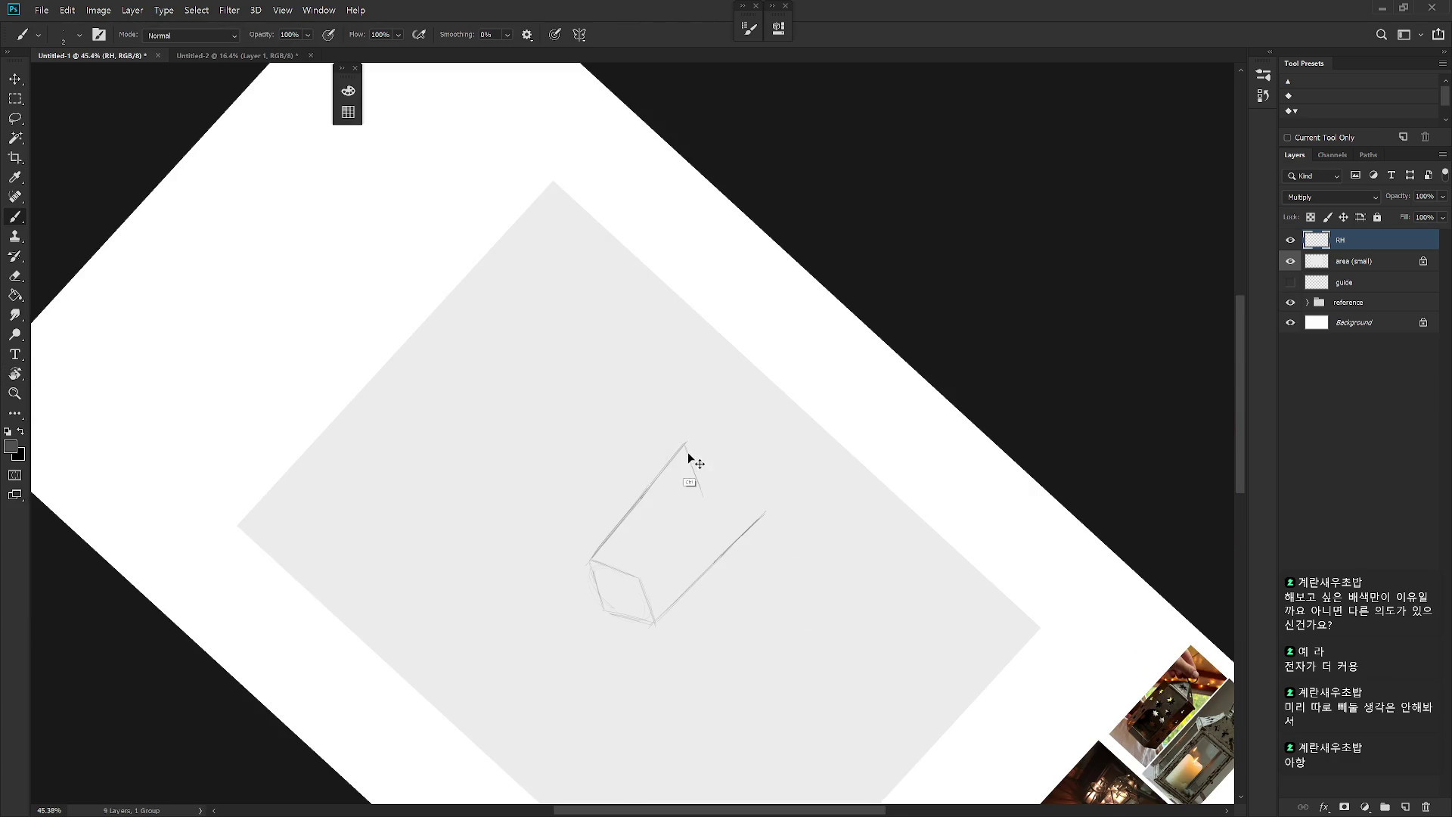
key("r")
mouse_move(693, 468)
left_mouse_down()
mouse_move(762, 599)
mouse_move(801, 421)
left_mouse_up()
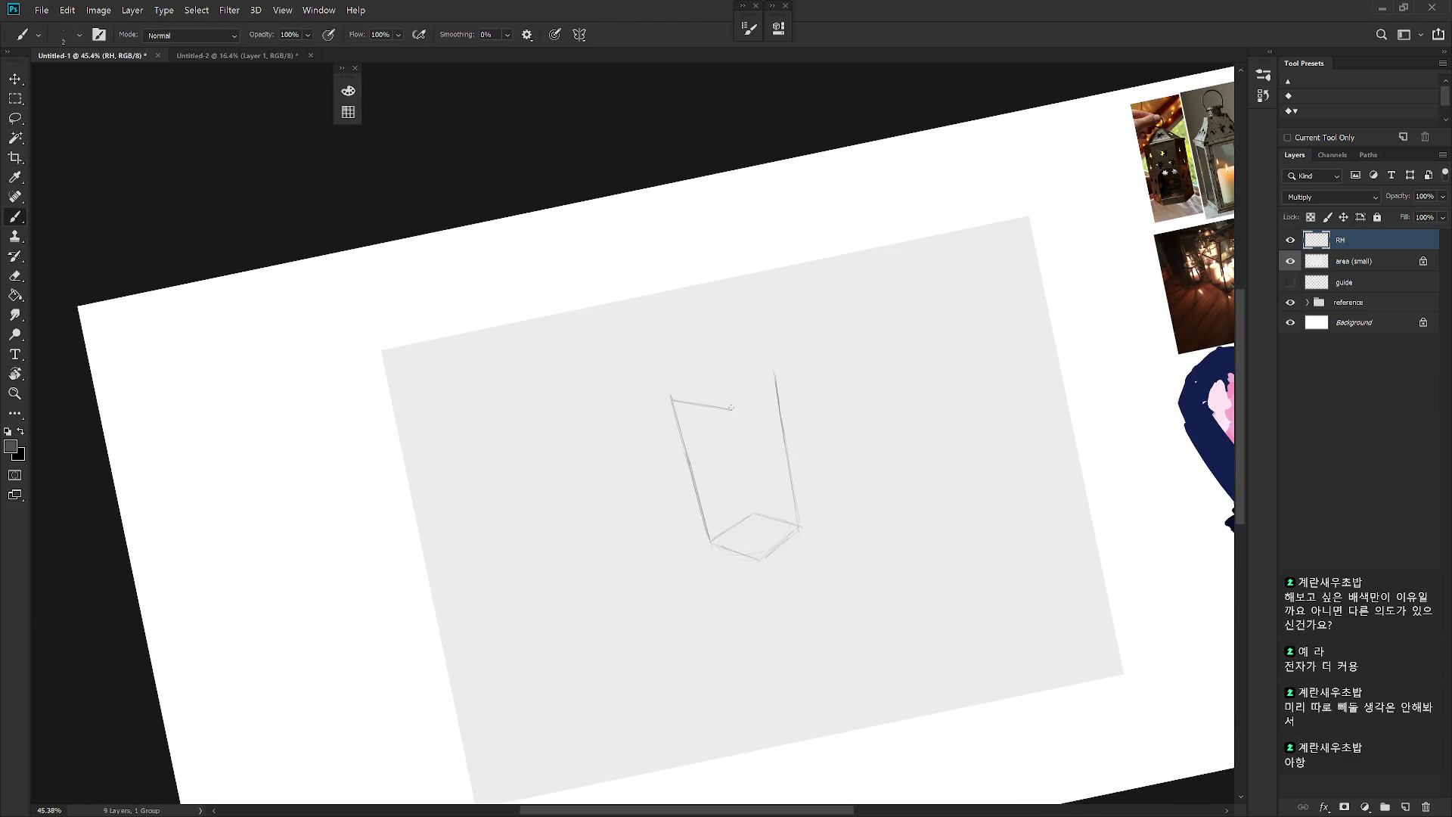
key("r")
left_click_drag(751, 417, 859, 382)
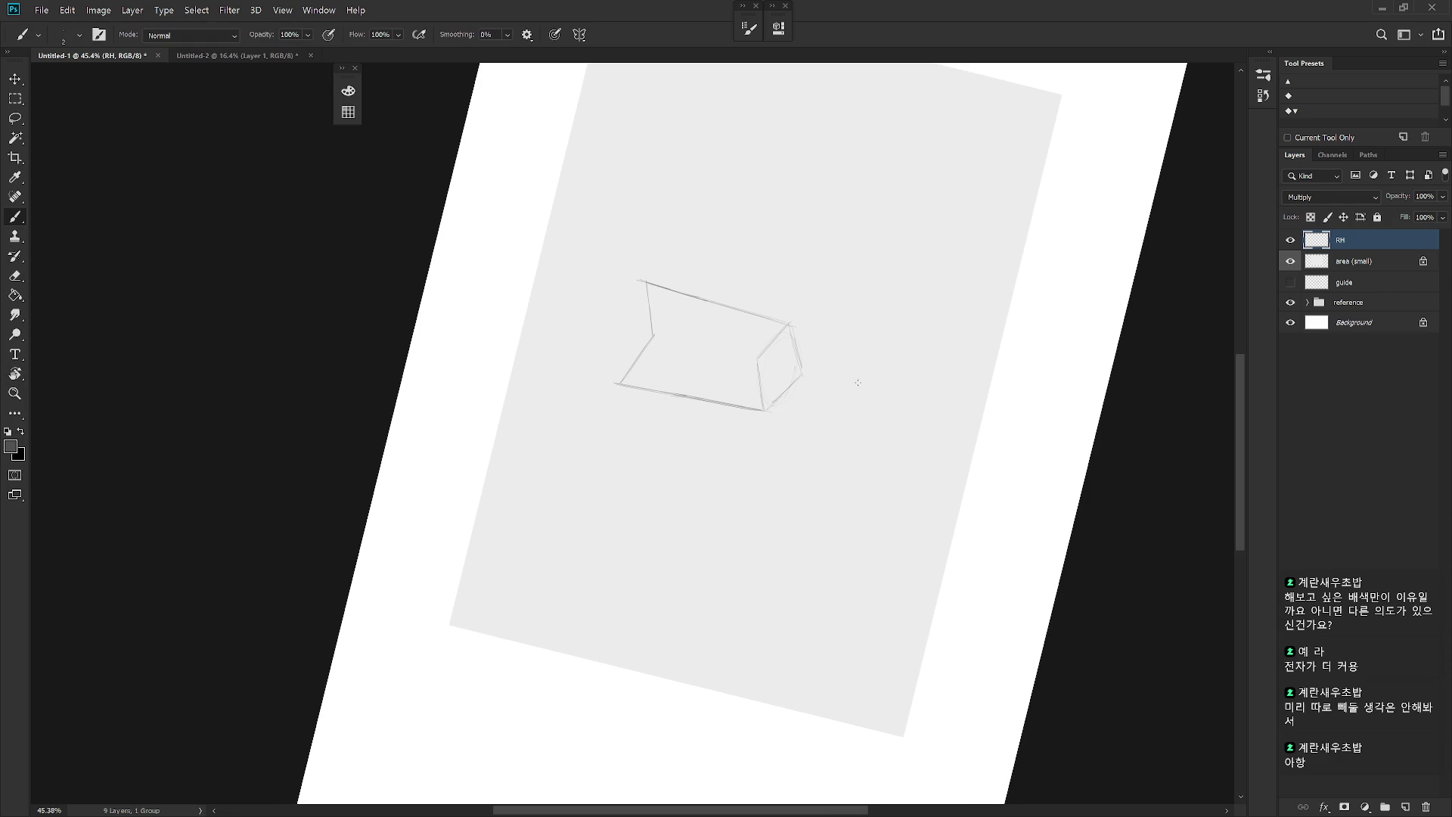
key("ctrl+z")
Step: Erase the faint notched strokes, including the right vertical line
key("e")
left_click_drag(798, 342, 788, 577)
key("r")
key("e")
mouse_move(777, 382)
left_mouse_down()
mouse_move(795, 525)
mouse_move(780, 416)
left_mouse_up()
key("b")
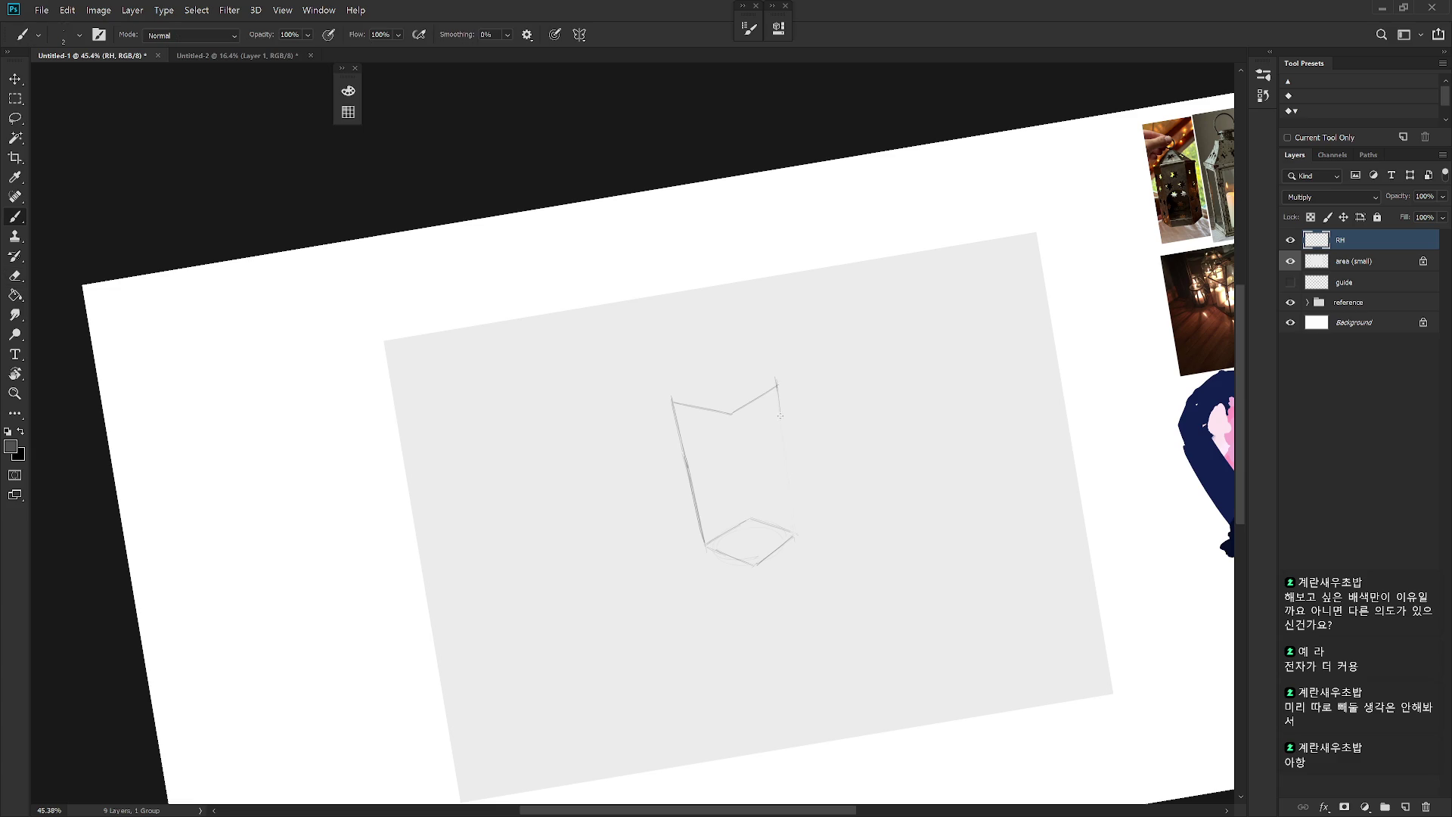
Step: Draw a faint line from the box's top-left corner to close the diamond top face
key("r")
mouse_move(787, 513)
left_mouse_down()
mouse_move(790, 551)
mouse_move(846, 587)
mouse_move(778, 344)
left_mouse_up()
scroll(791, 551, "down", 1)
key("r")
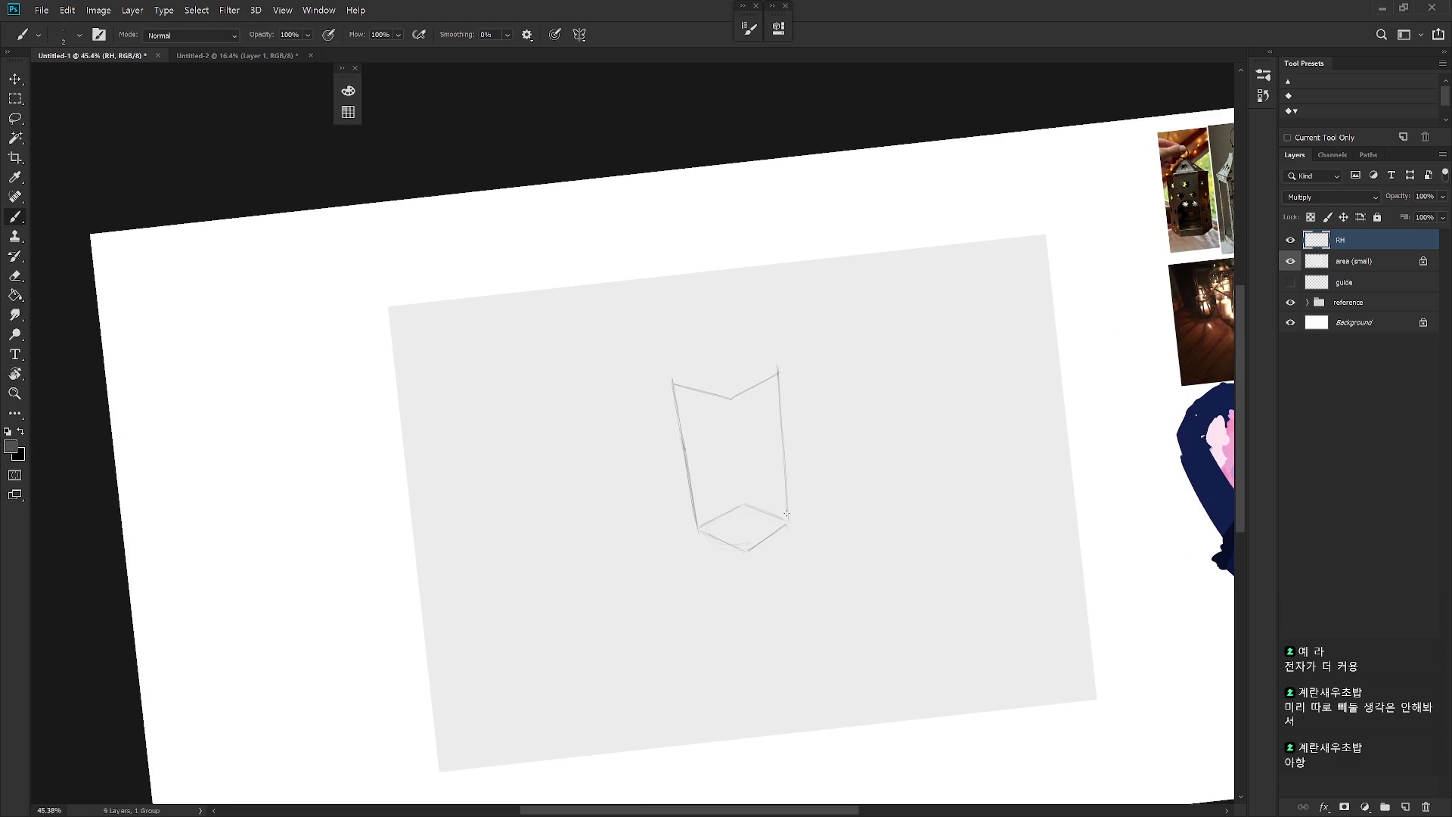
key("r")
left_click_drag(721, 362, 793, 376)
left_click_drag(690, 409, 745, 392)
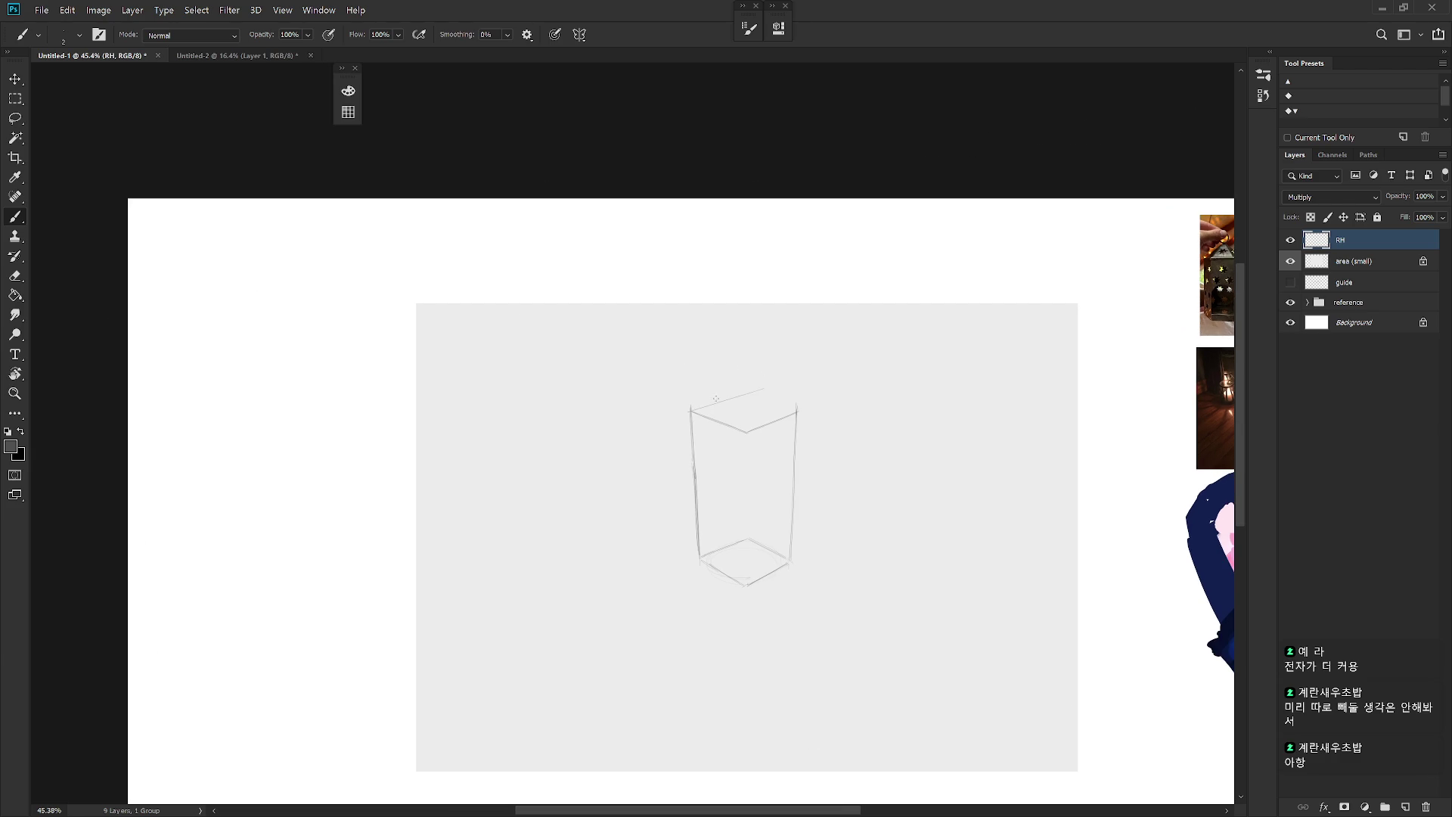
key("r")
mouse_move(930, 415)
left_mouse_down()
mouse_move(721, 564)
mouse_move(713, 540)
left_mouse_up()
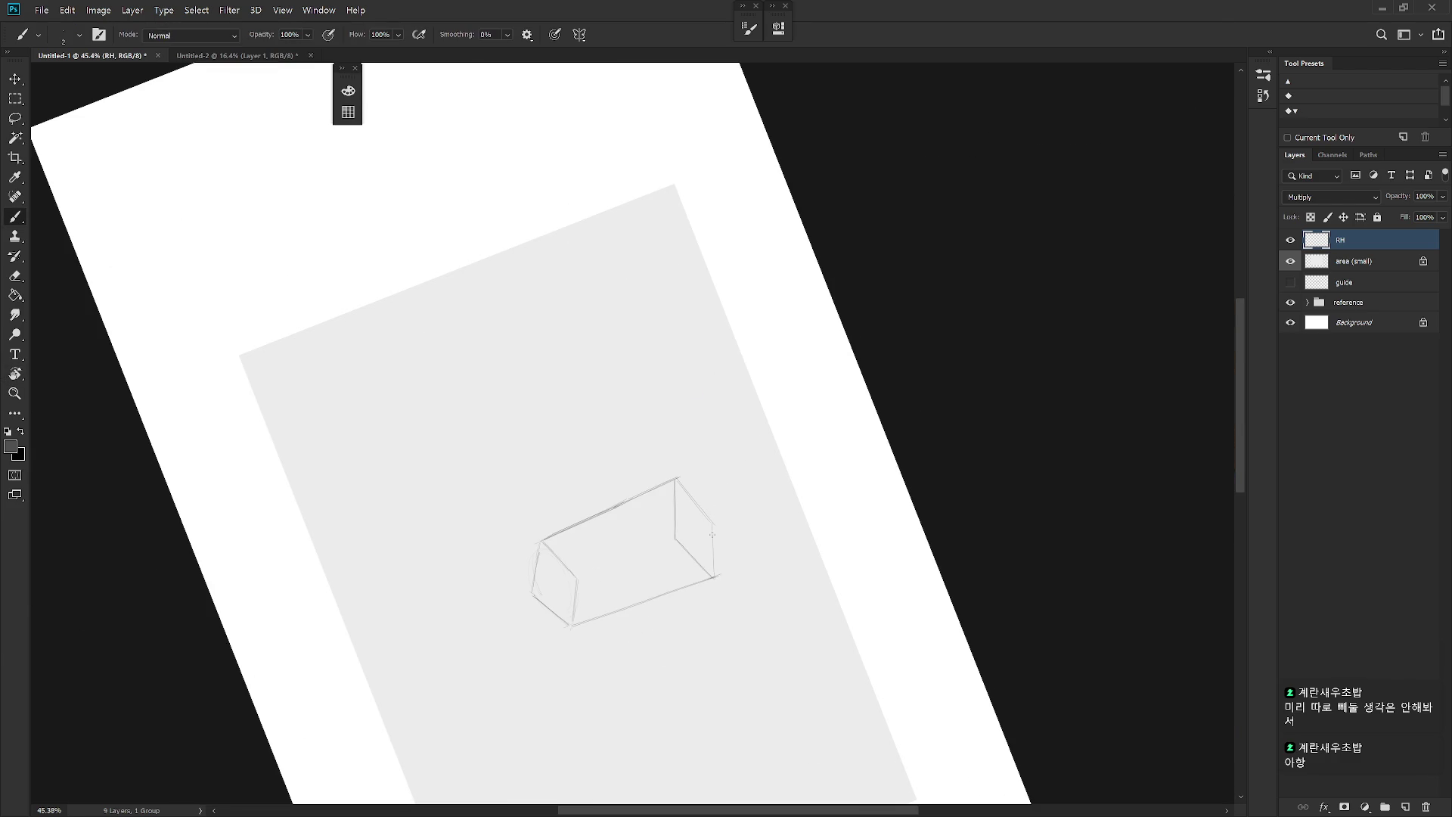
key("e")
key("r")
key("Escape")
key("b")
scroll(772, 599, "down", 1)
Step: Draw and darken the box's front vertical edge
left_click_drag(739, 383, 738, 527)
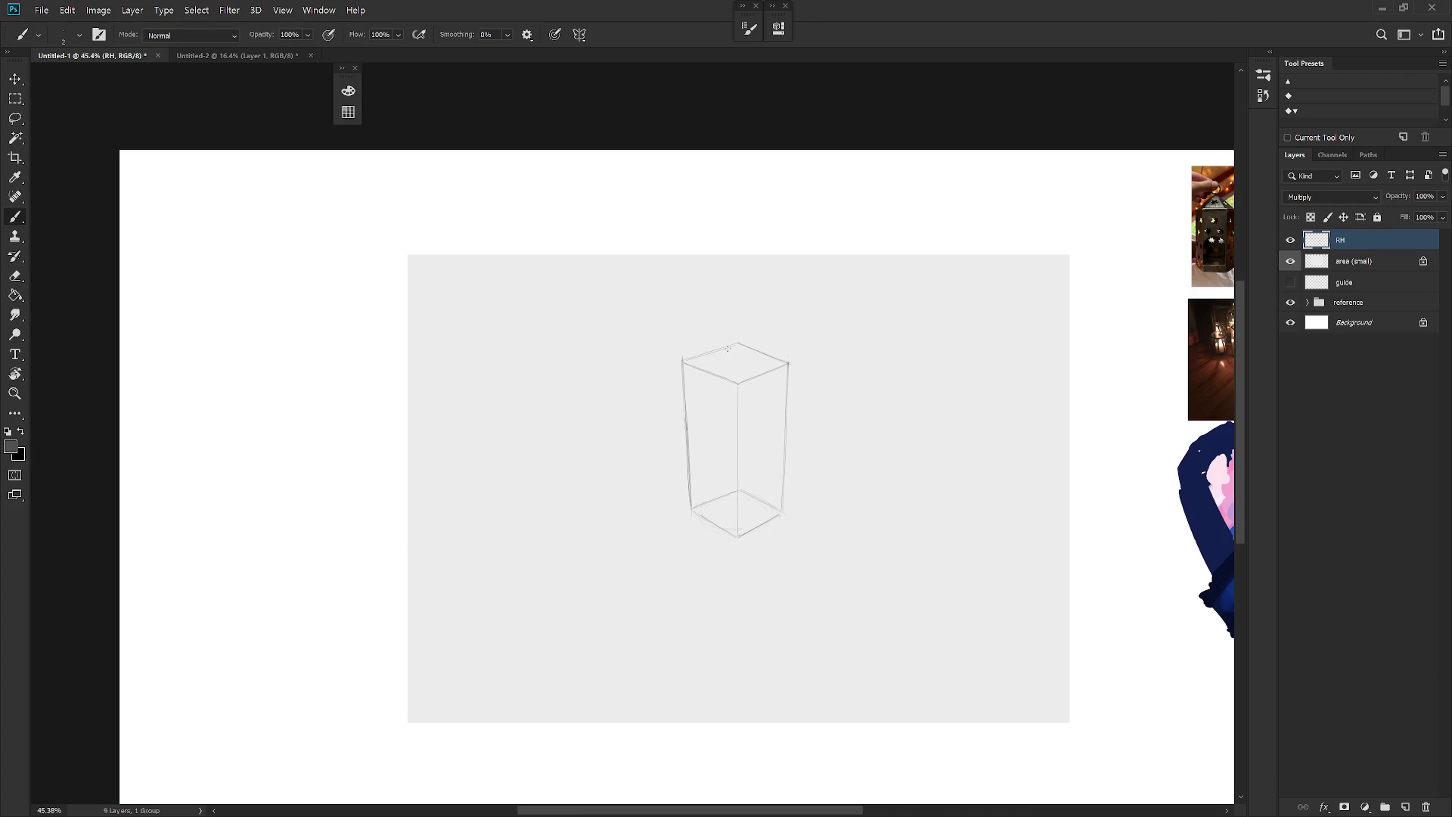
mouse_move(737, 394)
left_mouse_down()
mouse_move(738, 535)
mouse_move(782, 571)
left_mouse_up()
key("r")
key("Escape")
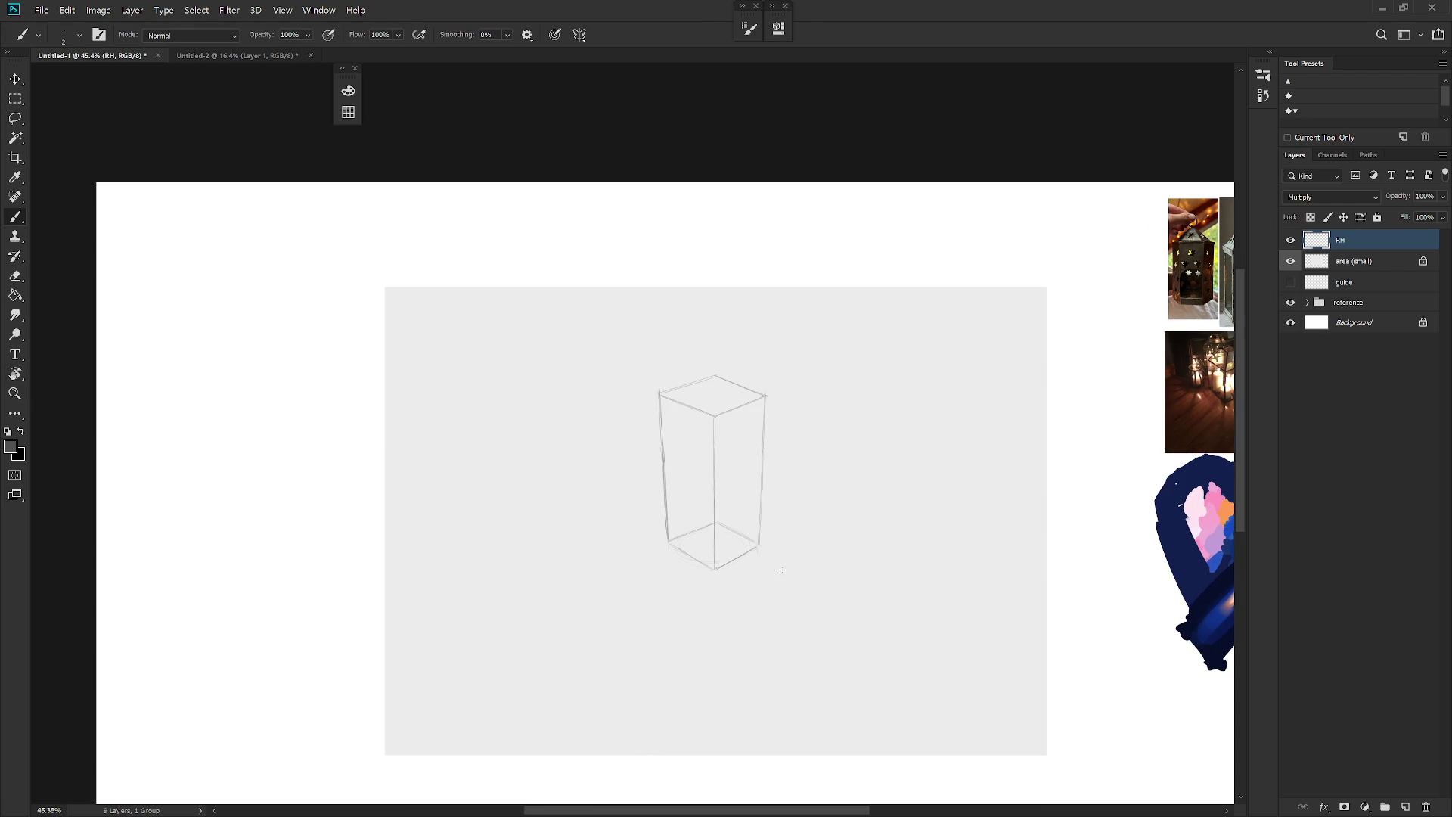
Step: Sketch the roof: a short top edge, a line across the top face, and a diagonal to the top centre
left_click_drag(715, 376, 715, 415)
key("r")
left_click_drag(651, 387, 741, 365)
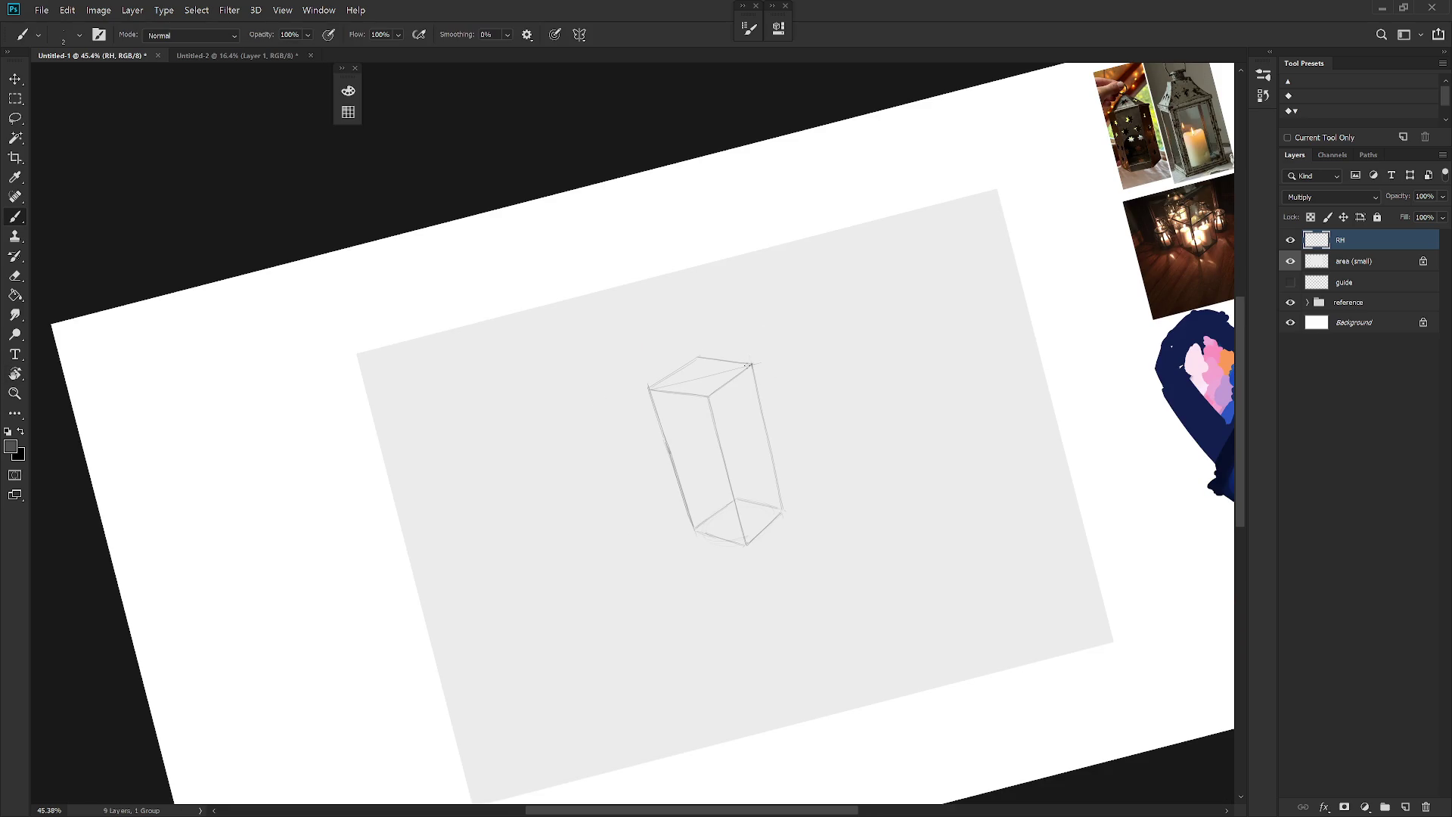
key("r")
left_click_drag(830, 425, 714, 378)
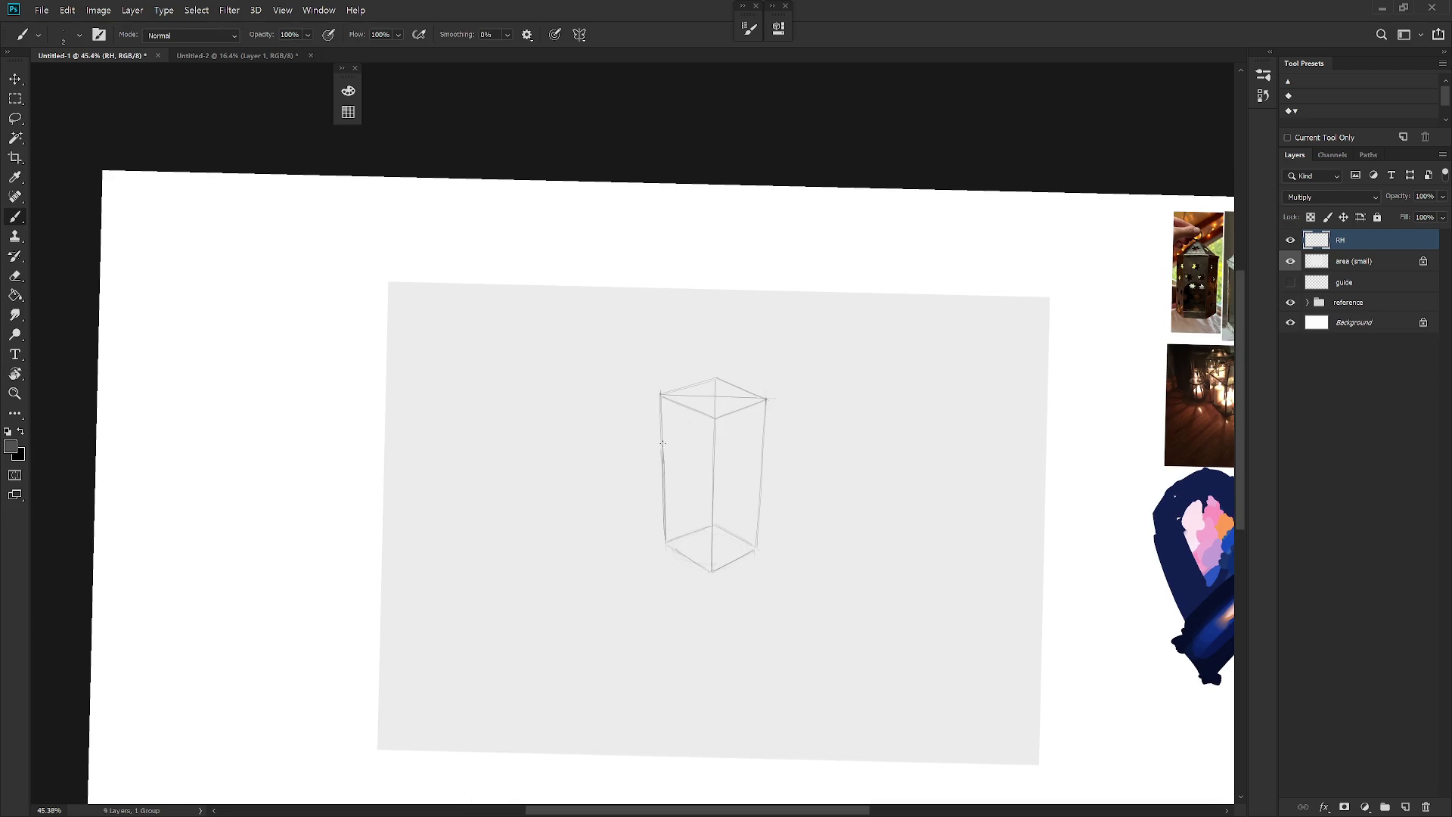
left_click_drag(665, 454, 713, 398)
left_click_drag(757, 387, 813, 579)
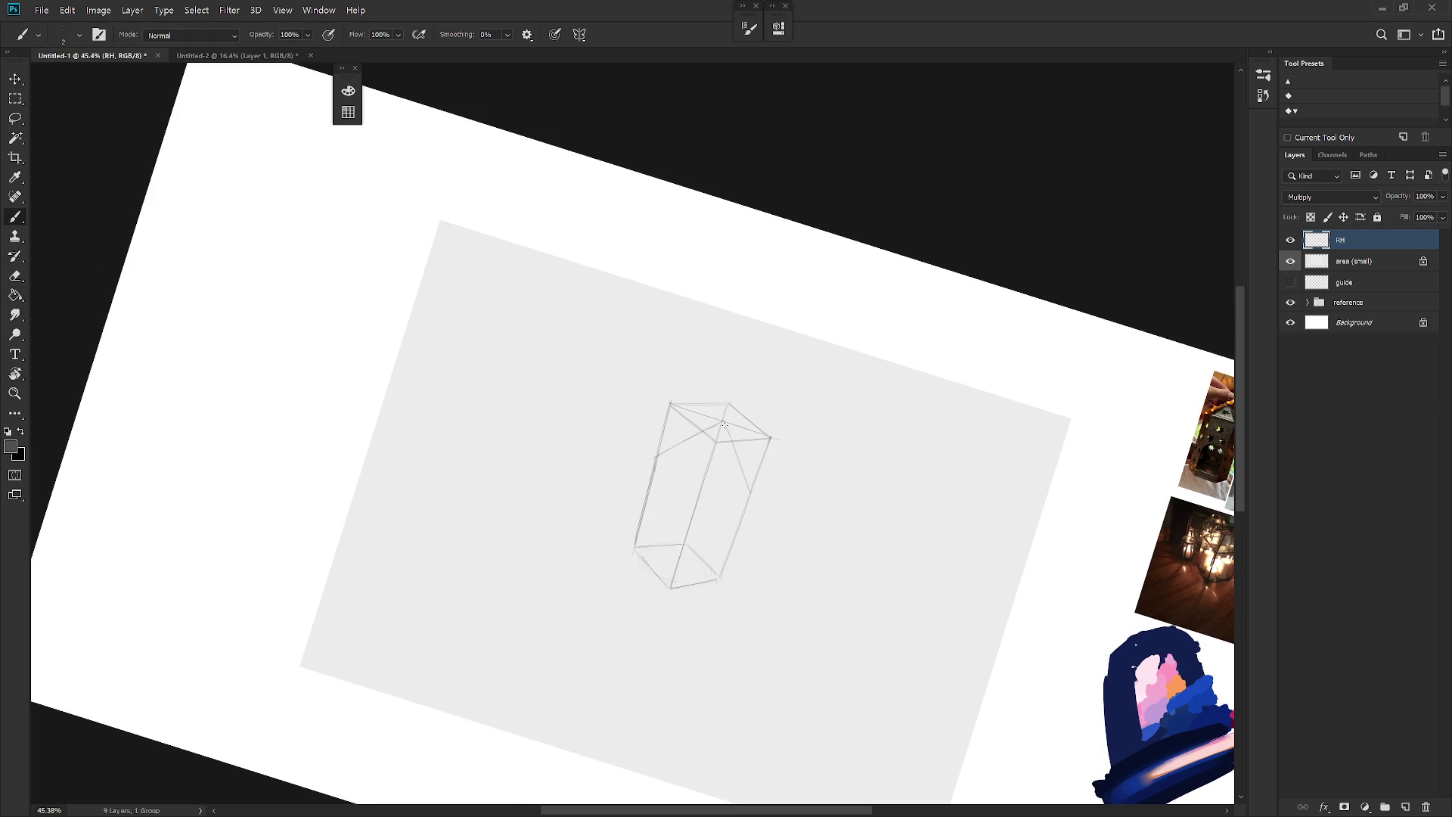
key("Escape")
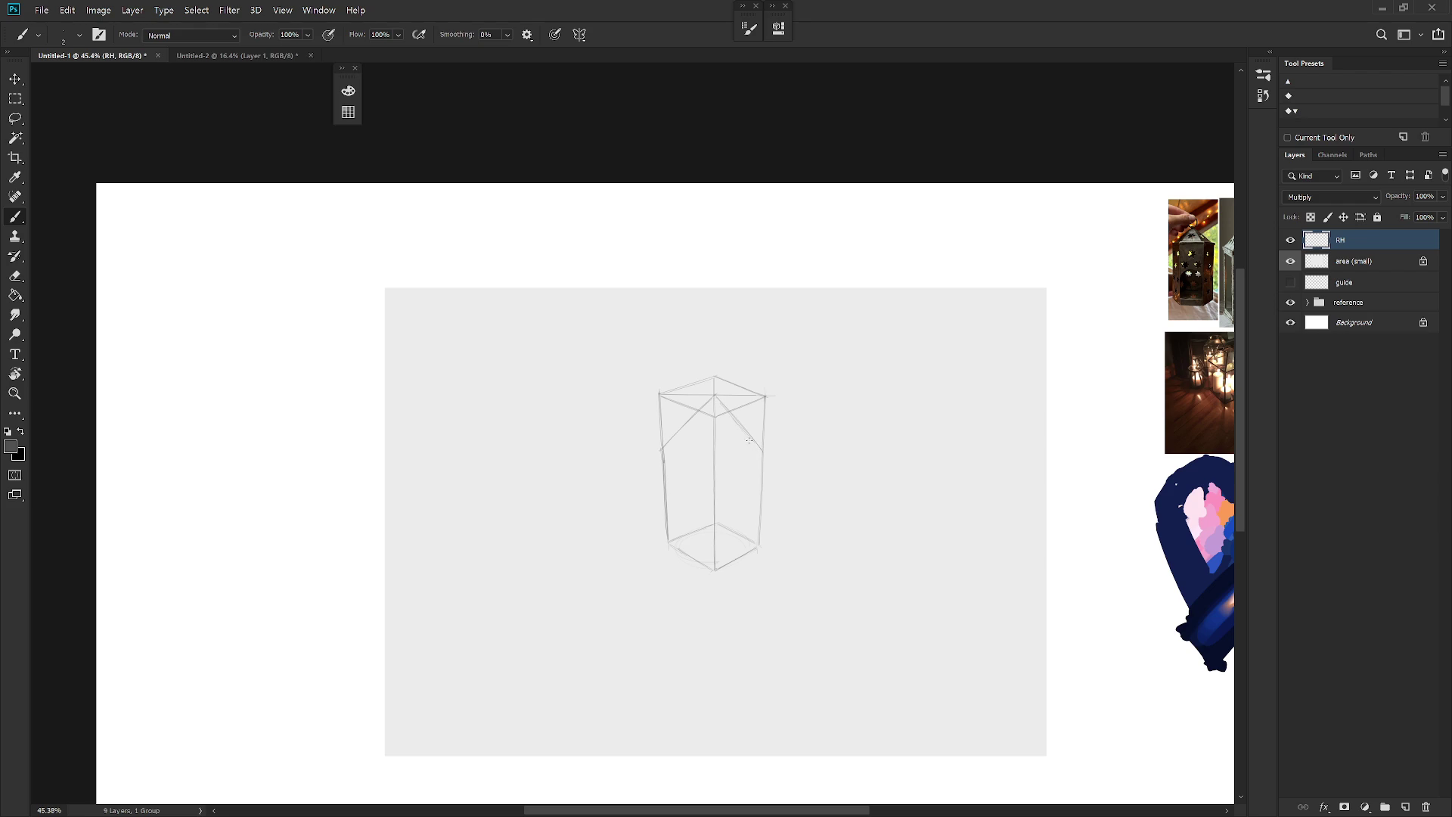
mouse_move(833, 502)
left_mouse_down()
mouse_move(825, 560)
mouse_move(771, 597)
left_mouse_up()
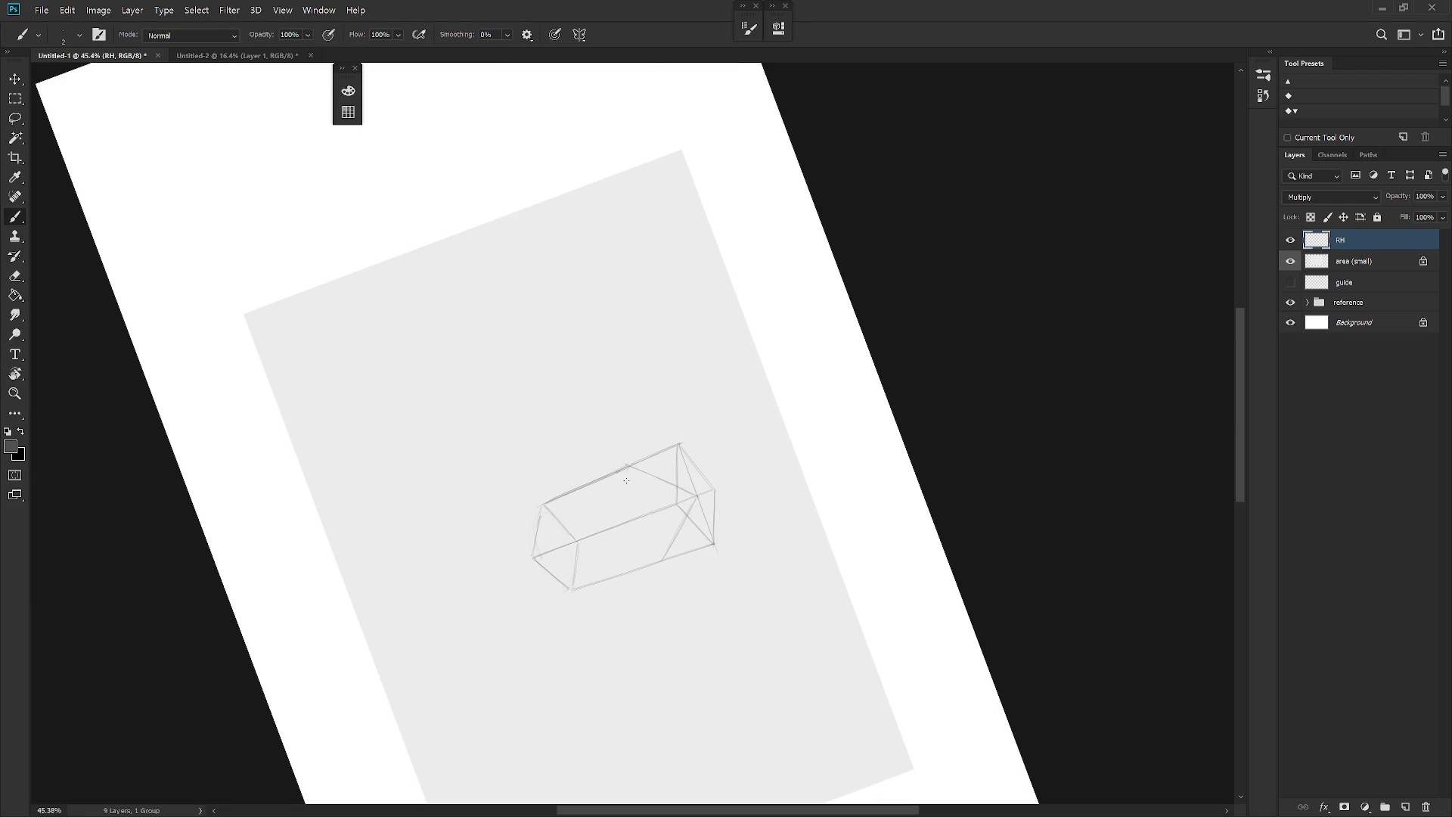
key("Escape")
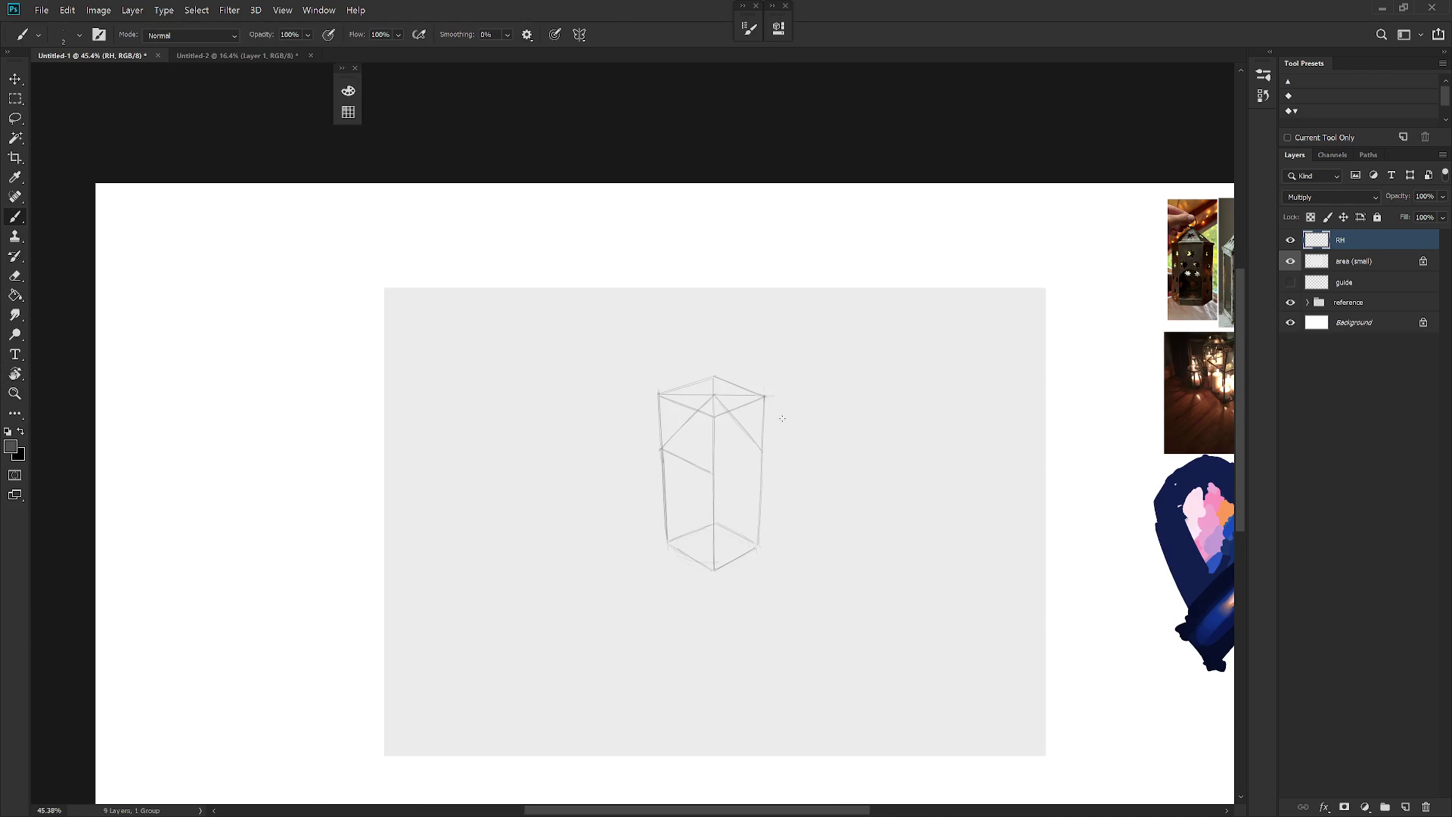
mouse_move(767, 452)
left_mouse_down()
mouse_move(868, 397)
mouse_move(781, 629)
left_mouse_up()
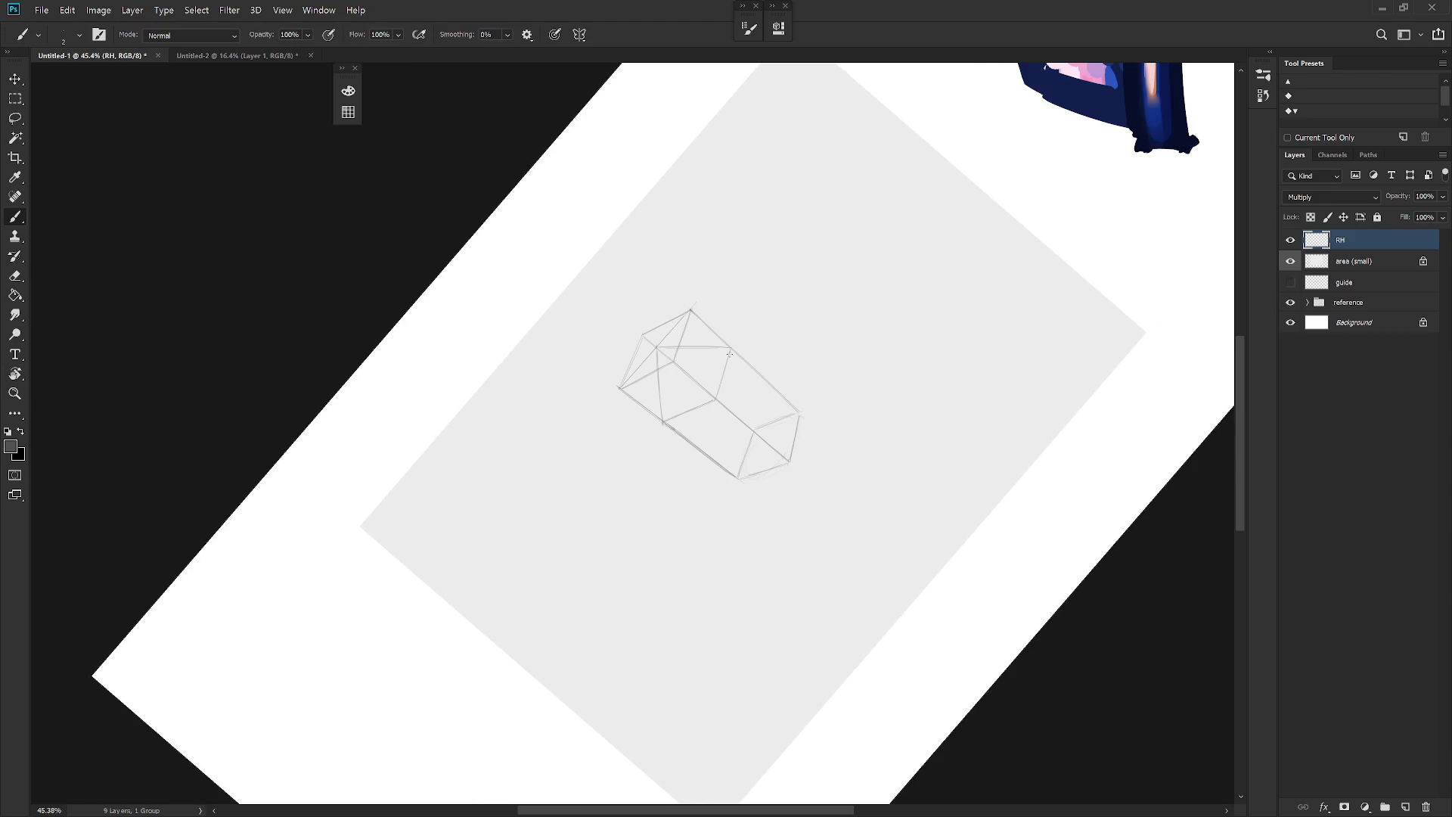
key("Escape")
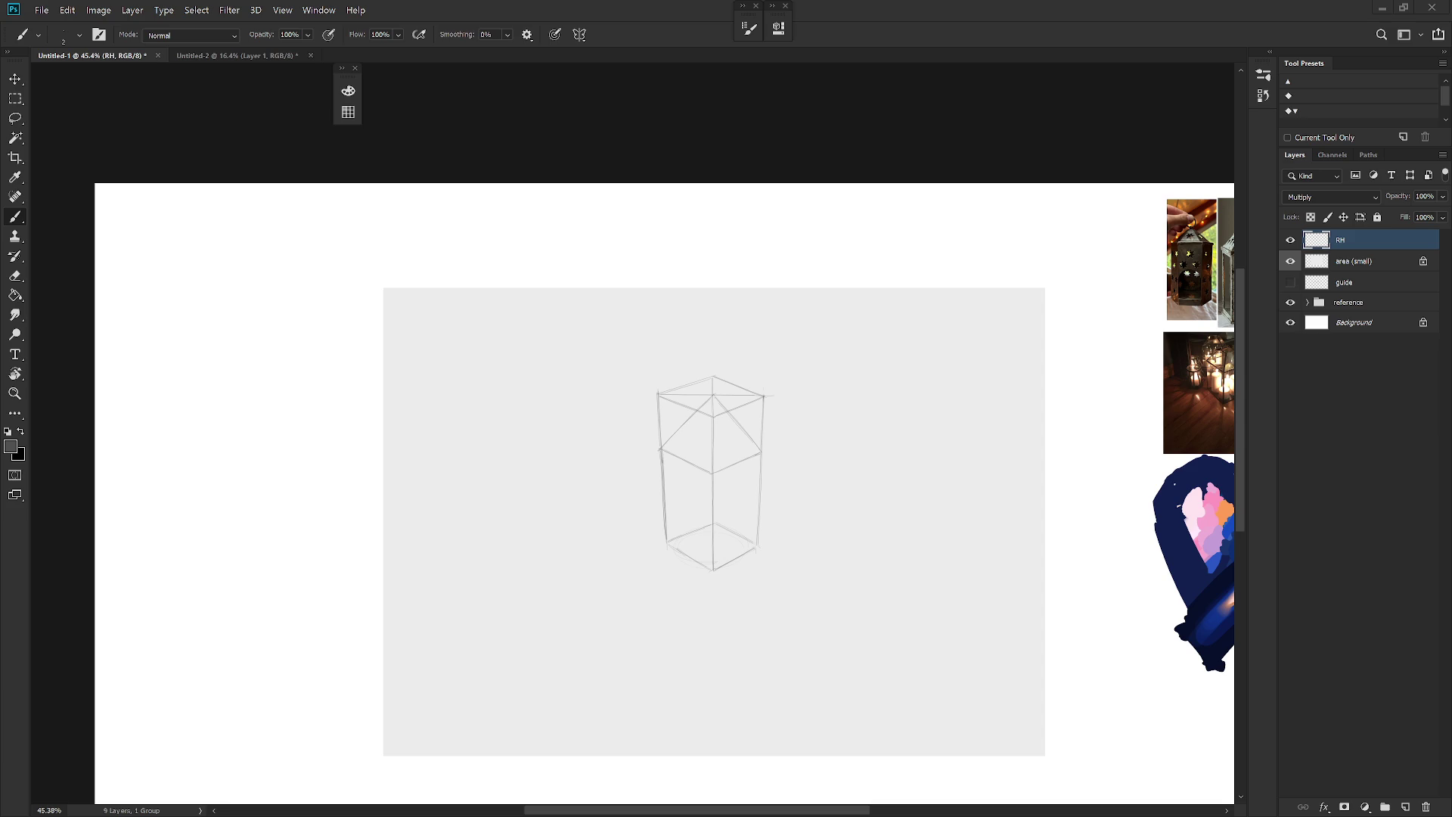
Step: Lasso the box's upper roof section
scroll(810, 557, "down", 1)
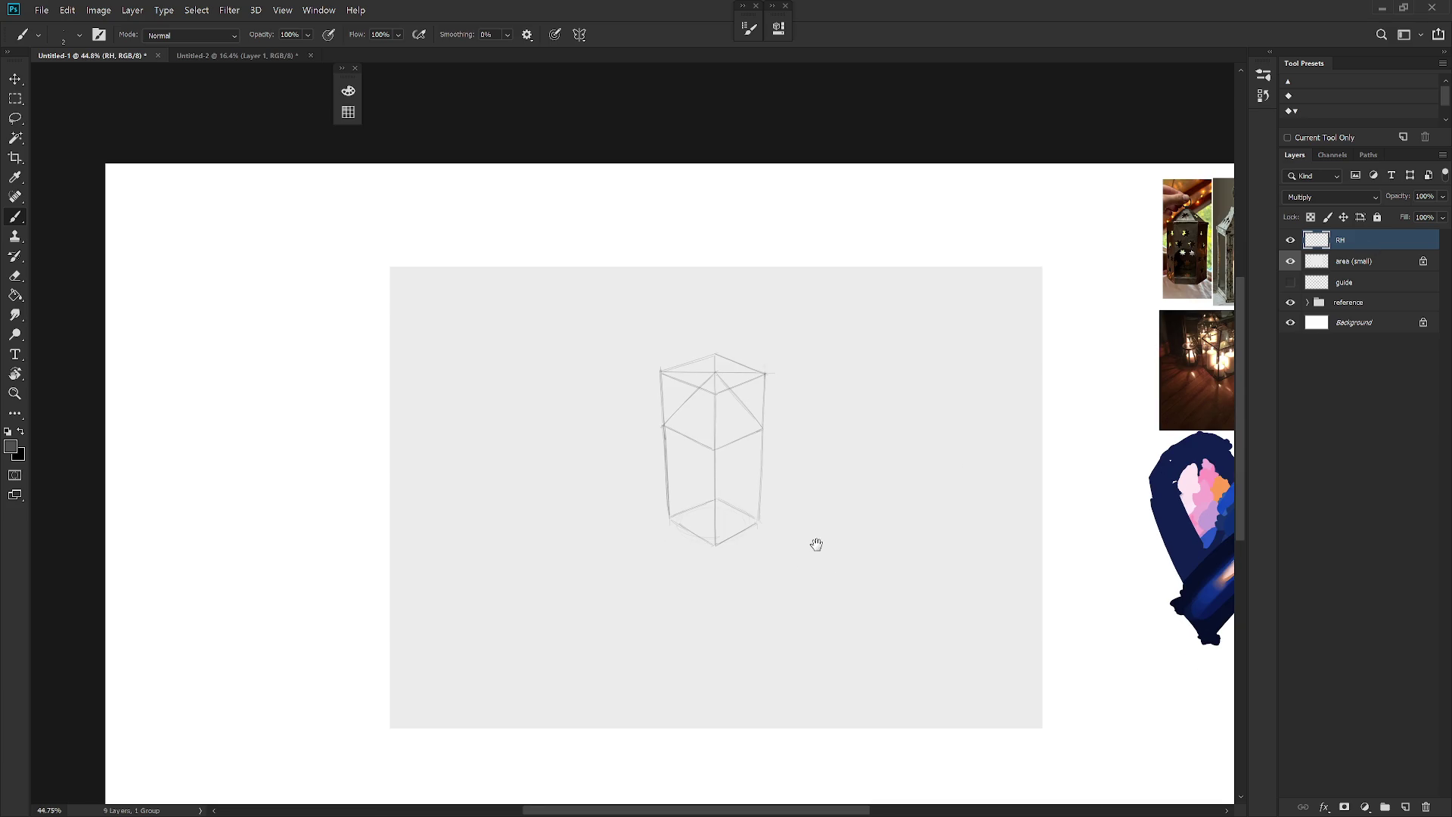
key("l")
mouse_move(715, 450)
left_mouse_down()
mouse_move(752, 438)
mouse_move(720, 325)
mouse_move(665, 415)
mouse_move(704, 445)
left_mouse_up()
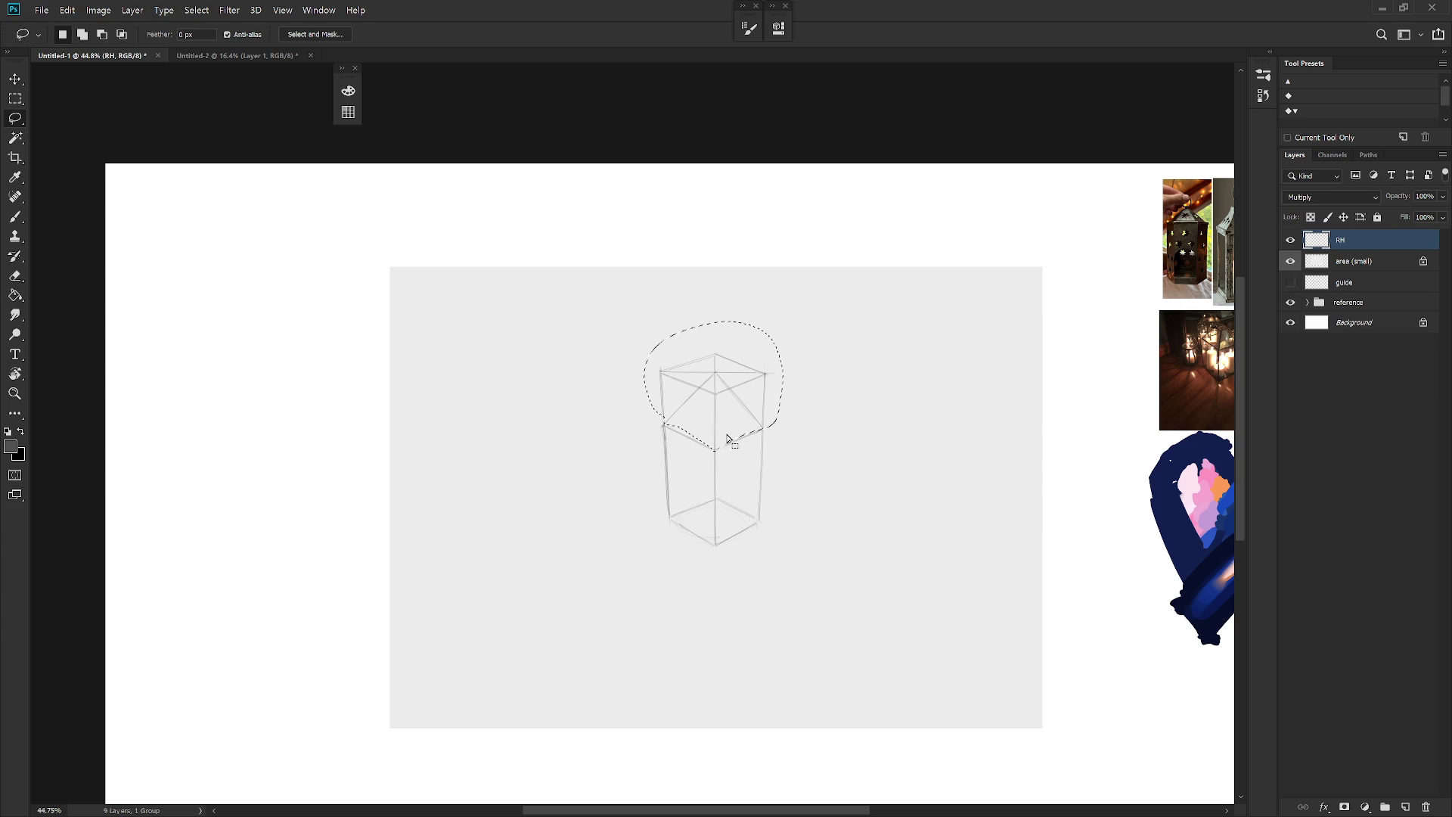
Step: Scale the lassoed roof to about 130% height from a bottom anchor and commit it
key("ctrl+t")
left_click_drag(713, 386, 714, 452)
left_click_drag(713, 318, 713, 294)
key("Escape")
key("ctrl+t")
left_click_drag(714, 386, 715, 429)
left_click_drag(714, 321, 713, 289)
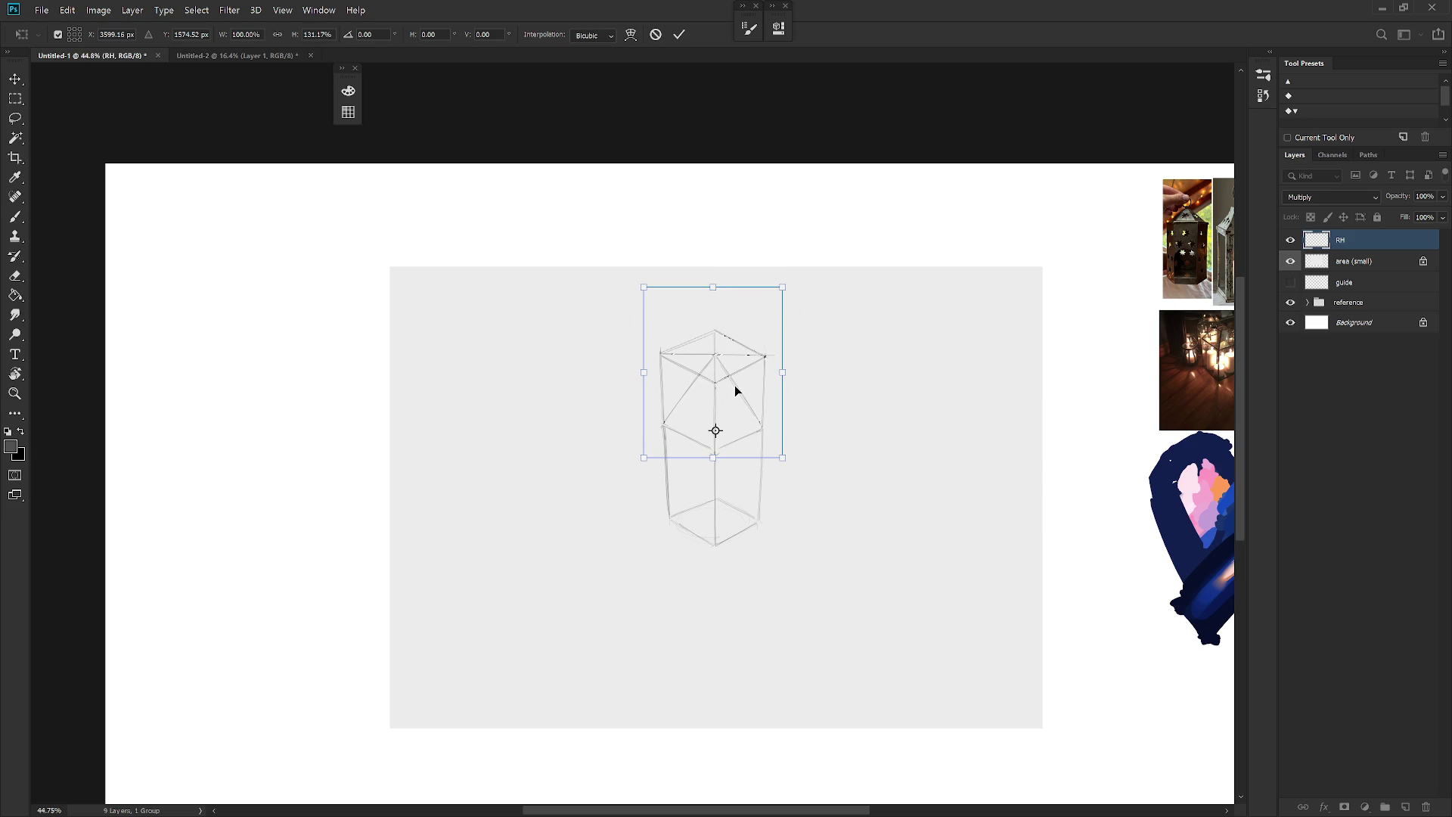
key("Return")
key("l")
left_click(792, 574, "ctrl+alt")
left_click_drag(792, 573, 771, 584)
key("b")
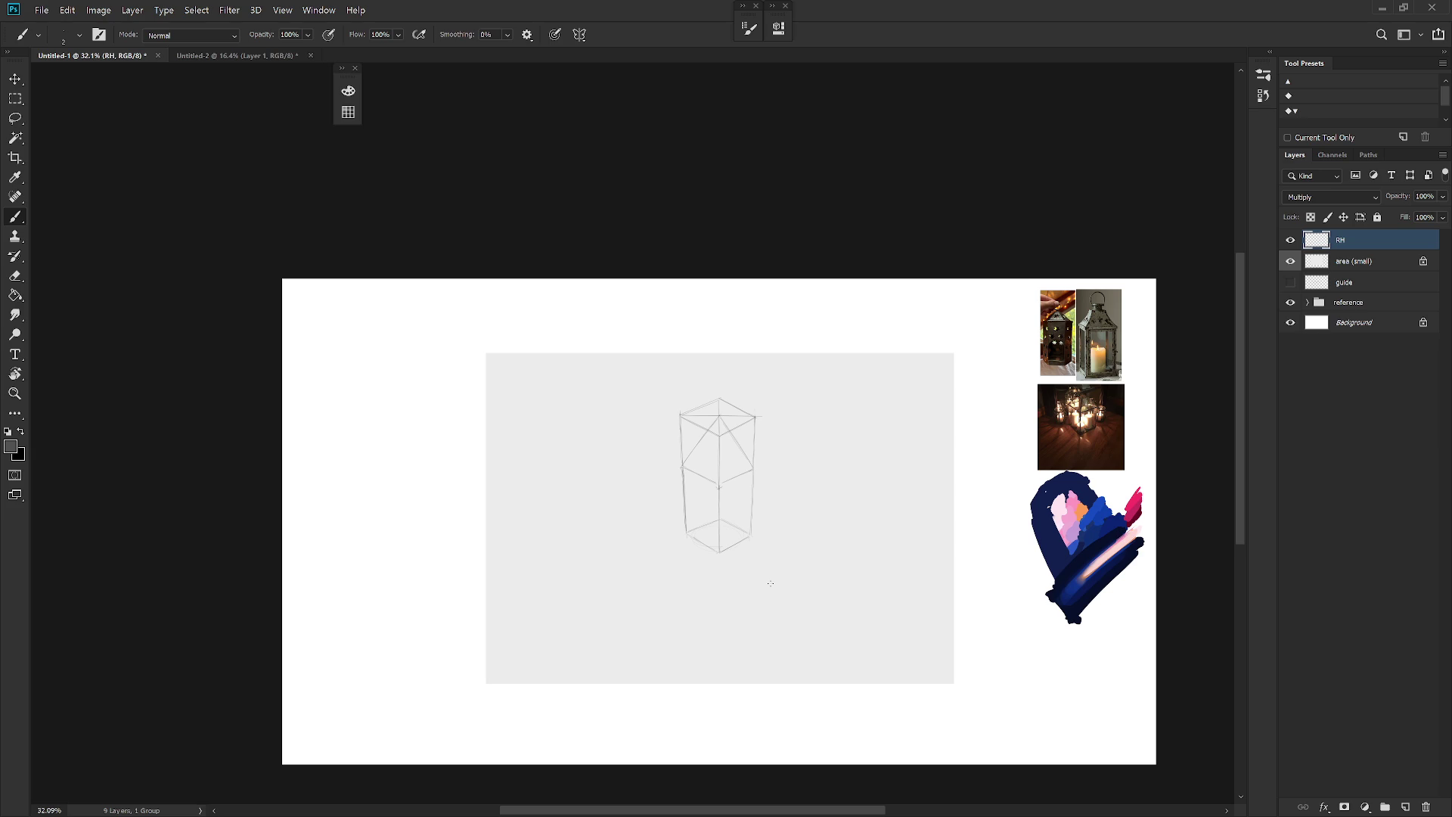
Step: Scale the whole box sketch down to about 66.6% with Free Transform
scroll(753, 552, "up", 2)
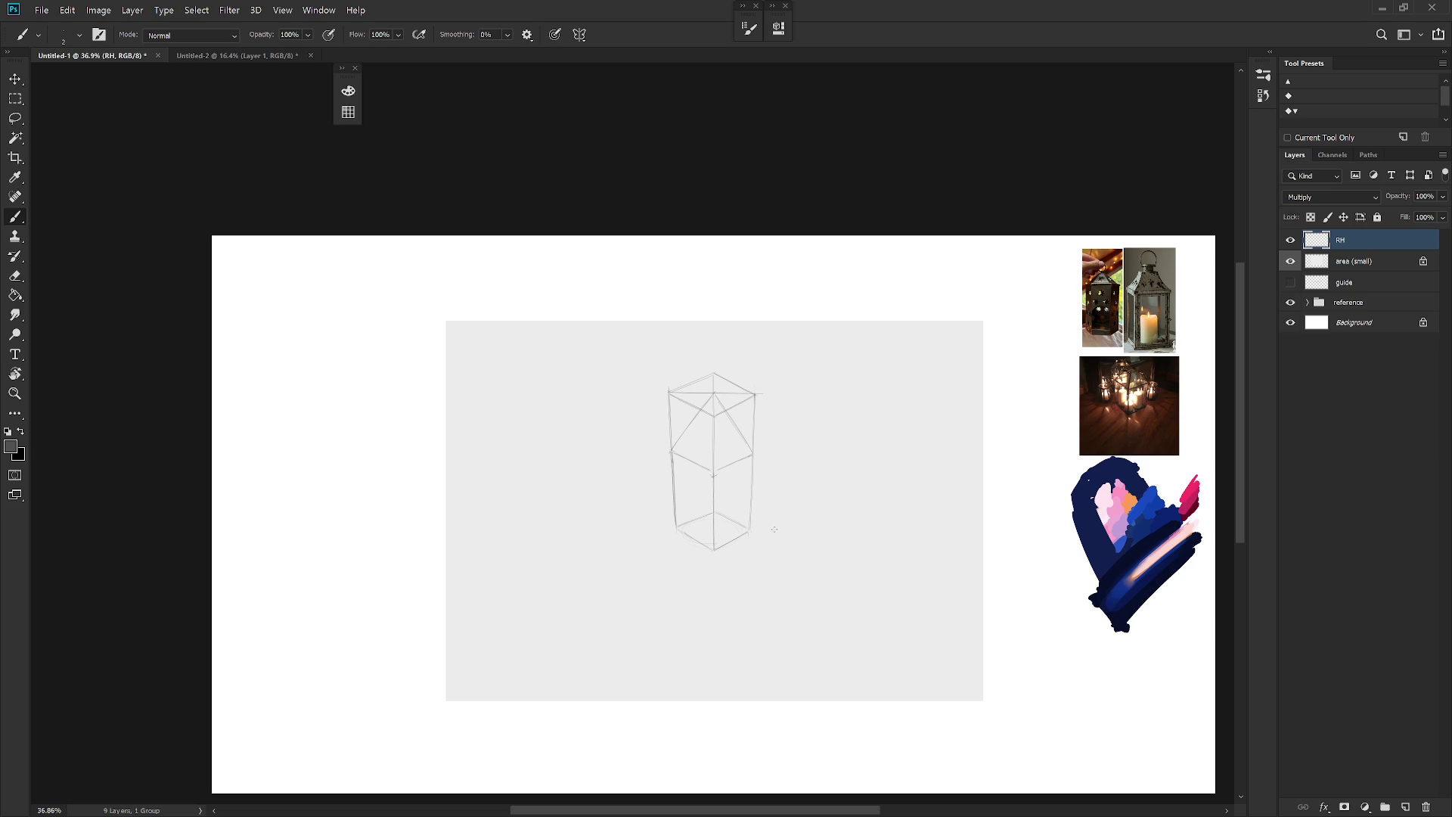
key("shift+b")
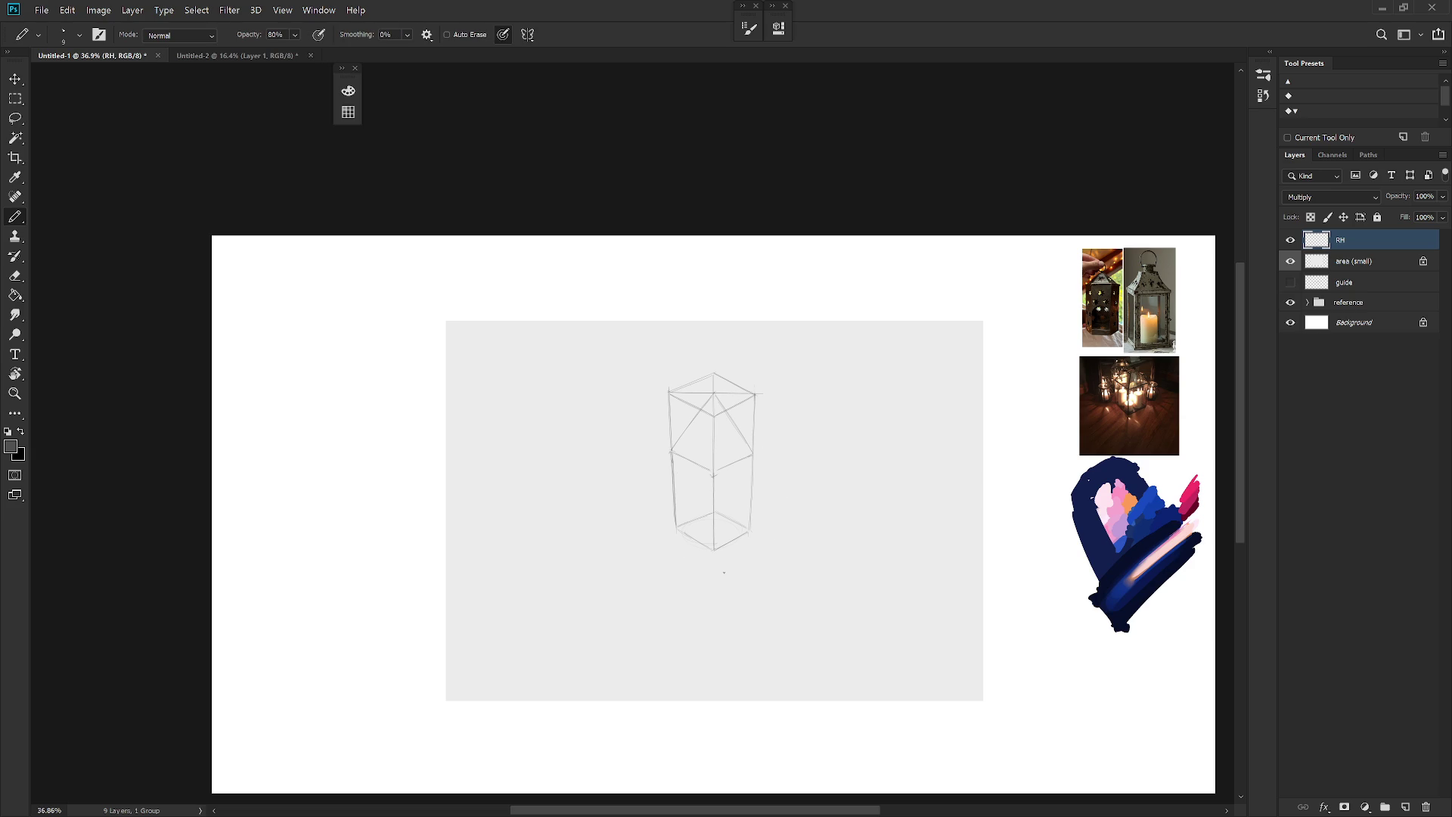
key("shift+b")
left_click_drag(818, 534, 824, 452)
key("ctrl+z")
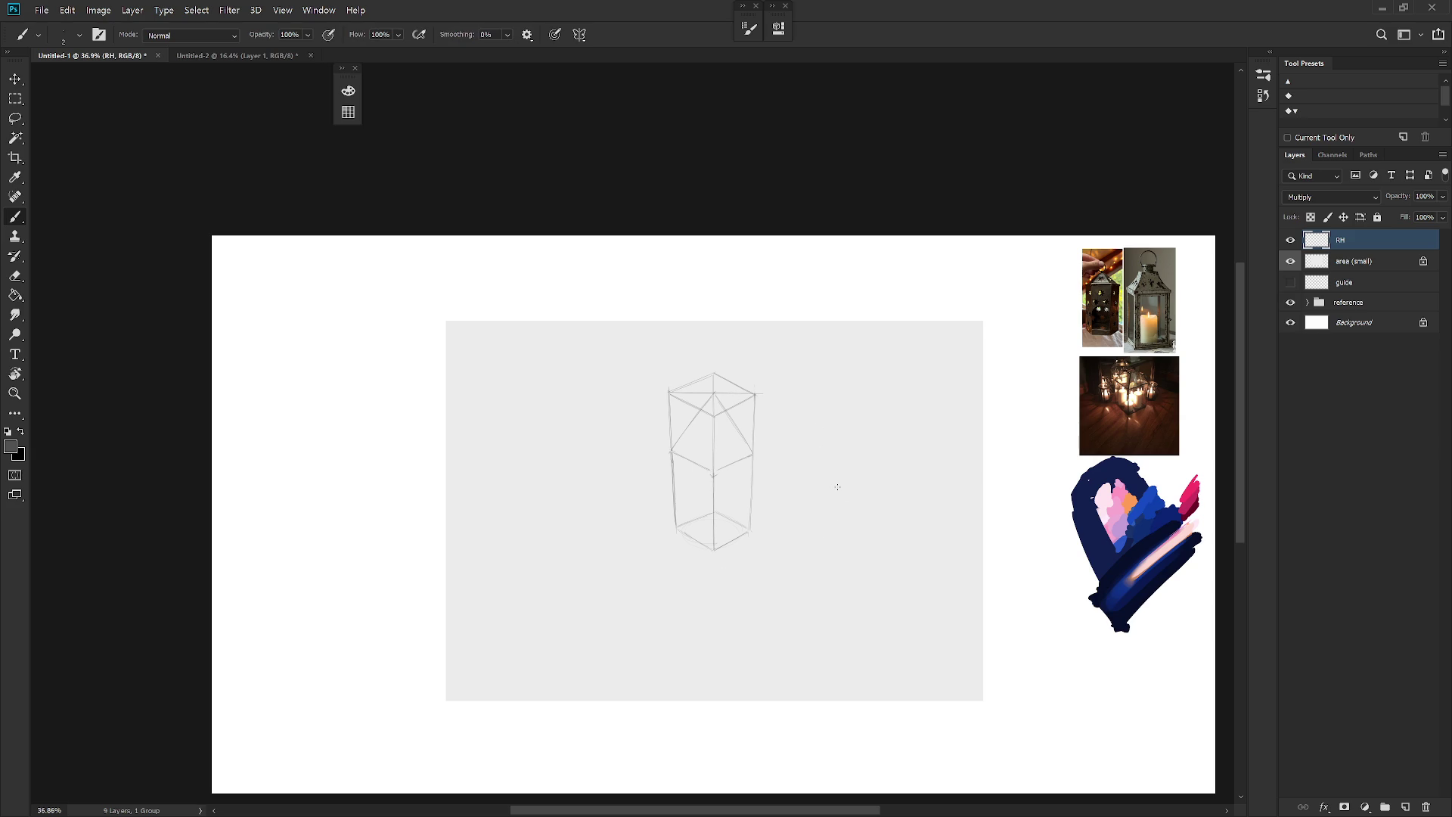
key("ctrl+t")
left_click_drag(764, 376, 747, 403)
key("b")
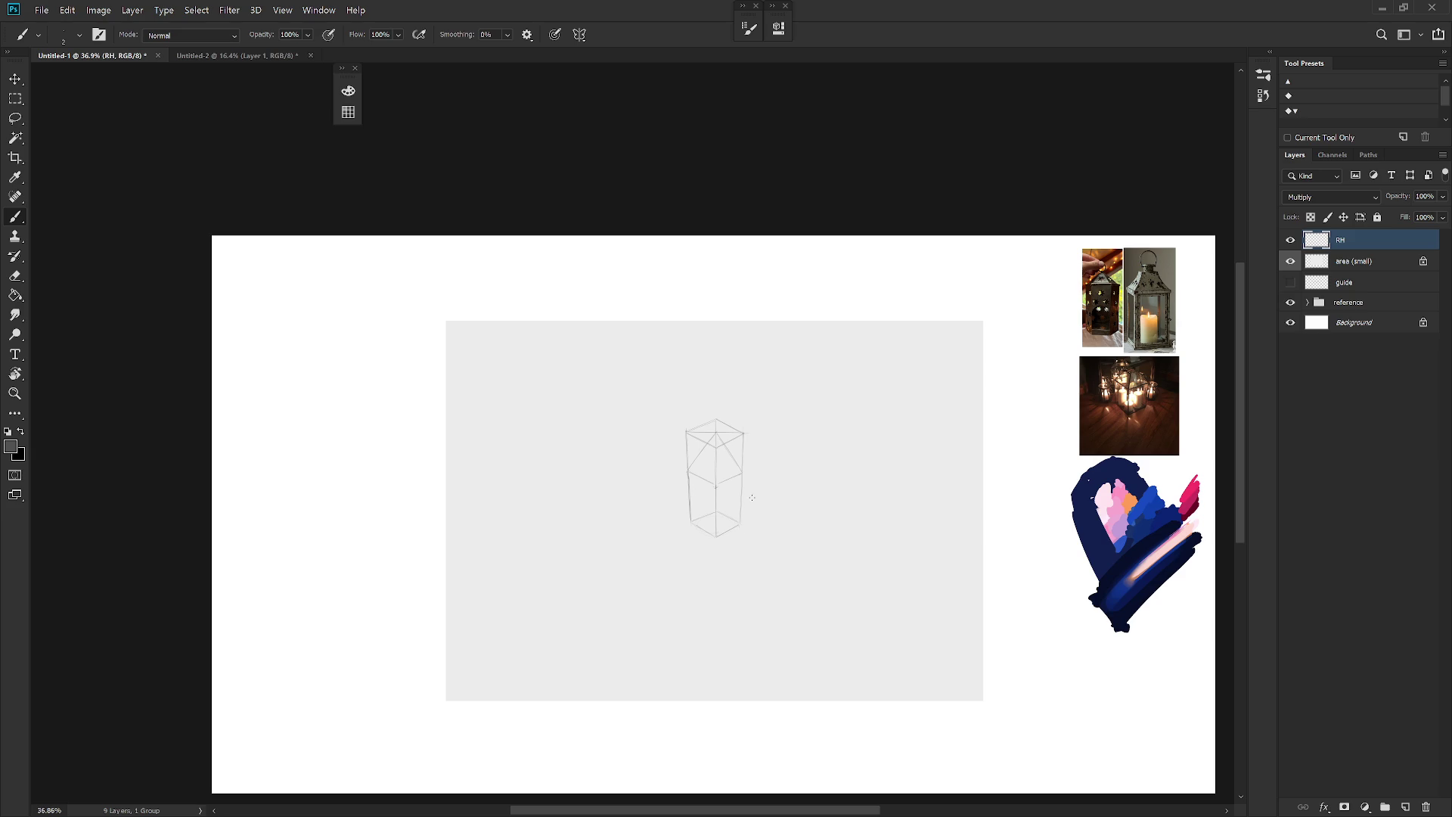
Step: Redraw short lines along the box's lower right and lower left edges
key("shift+b")
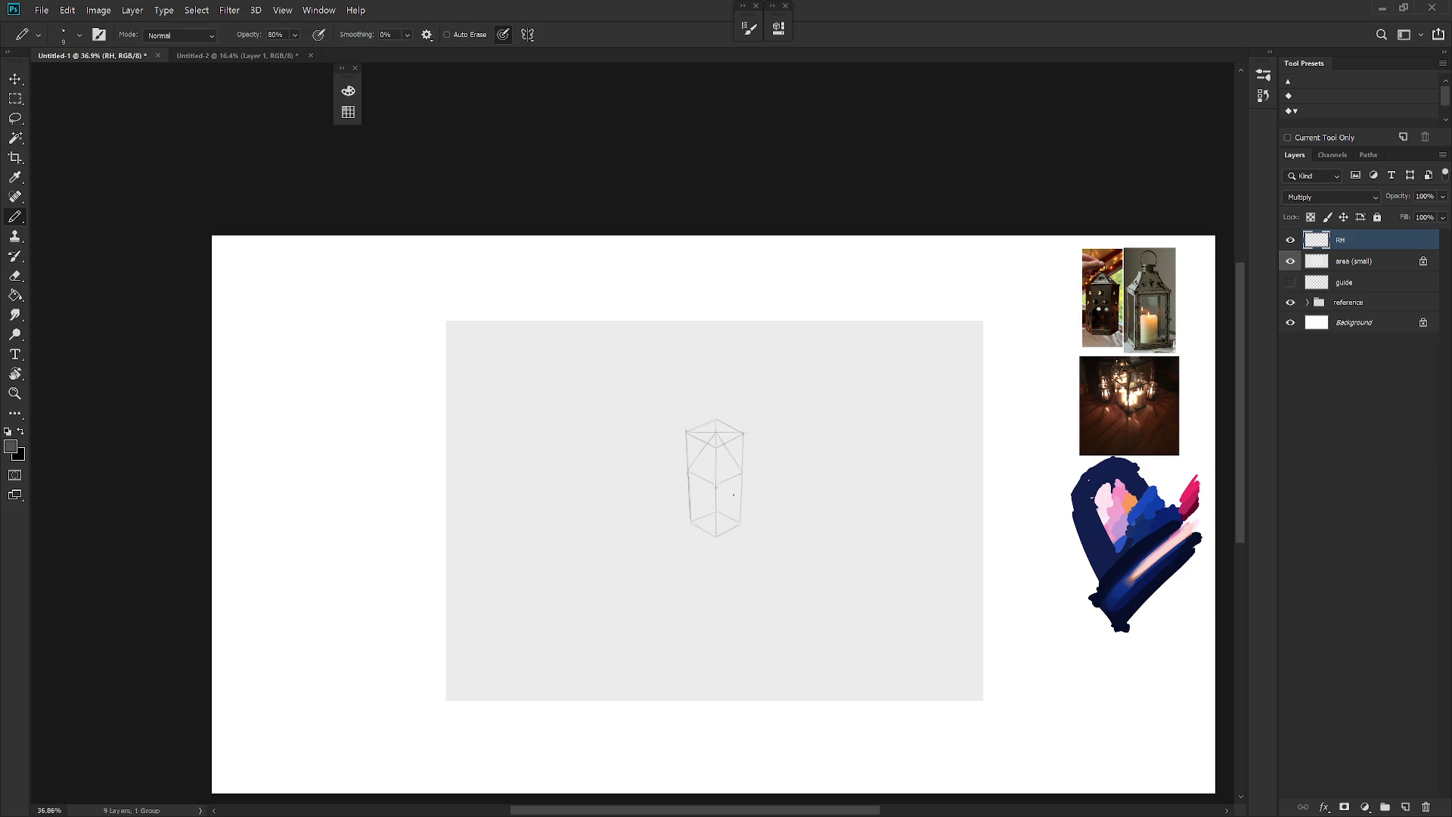
key("l")
left_click_drag(714, 507, 714, 505)
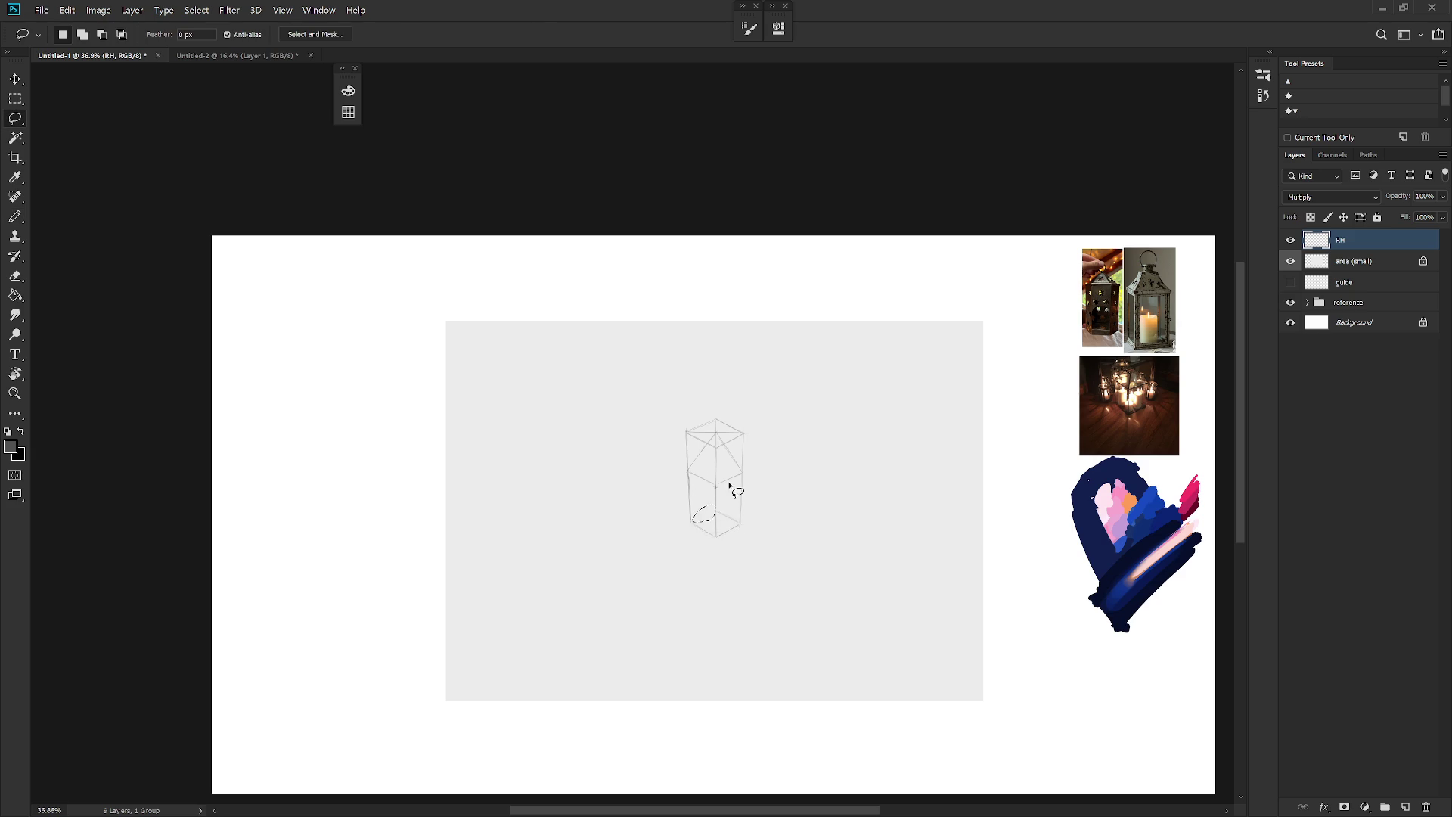
key("ctrl+d")
key("b")
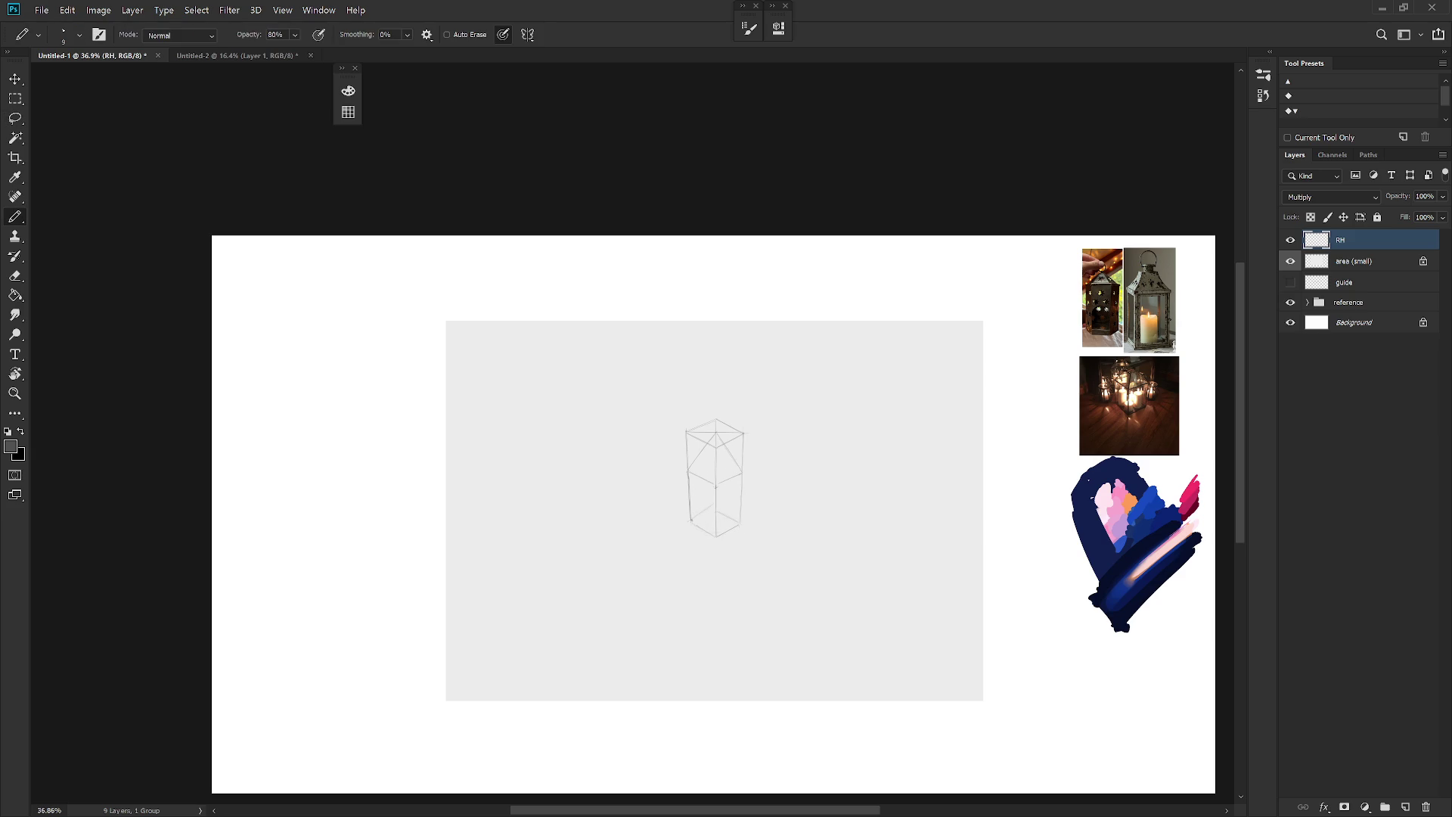
left_click_drag(717, 512, 739, 521)
key("b")
mouse_move(697, 518)
left_mouse_down()
mouse_move(708, 510)
mouse_move(730, 567)
left_mouse_up()
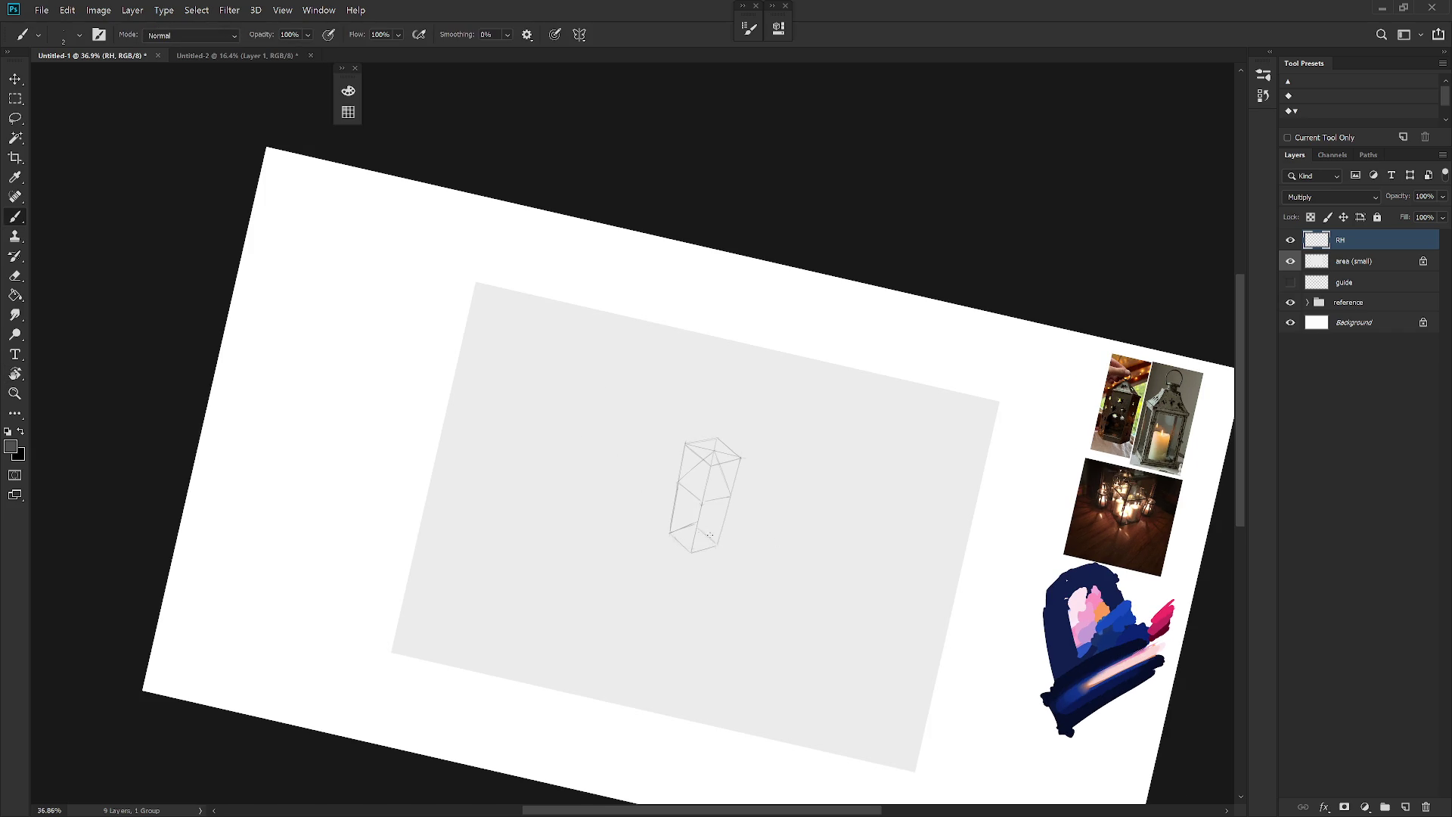
Step: Turn the view about 60 degrees counterclockwise and erase a stray vertical stroke in the box
key("e")
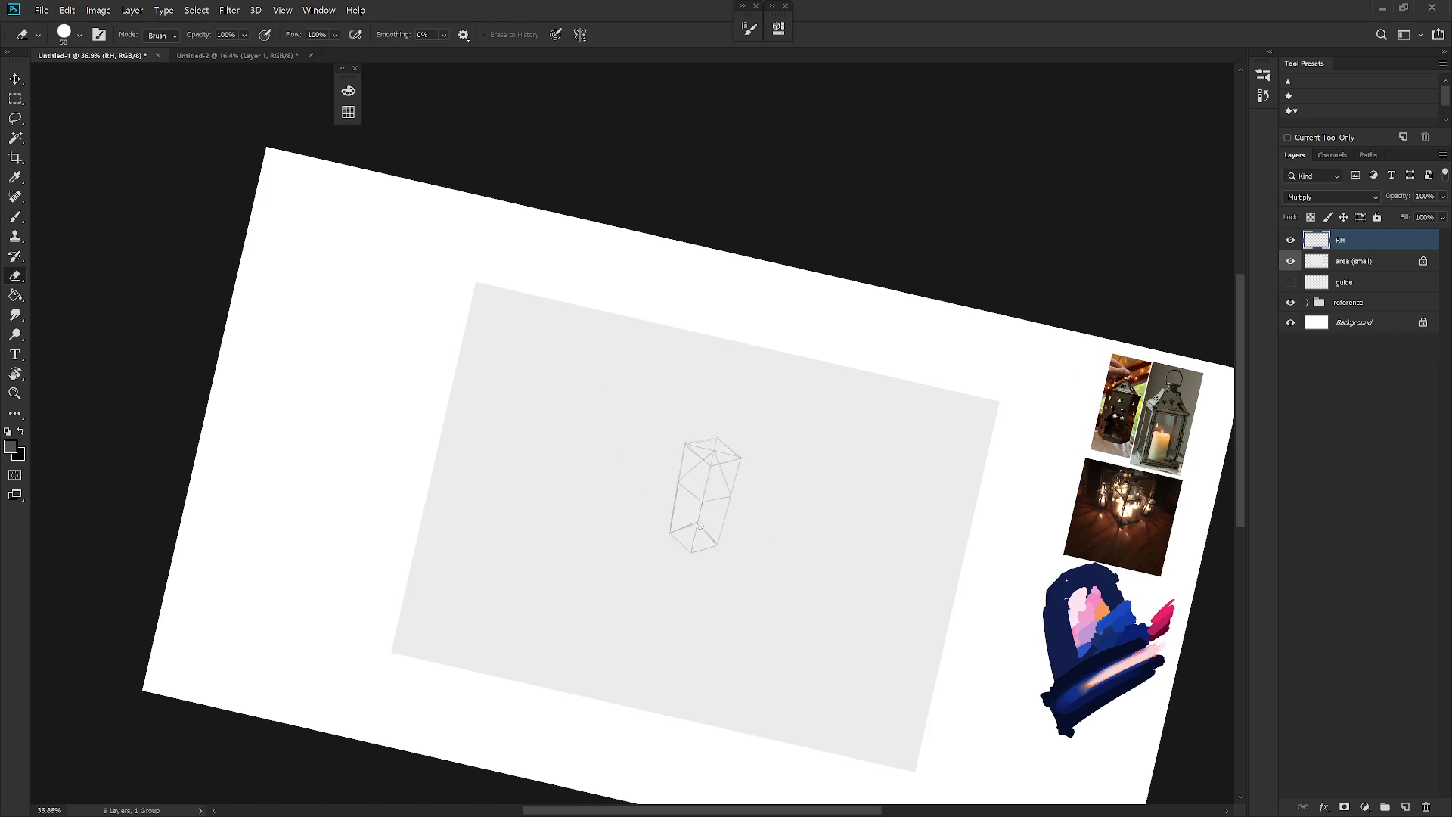
key("b")
key("Escape")
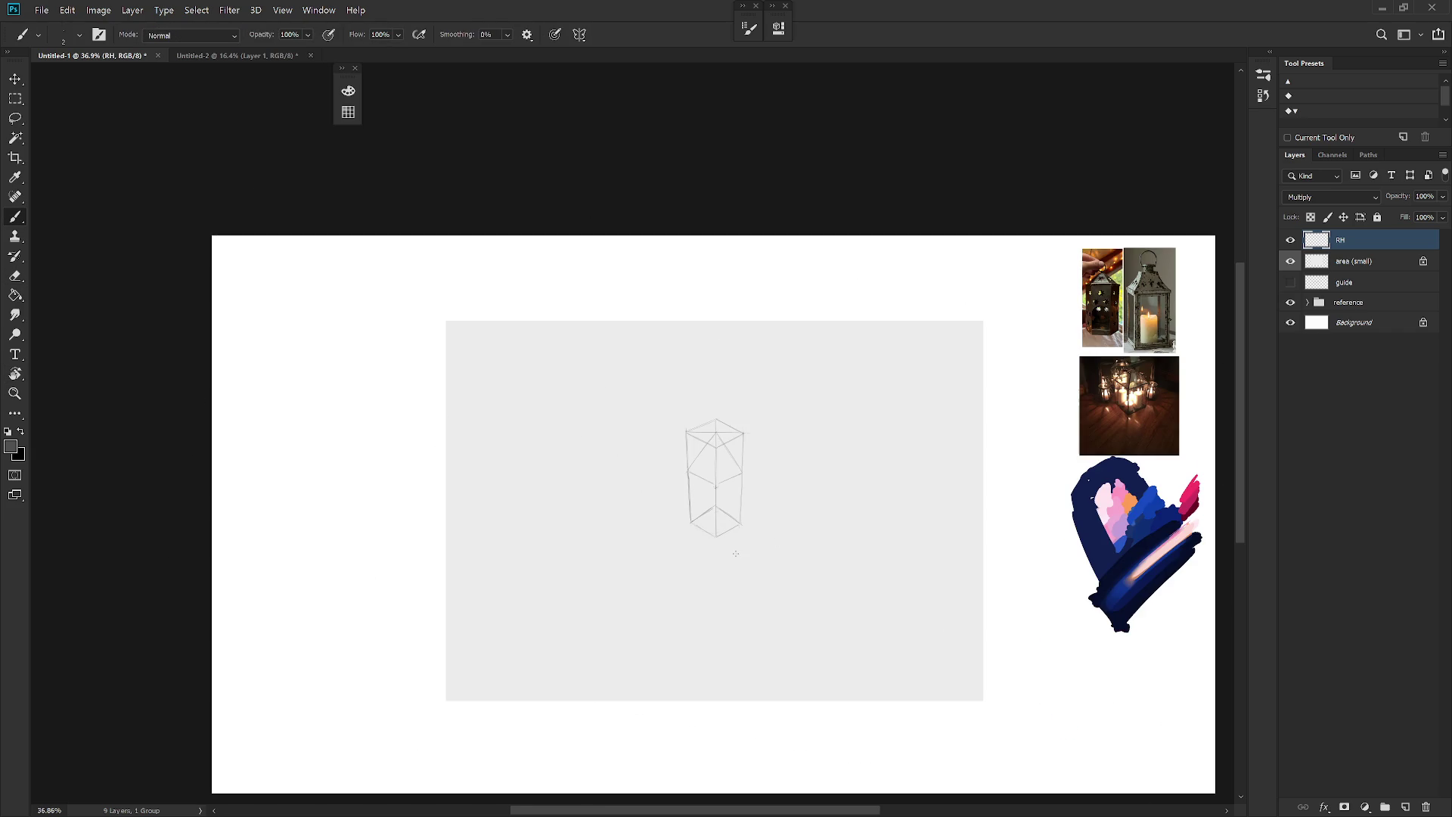
key("r")
mouse_move(750, 543)
left_mouse_down()
mouse_move(779, 476)
mouse_move(772, 396)
mouse_move(716, 355)
left_mouse_up()
key("e")
key("b")
key("e")
key("b")
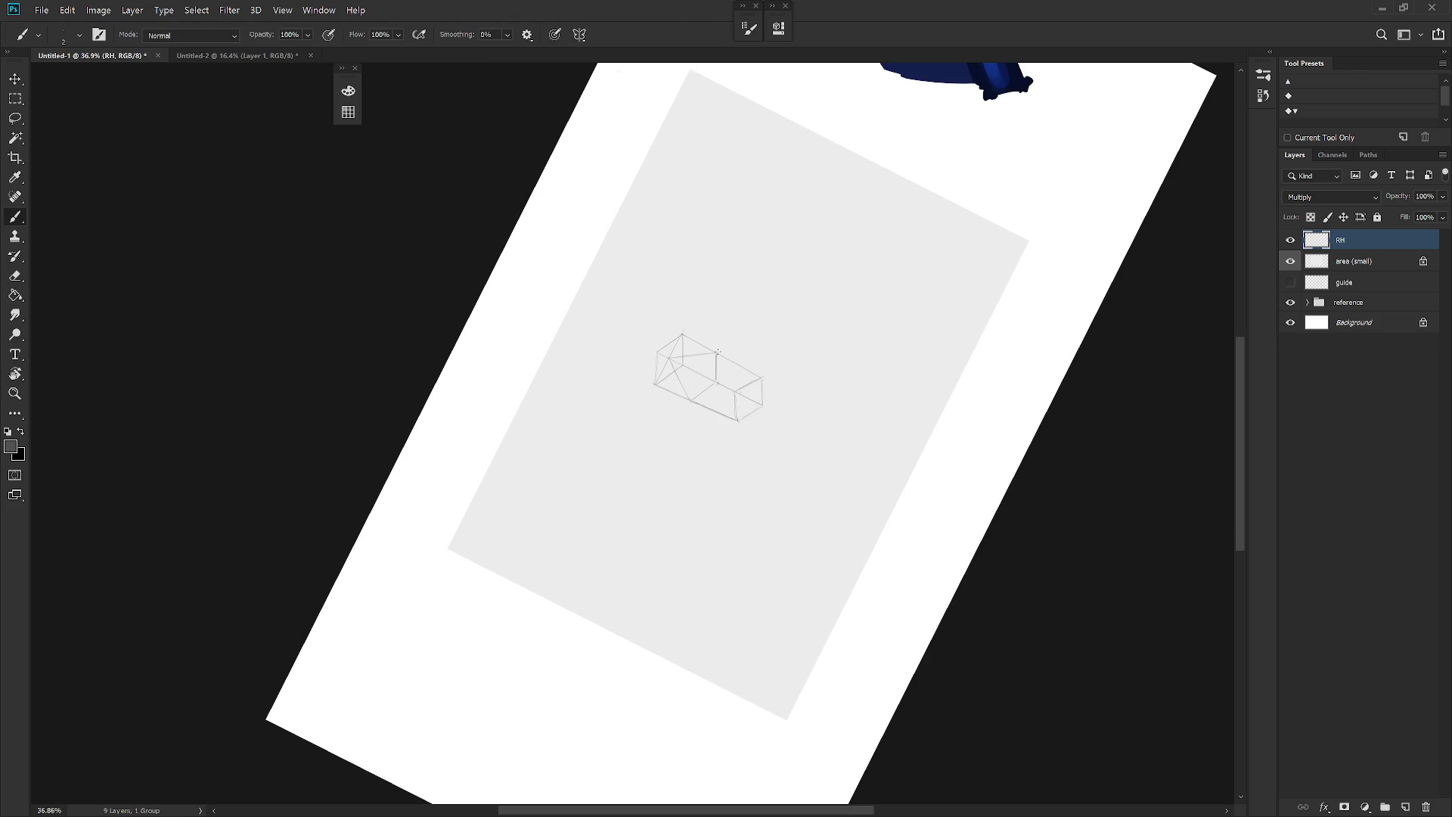
Step: Add a short vertical line at the box's right end, then return the view upright
key("e")
key("b")
mouse_move(763, 388)
left_mouse_down()
mouse_move(762, 406)
mouse_move(716, 376)
mouse_move(715, 353)
mouse_move(738, 421)
left_mouse_up()
key("e")
key("b")
key("r")
mouse_move(745, 368)
left_mouse_down()
mouse_move(761, 437)
mouse_move(746, 428)
mouse_move(739, 464)
left_mouse_up()
key("e")
key("b")
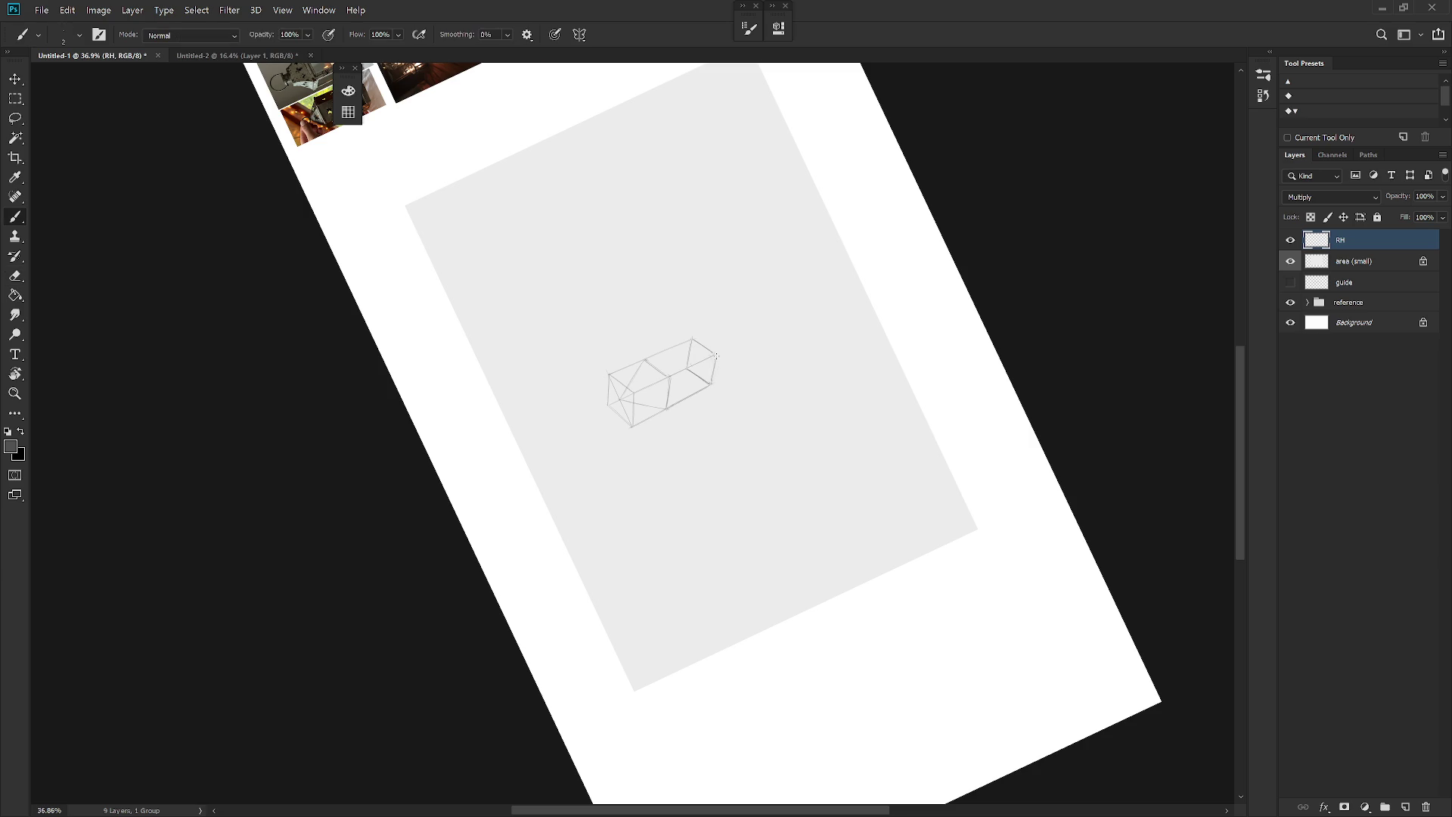
key("Escape")
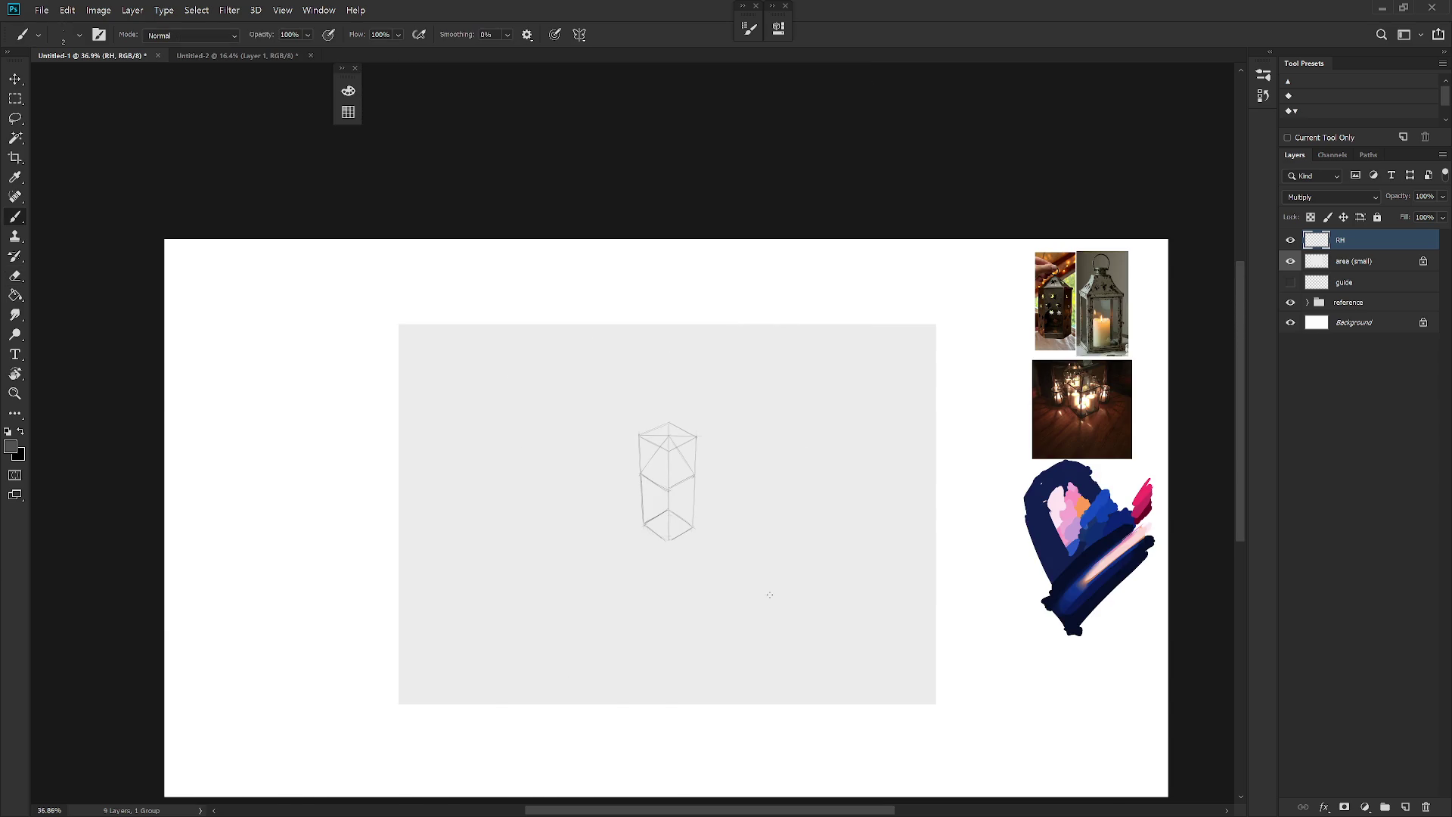
Step: Shift the box sketch a few pixels lower on the grey canvas
left_click_drag(771, 595, 671, 581)
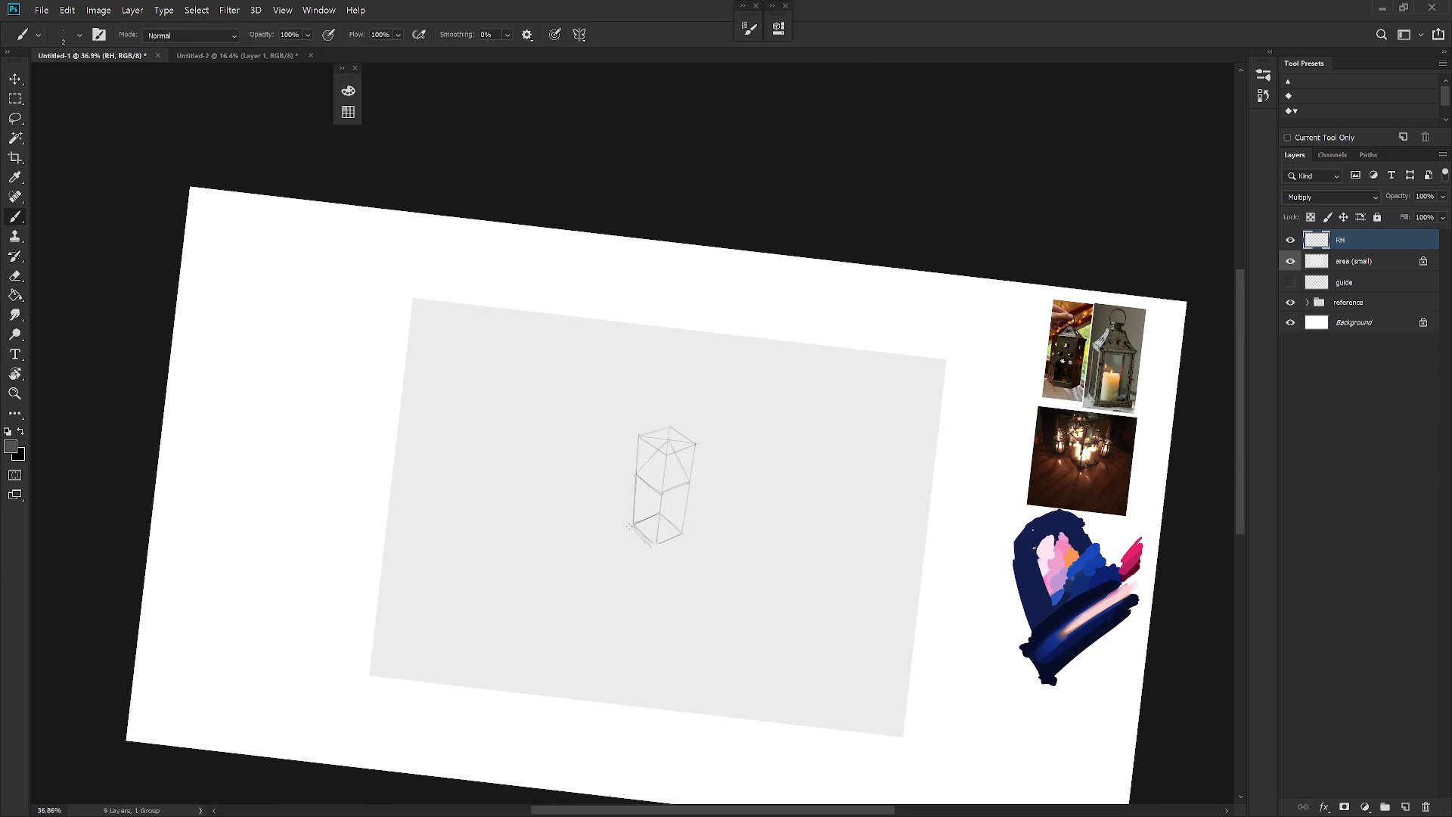
left_click_drag(739, 613, 685, 532)
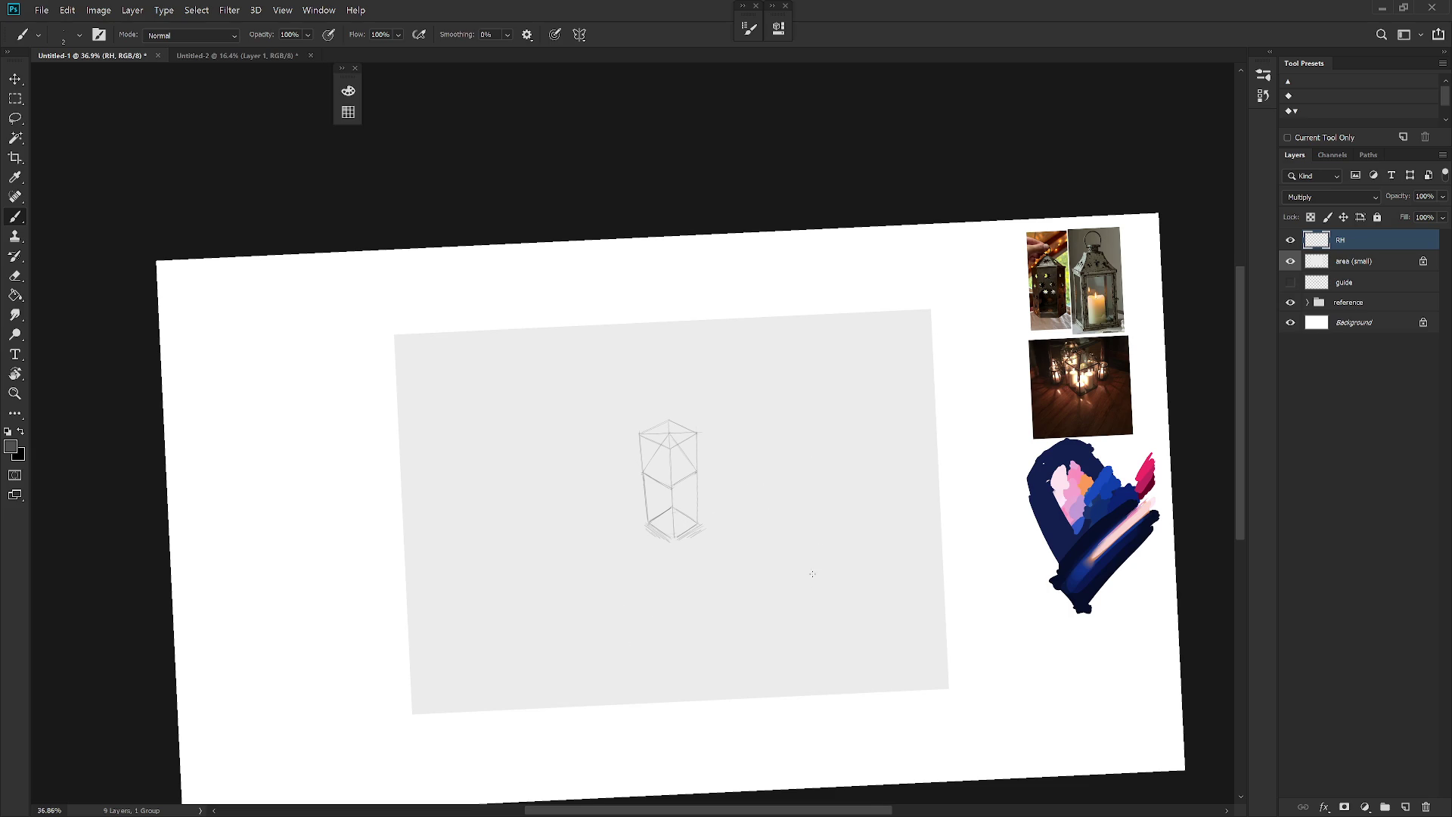
key("Escape")
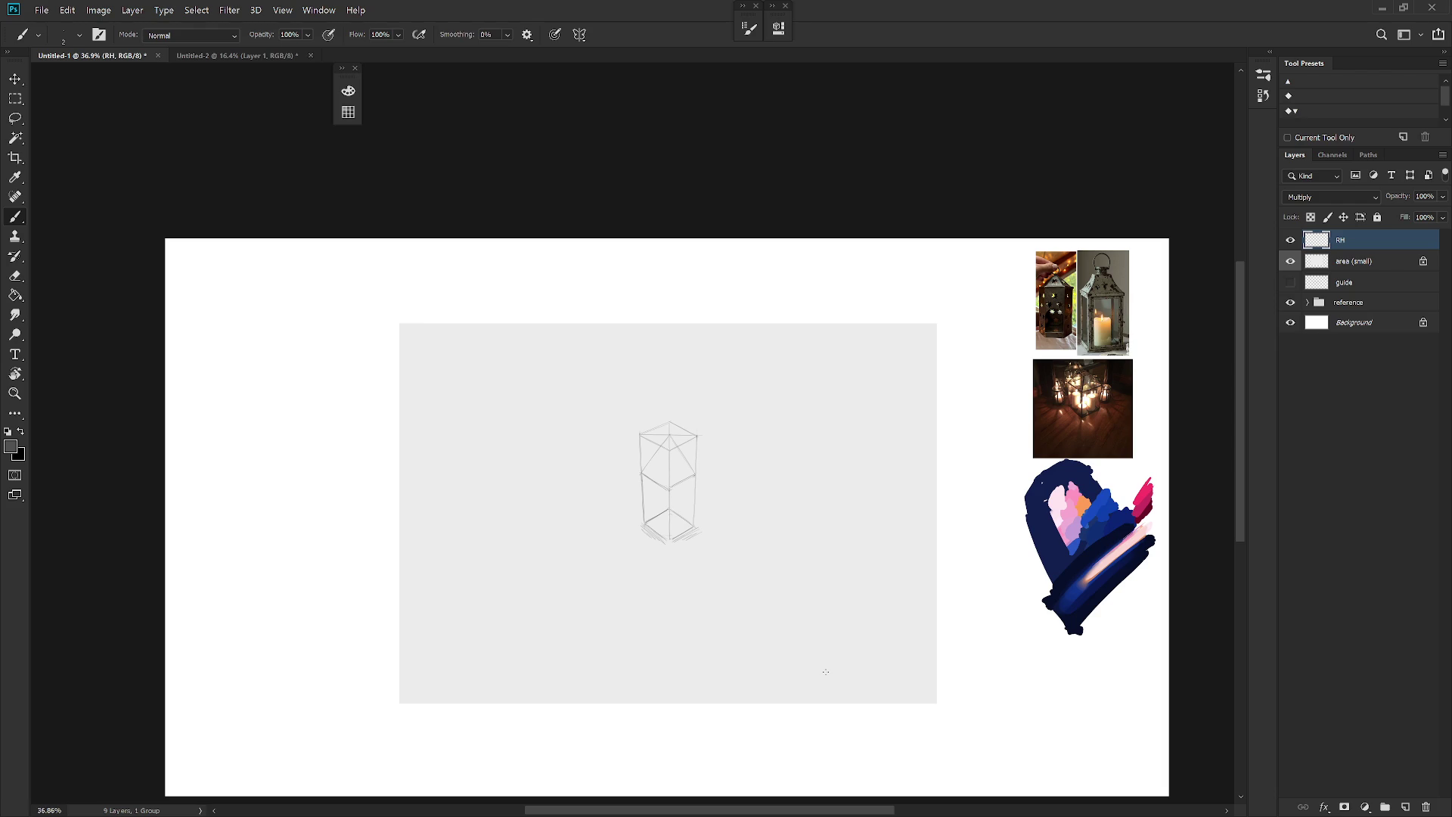
left_click_drag(752, 580, 755, 590)
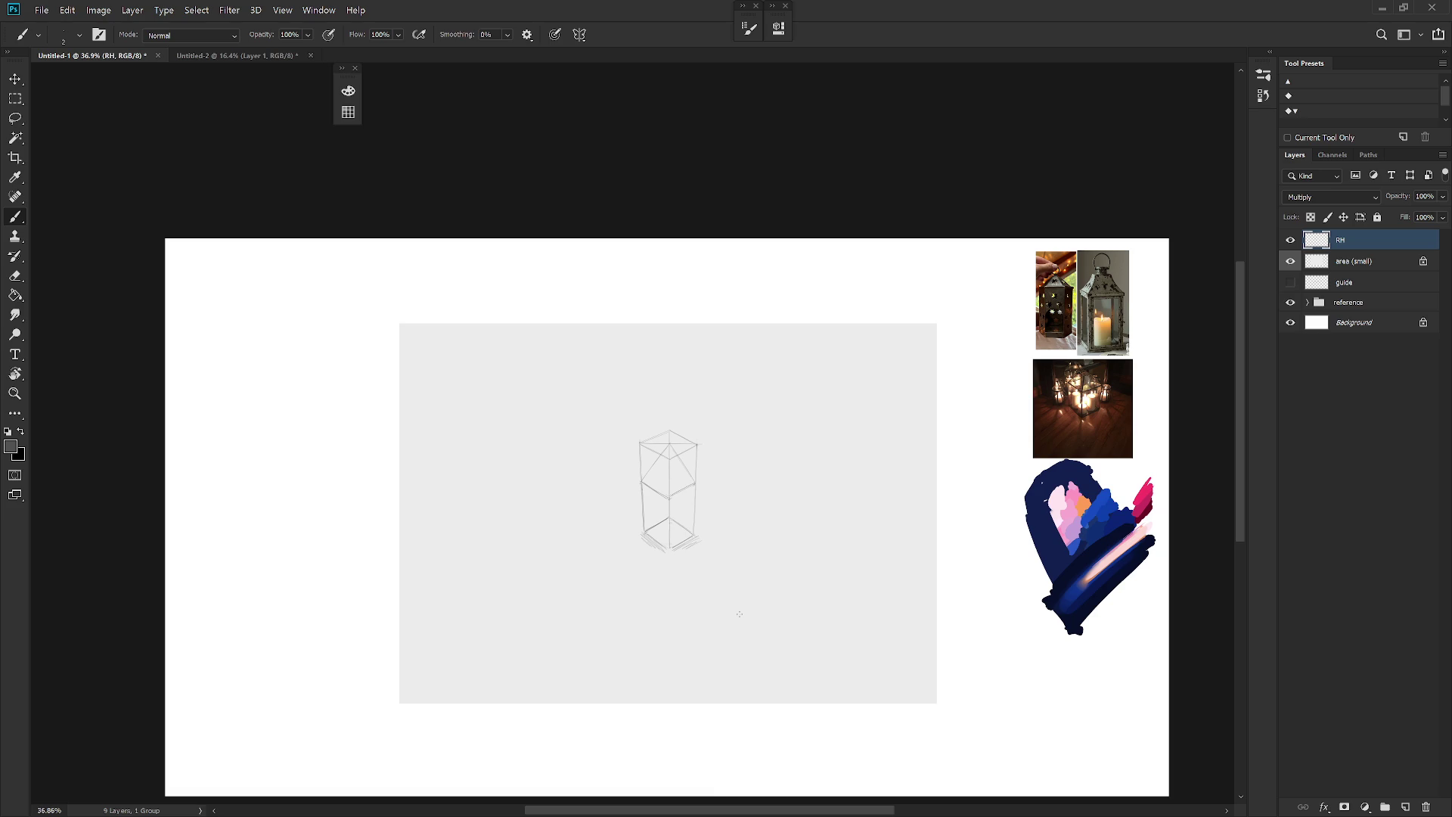
key("v")
left_click_drag(823, 637, 824, 640)
Step: Zoom in and darken the box's right vertical edge with the soft brush
left_click(690, 568, "ctrl")
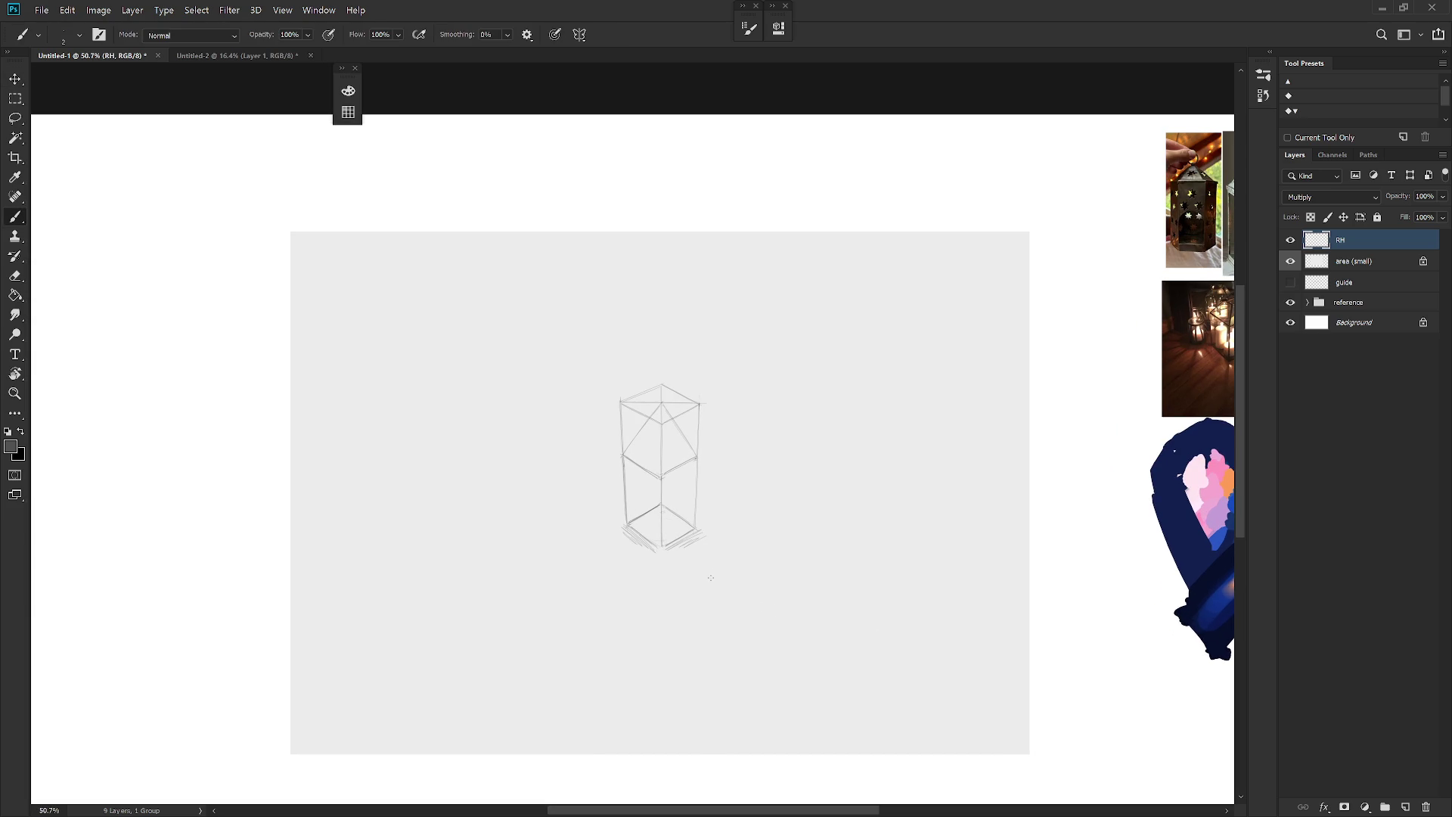
key("shift+b")
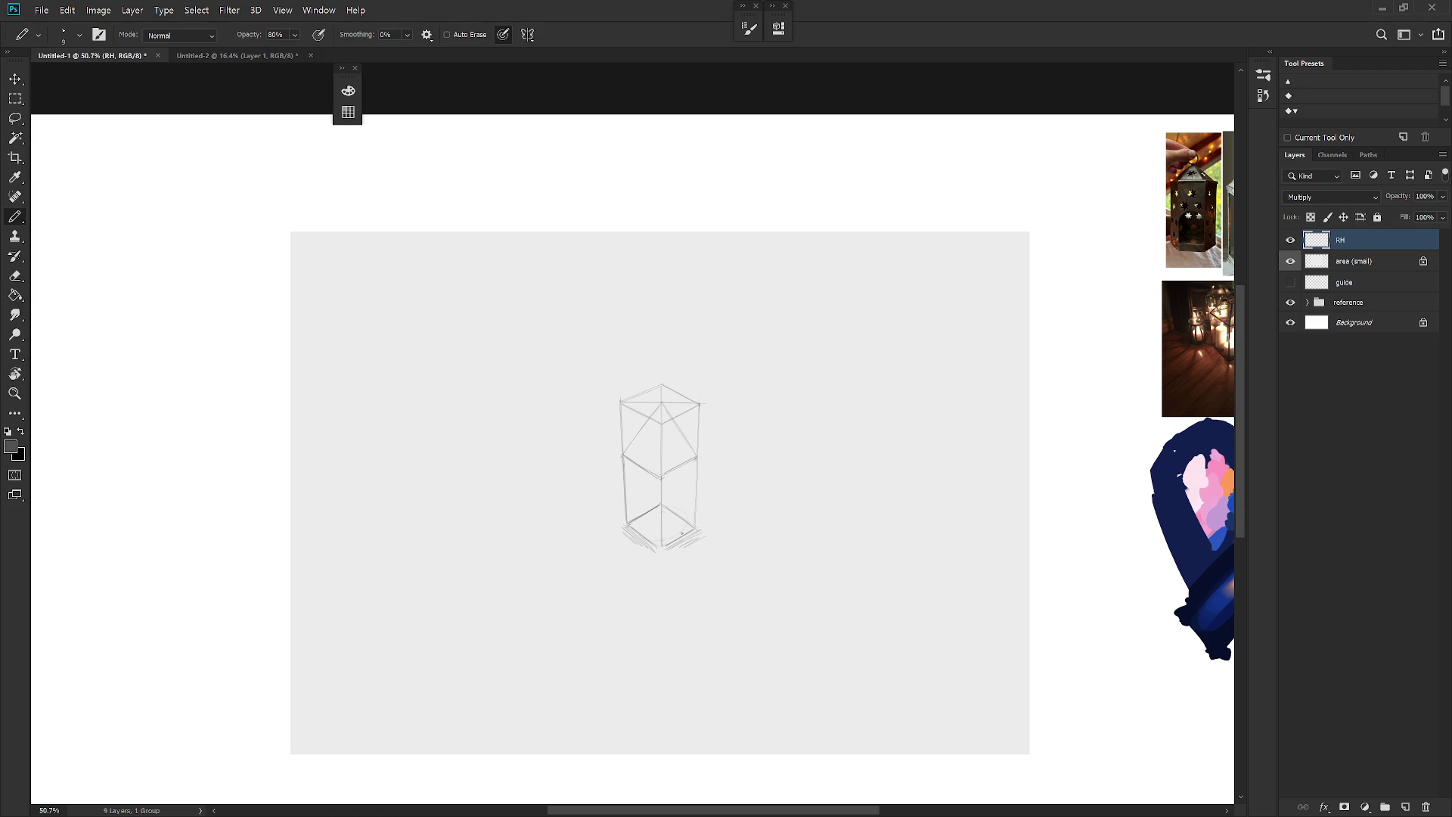
key("shift+b")
key("shift+b")
key("shift+b")
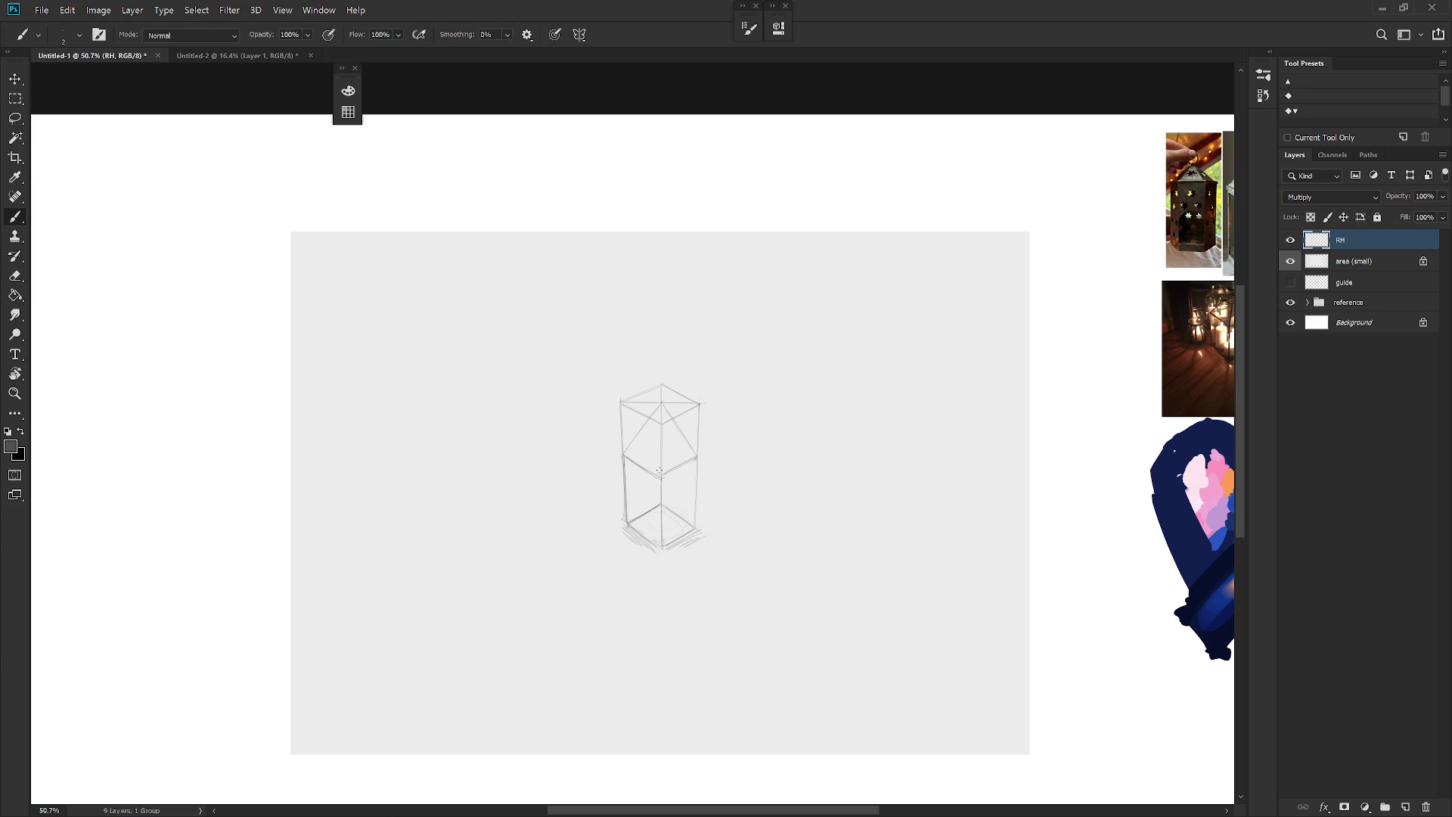
left_click_drag(698, 458, 696, 520)
left_click(580, 34)
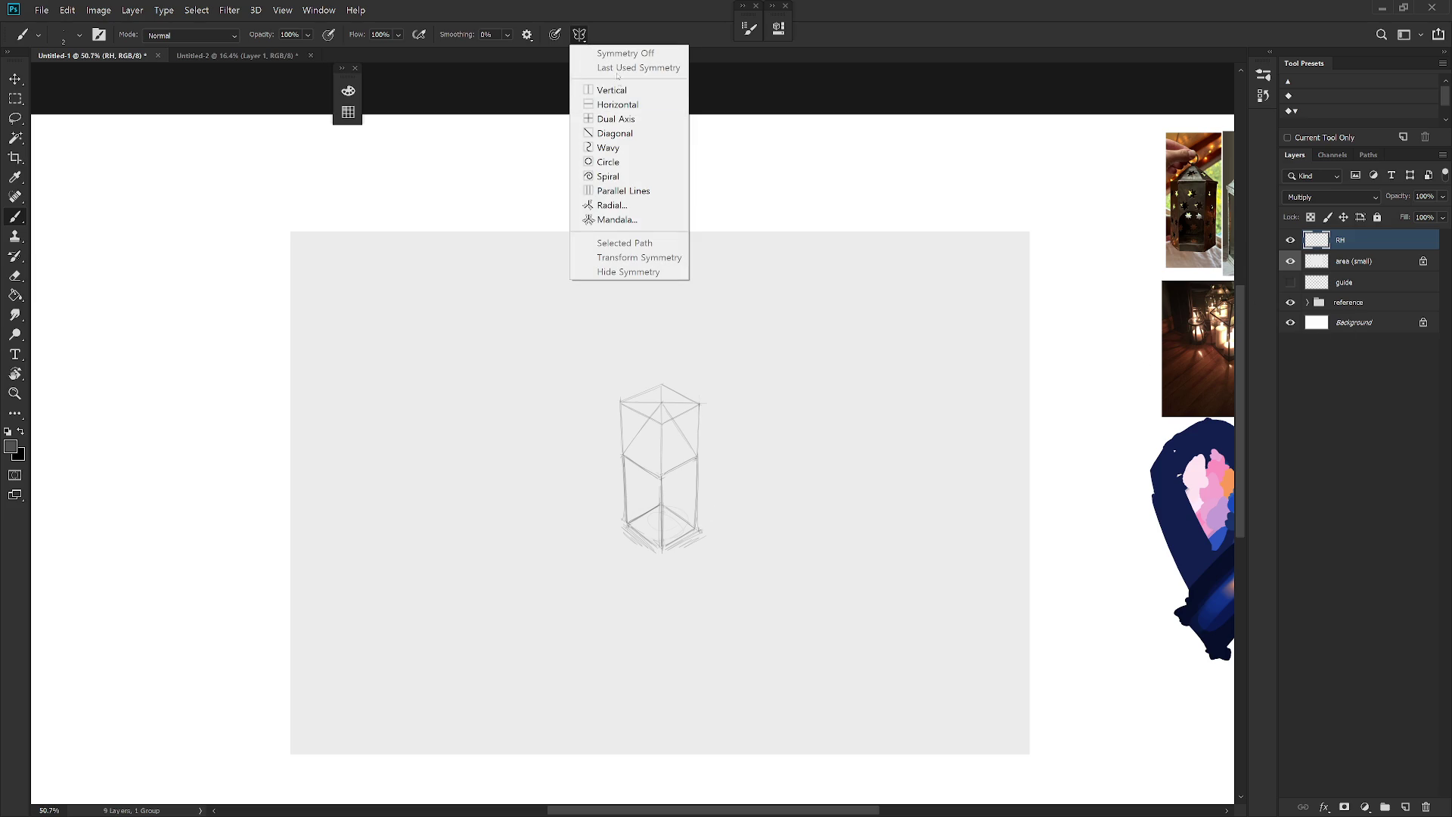
Step: Turn on vertical painting symmetry and nudge the sketch slightly up and left
left_click(639, 90)
key("Return")
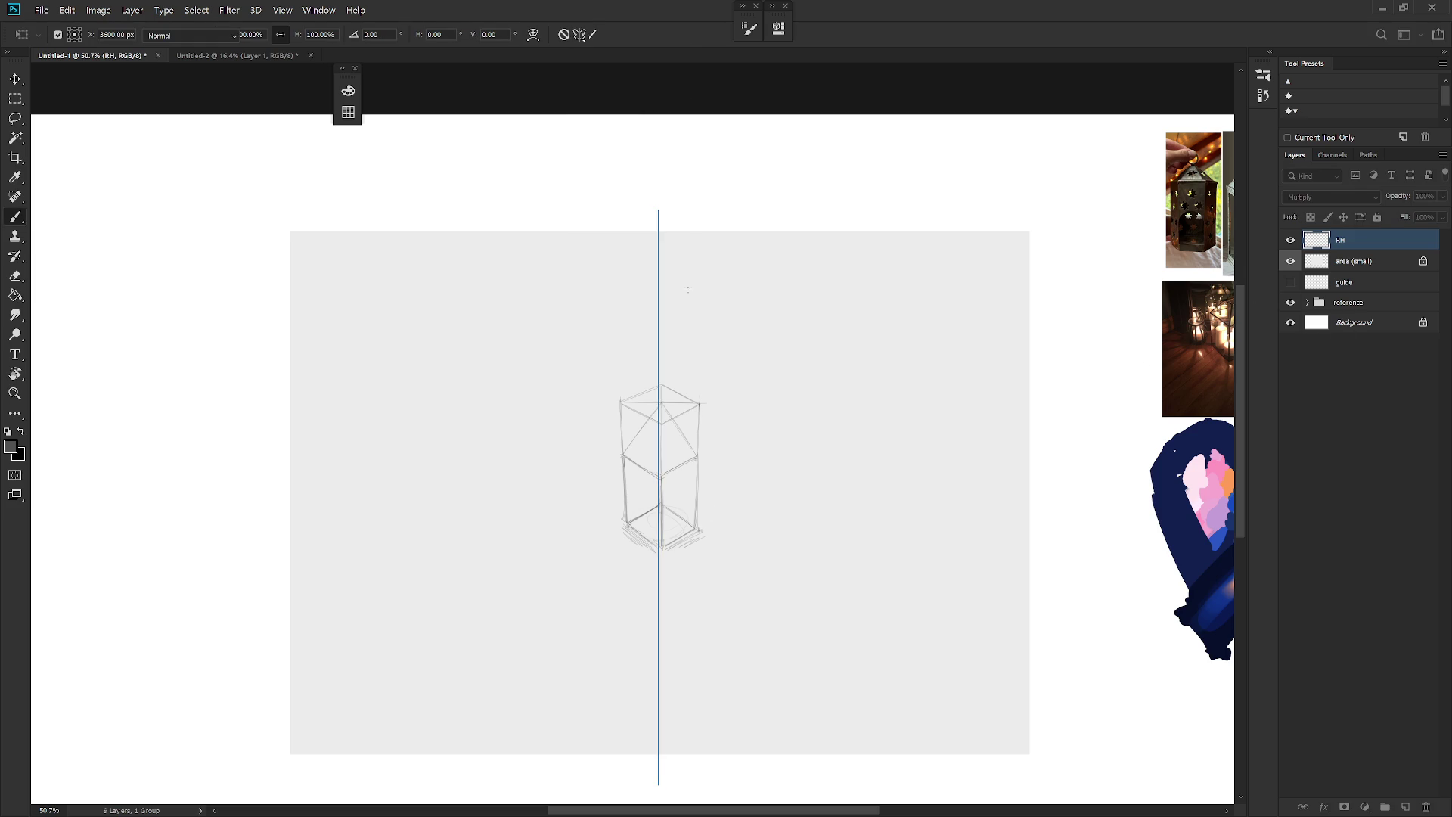
key("v")
left_click_drag(694, 515, 691, 509)
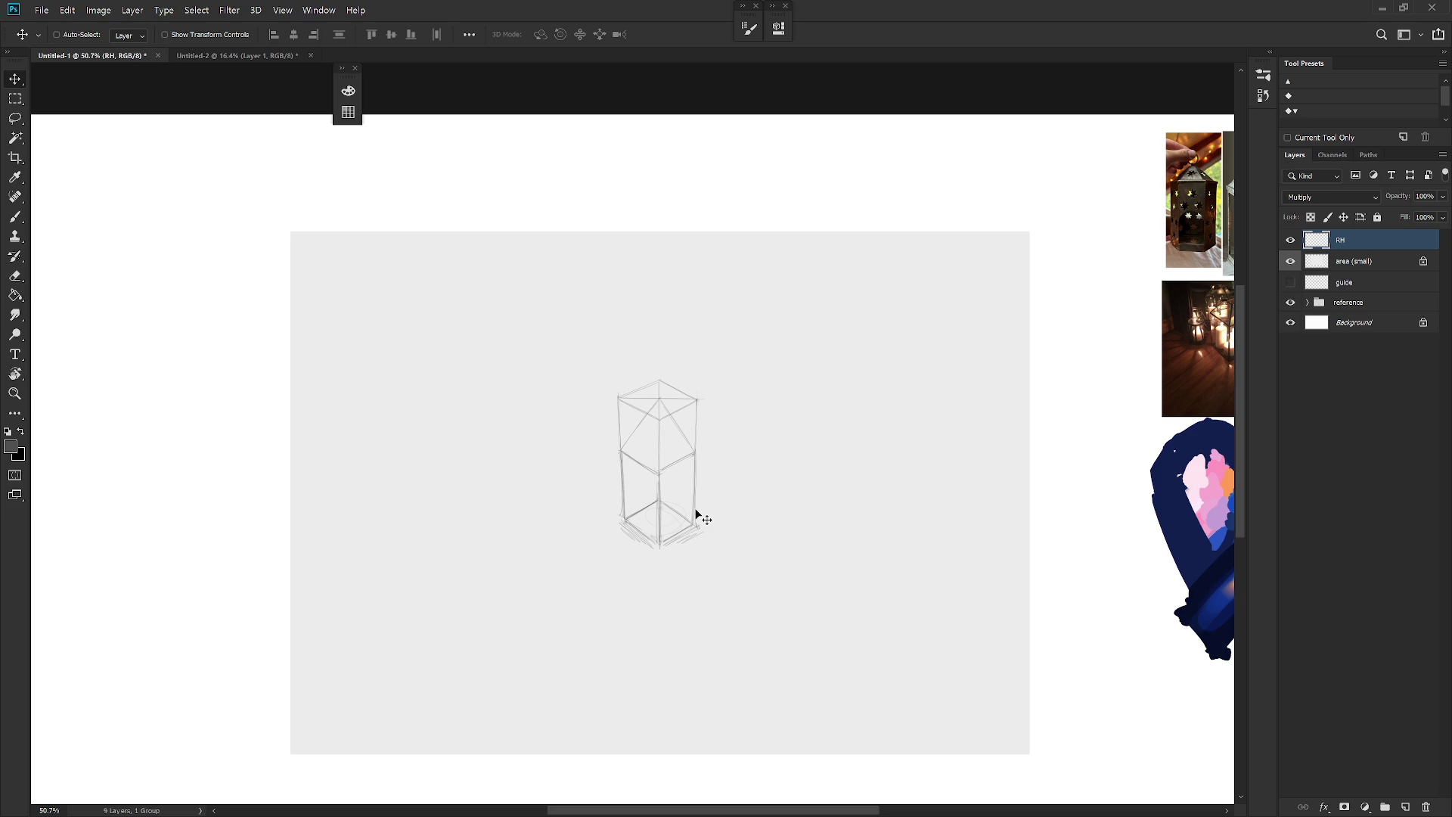
key("b")
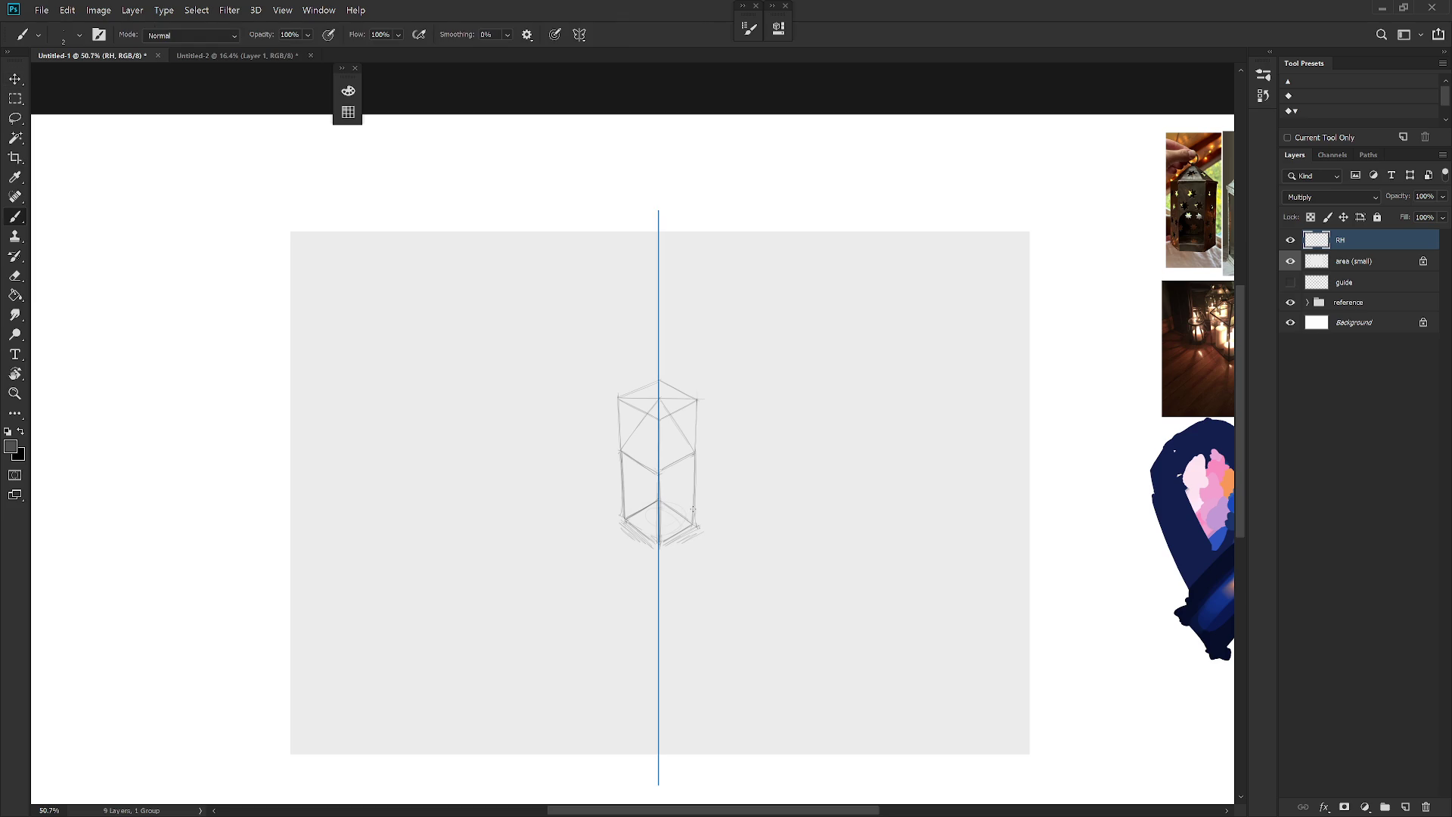
Step: Delete the right half of the sketch with a rectangular selection
key("m")
mouse_move(659, 372)
left_mouse_down()
mouse_move(756, 624)
mouse_move(827, 615)
left_mouse_up()
key("Delete")
key("ctrl+d")
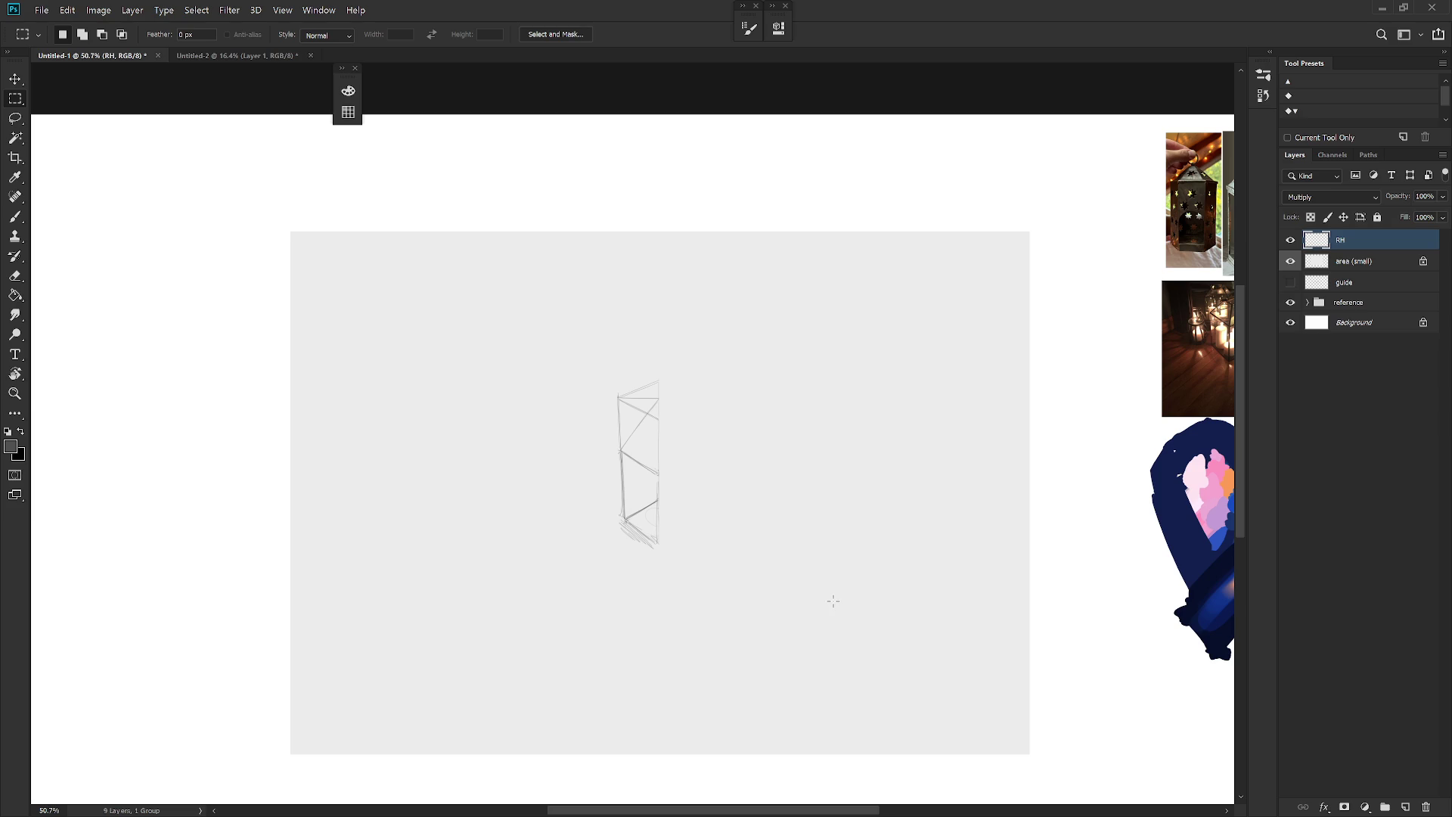
key("ctrl+z")
key("ctrl+shift+z")
key("ctrl+shift+z")
Step: Duplicate the half, flip the copy to -100% width, and slide it right
key("ctrl+j")
key("ctrl+t")
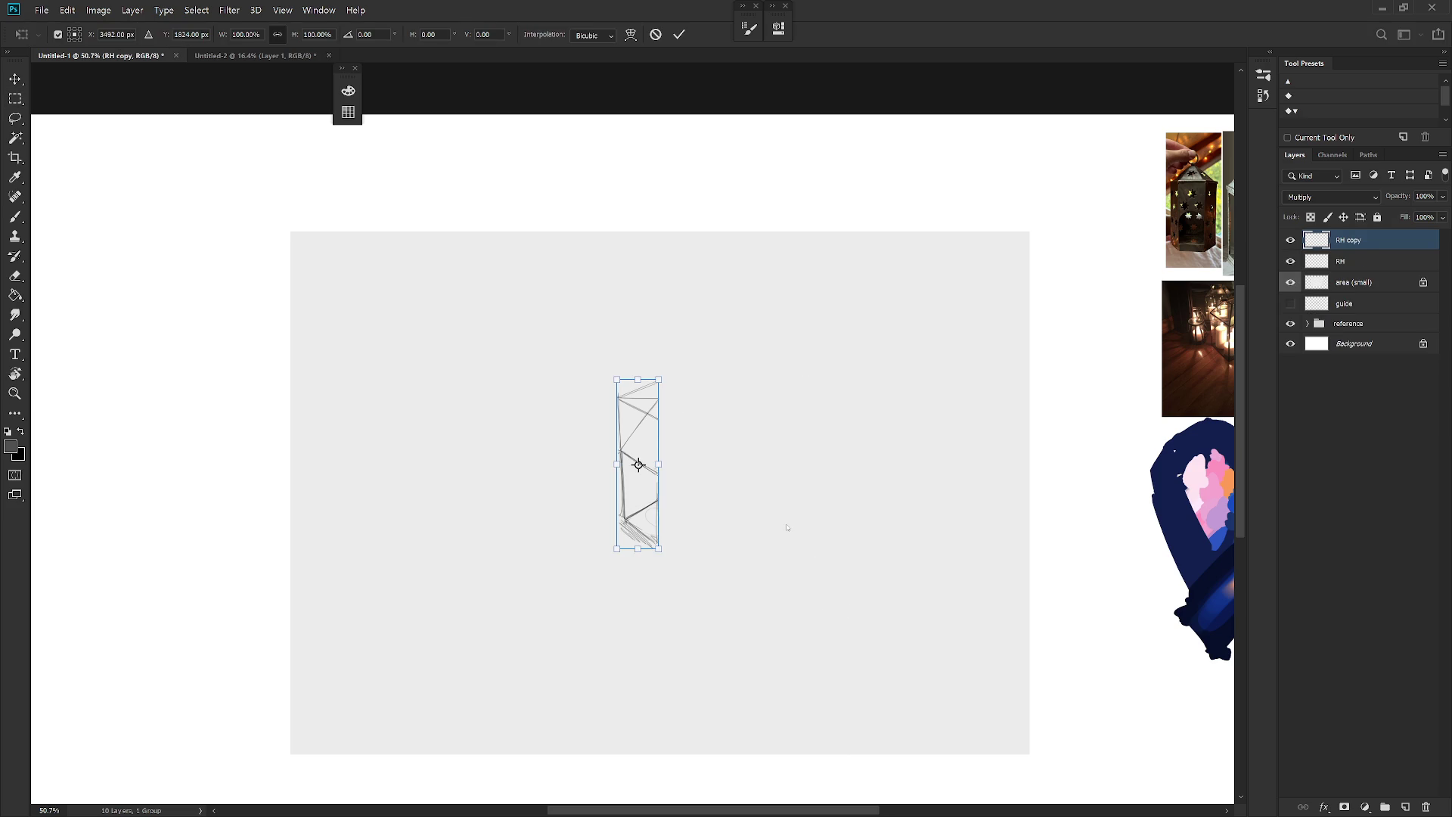
left_click(262, 35)
type("-100")
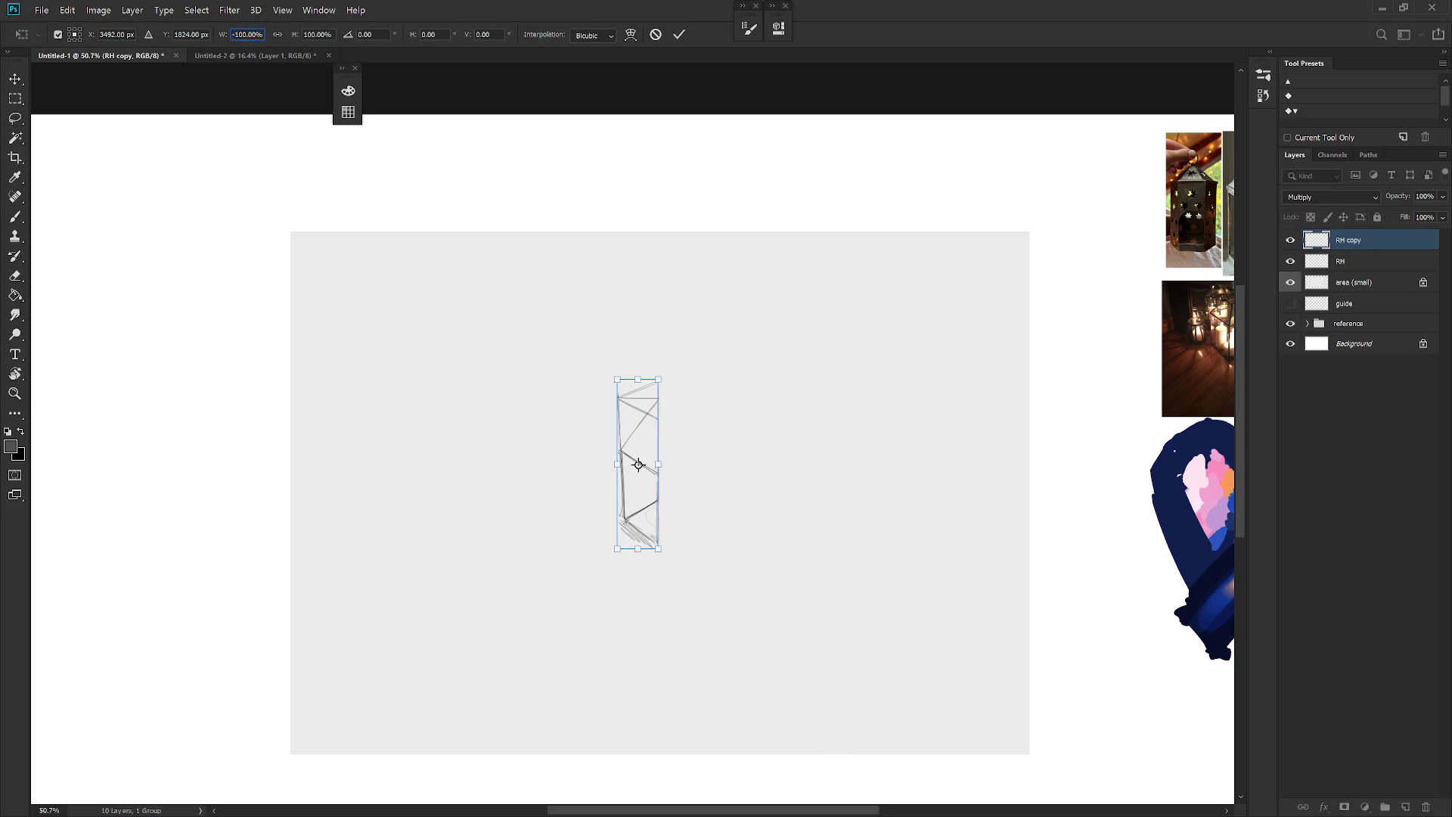
key("Return")
key("Return")
key("v")
mouse_move(648, 509)
left_mouse_down()
mouse_move(696, 514)
mouse_move(683, 509)
left_mouse_up()
Step: Merge both halves into RH copy and center it horizontally on the canvas
left_click(1354, 261, "shift")
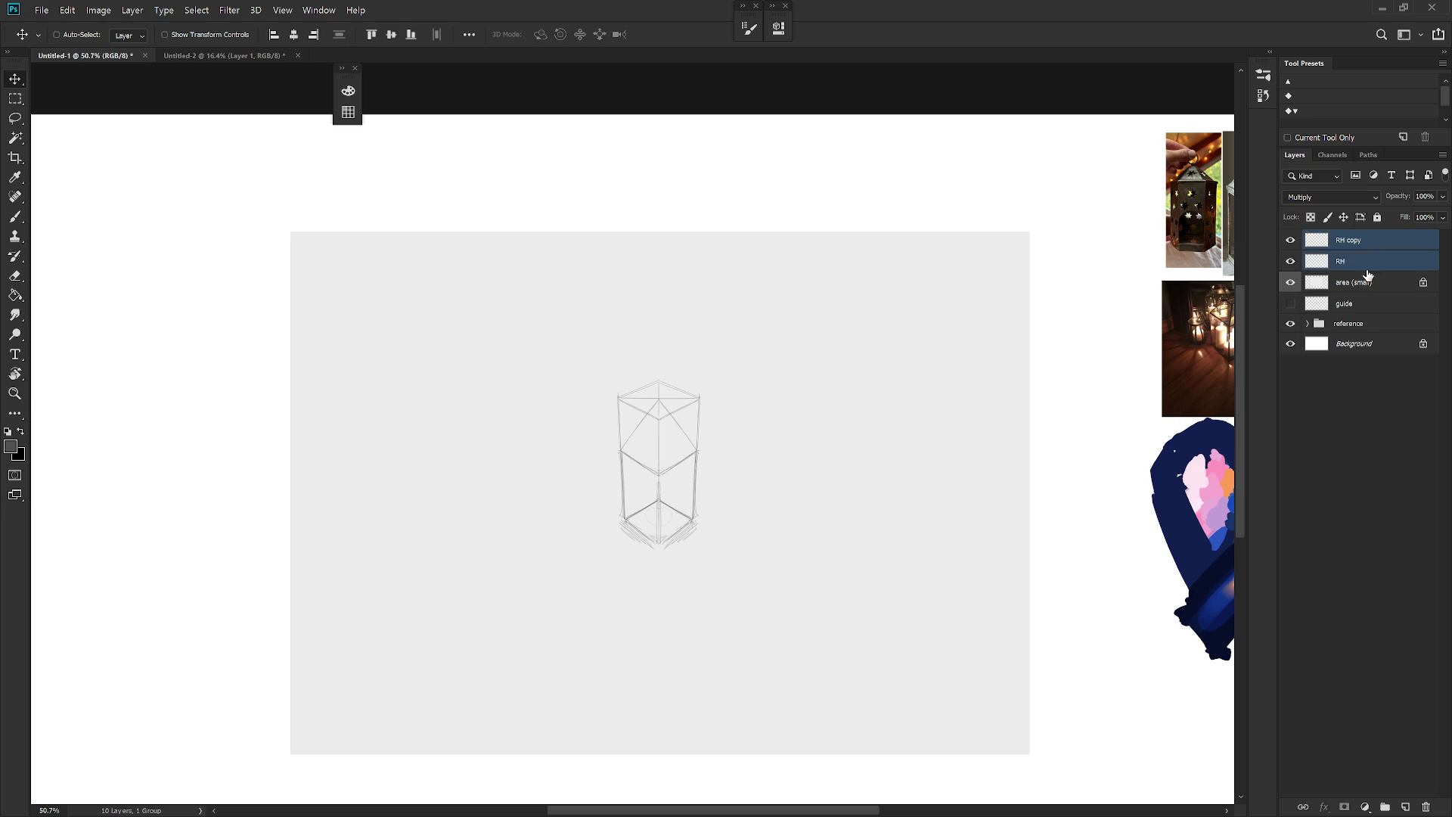
key("ctrl+e")
left_click(1354, 322, "ctrl")
left_click(294, 34)
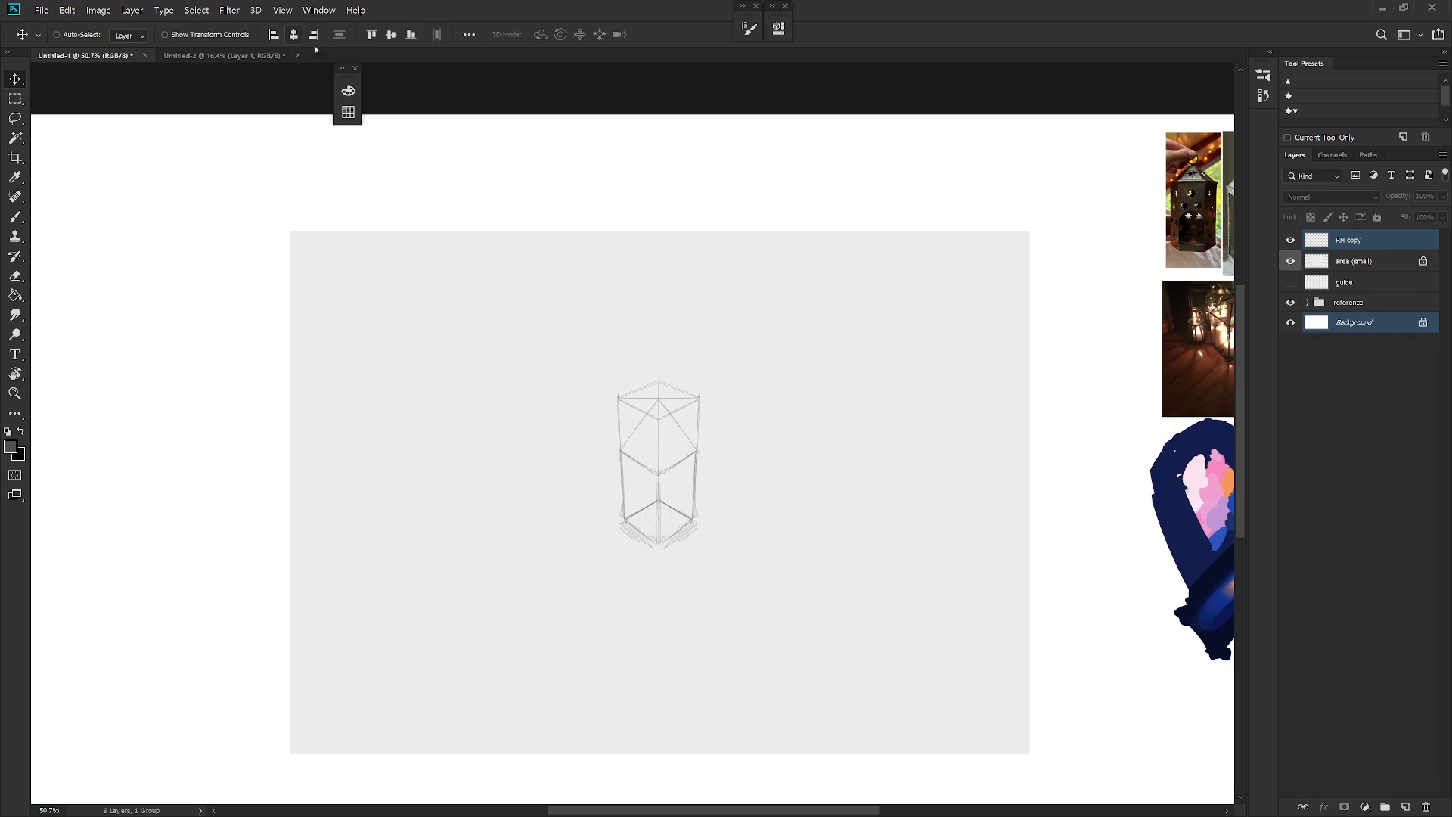
left_click(1376, 242)
key("b")
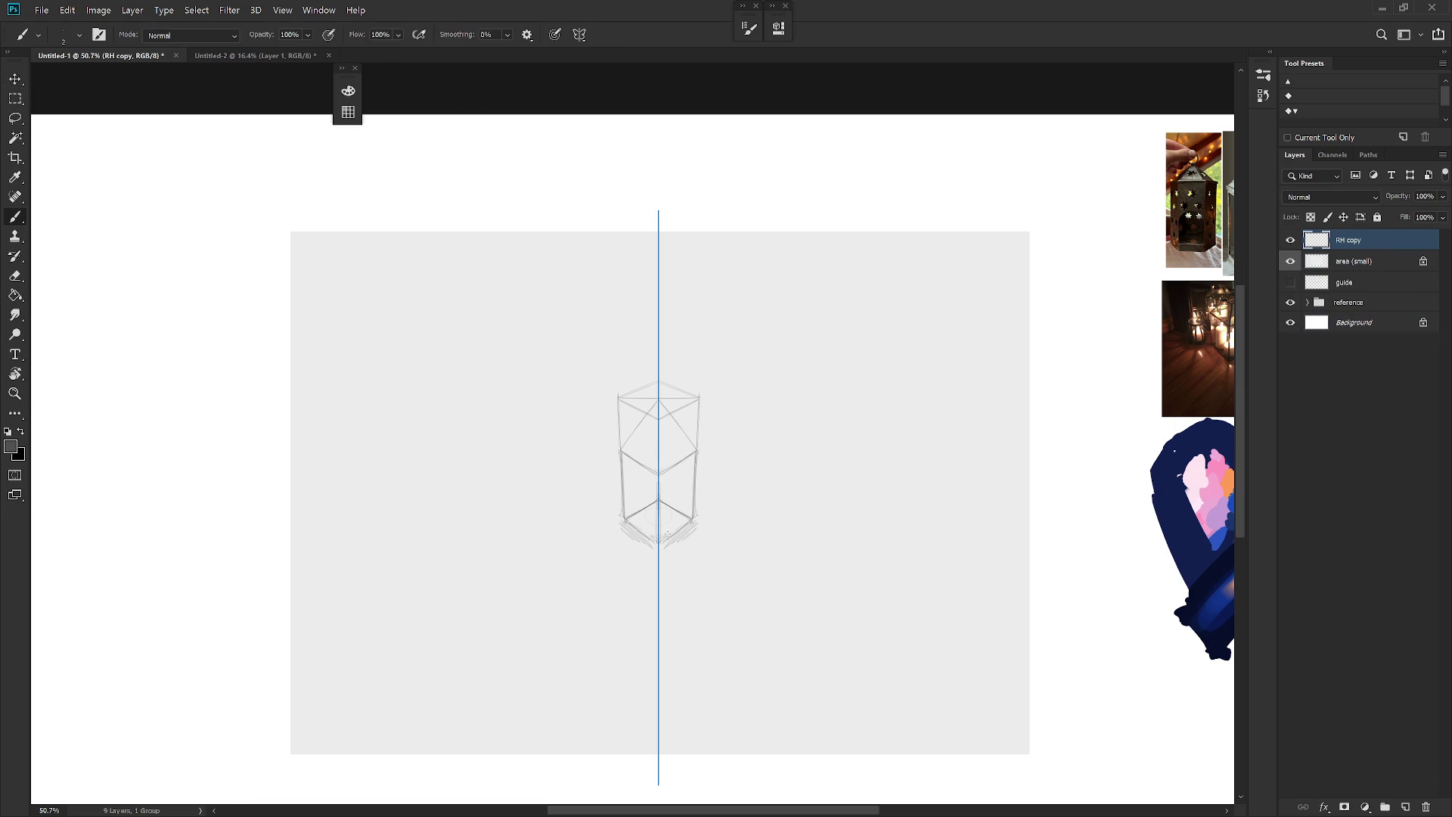
Step: Hide the symmetry axis and darken the box's central vertical edge with brush and pencil
left_click(580, 34)
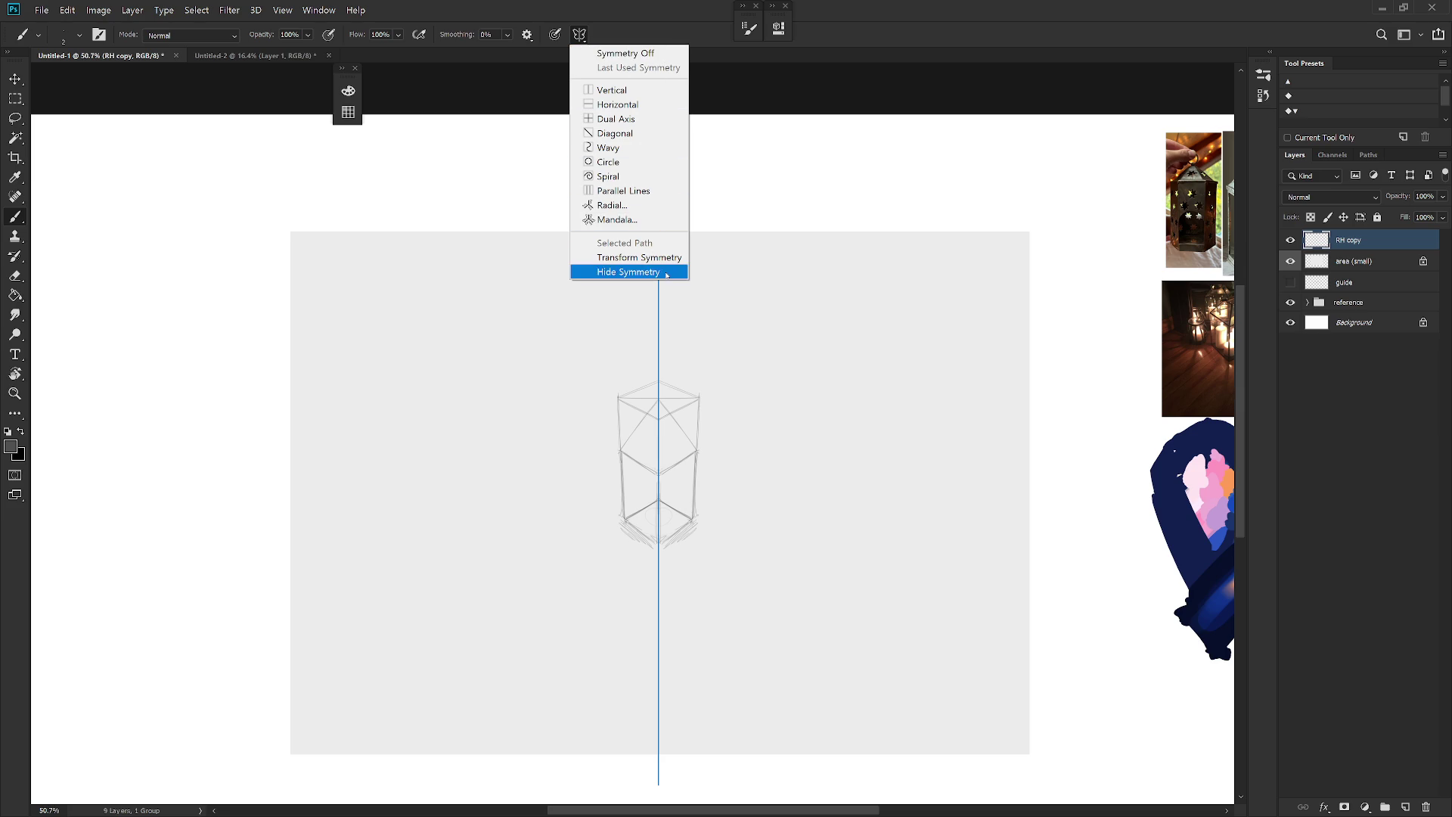
left_click(635, 272)
left_click_drag(658, 474, 658, 542)
key("shift+b")
left_click_drag(658, 481, 658, 549)
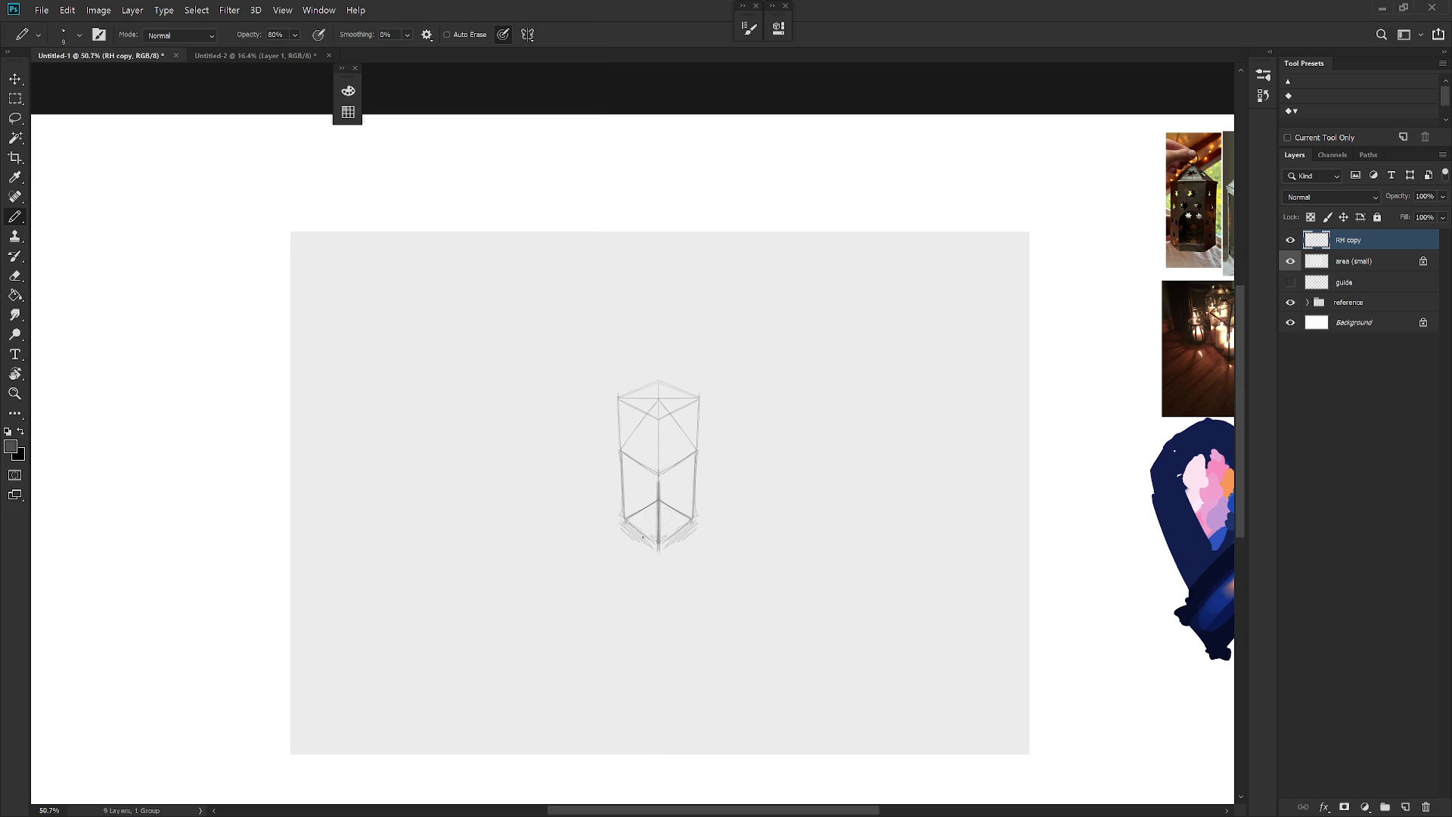
key("shift+b")
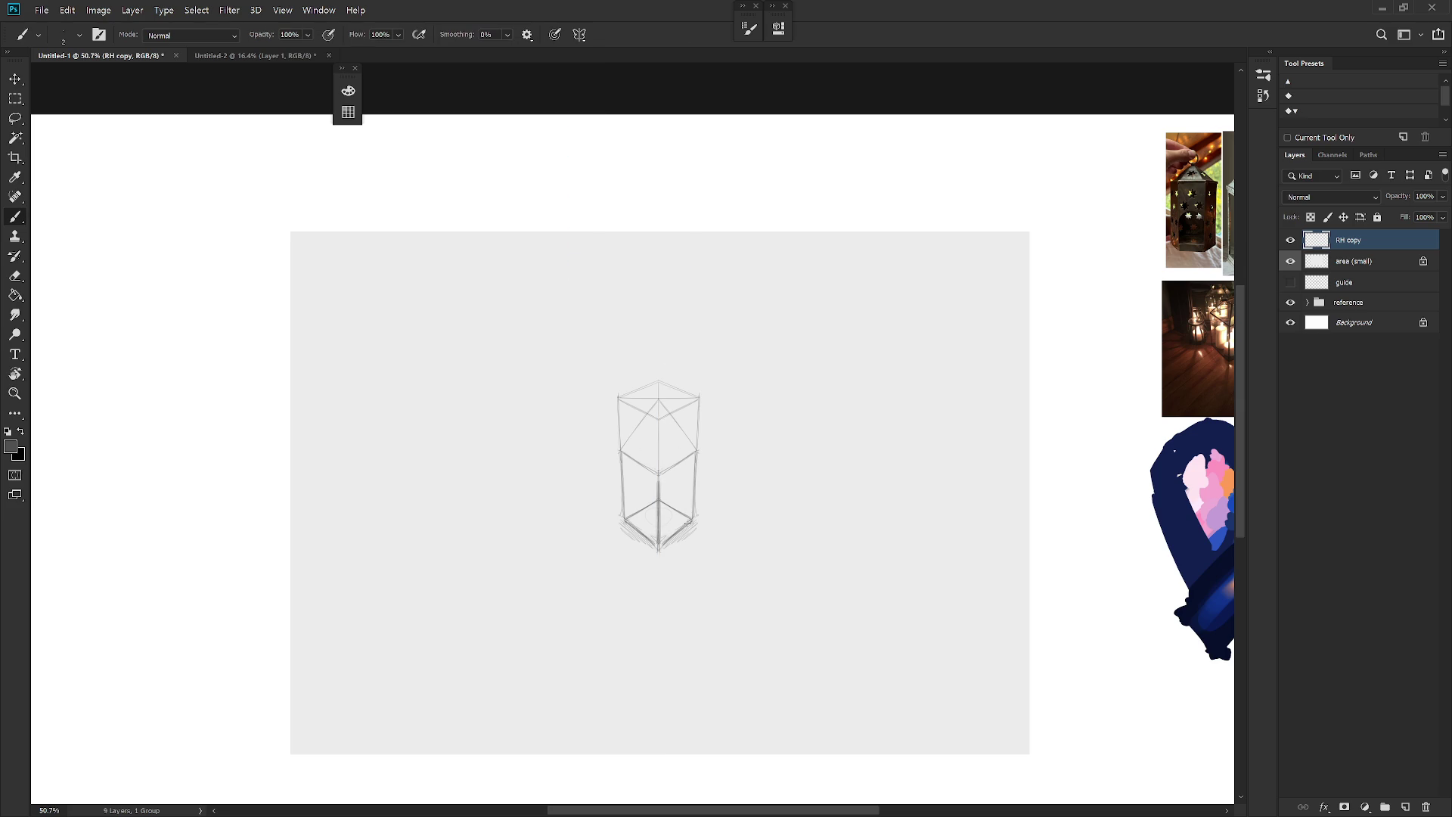
key("ctrl+z")
key("ctrl+shift+z")
Step: Erase the inner V lines on the top face and touch up the top-left diagonal edge
scroll(711, 525, "down", 1)
scroll(810, 603, "down", 1)
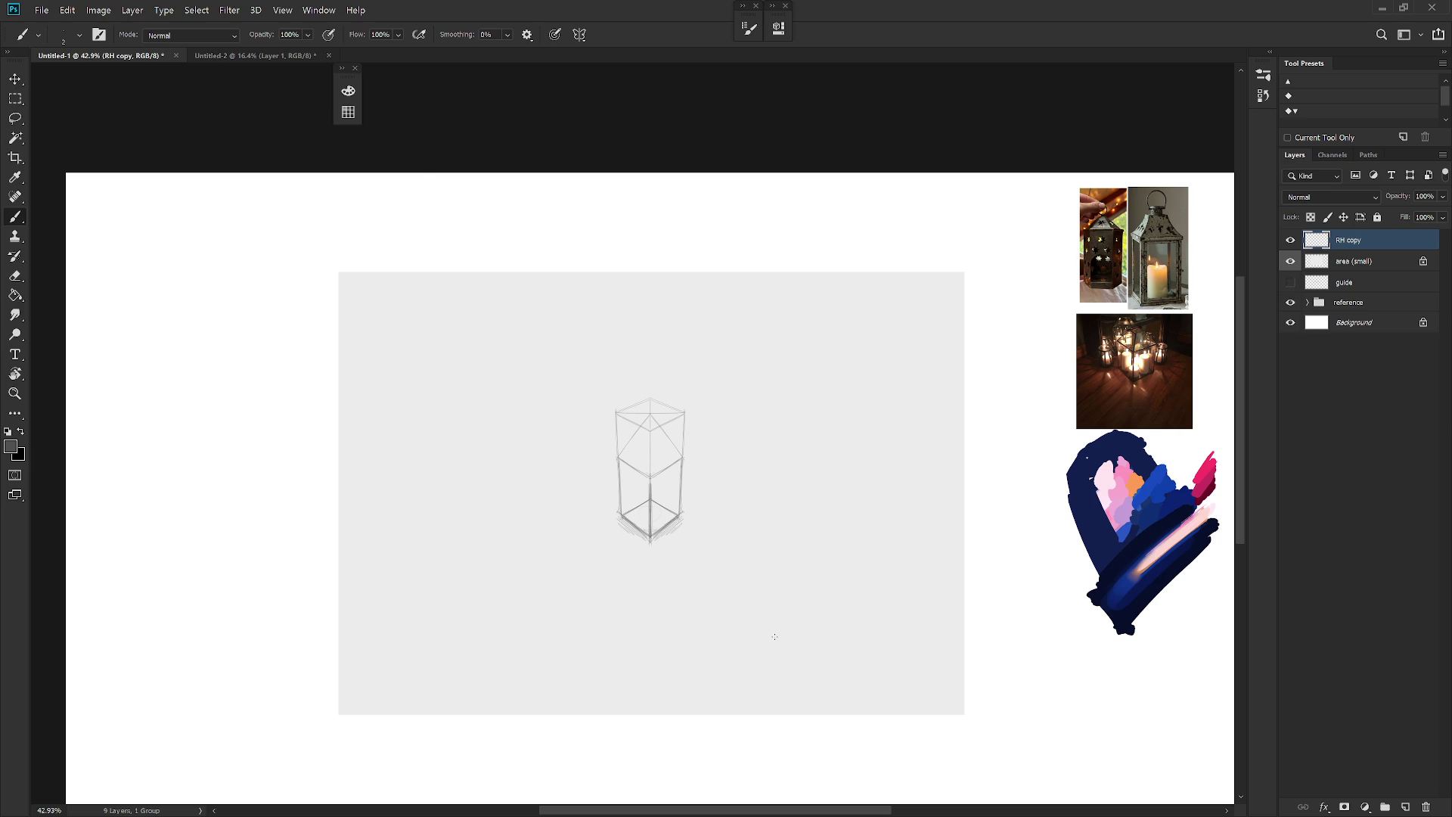
scroll(637, 403, "up", 2)
key("e")
mouse_move(638, 424)
left_mouse_down()
mouse_move(632, 436)
mouse_move(652, 436)
mouse_move(620, 410)
mouse_move(657, 409)
left_mouse_up()
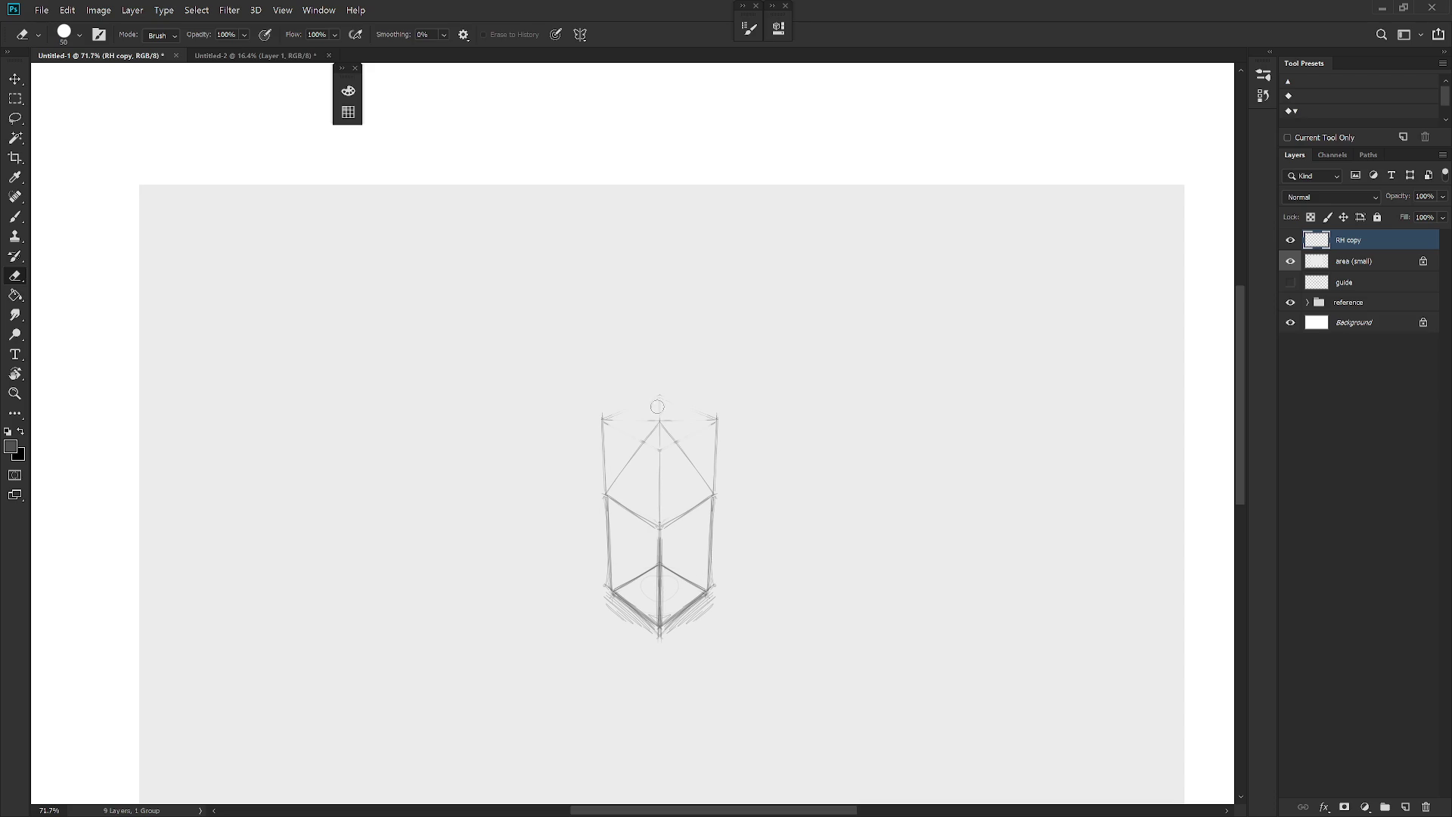
key("b")
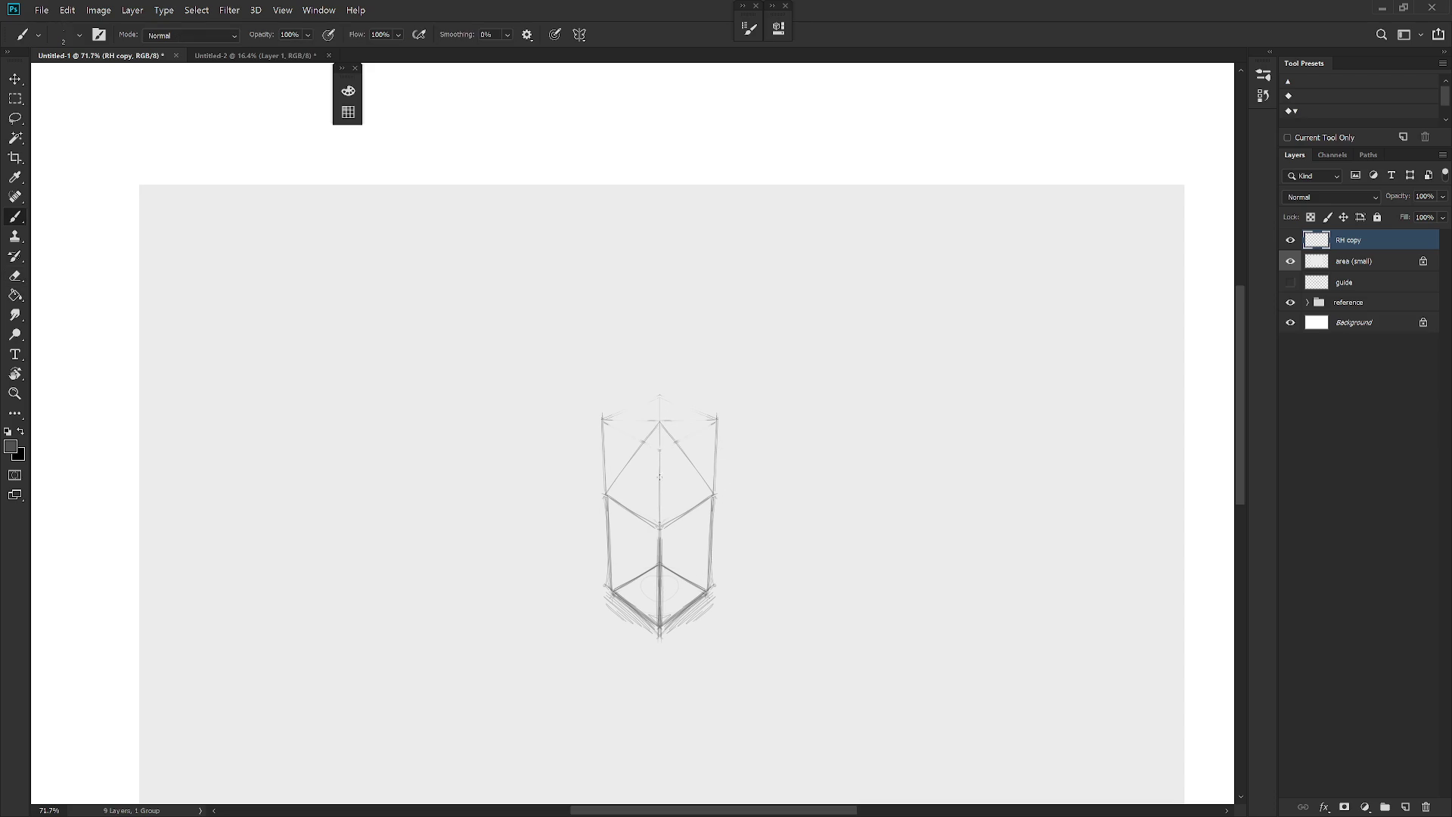
left_click_drag(623, 468, 614, 480)
Step: Pan to show the reference photos and darken the faint central construction line
scroll(852, 734, "down", 2)
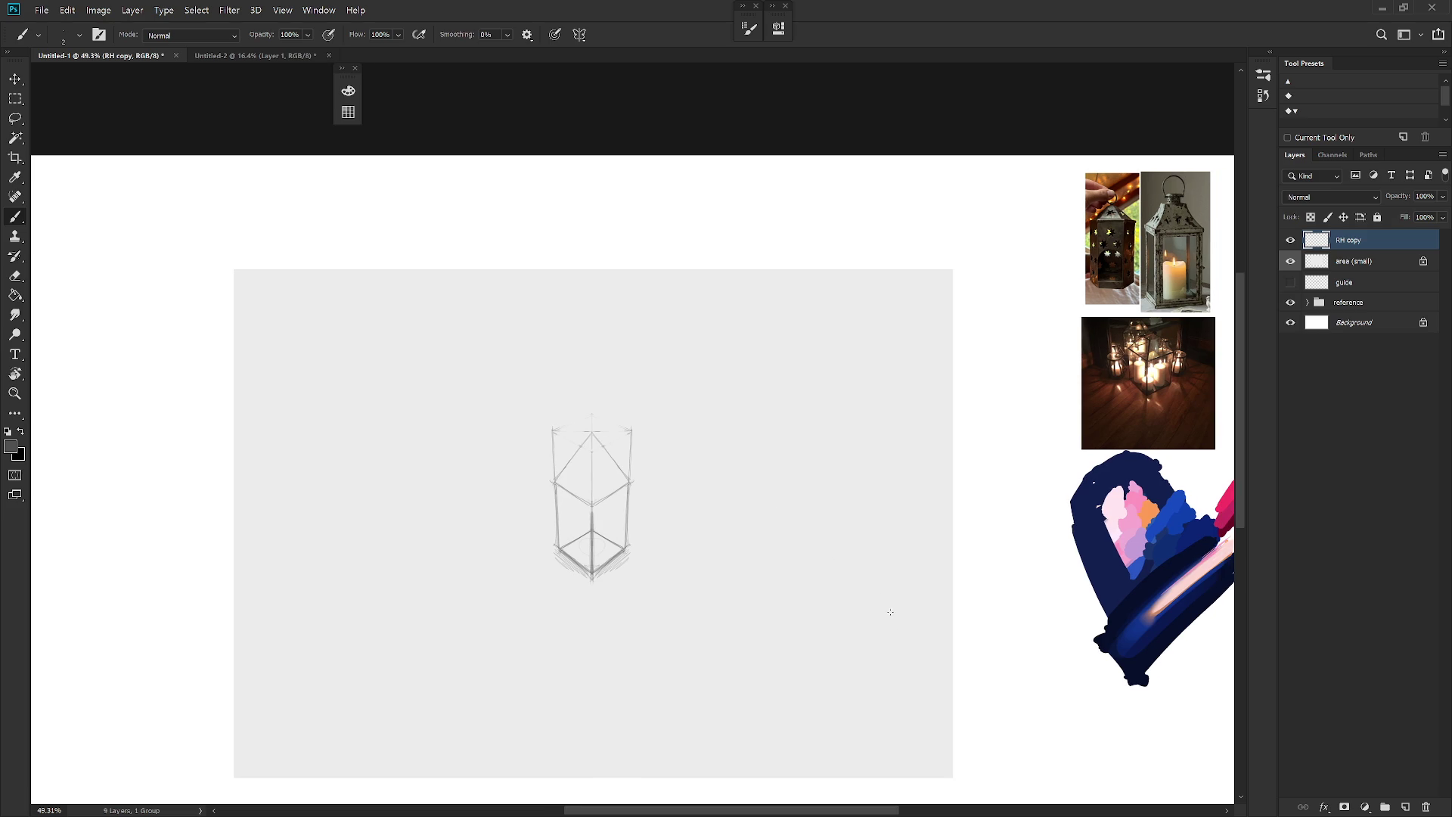
left_click_drag(895, 638, 945, 651)
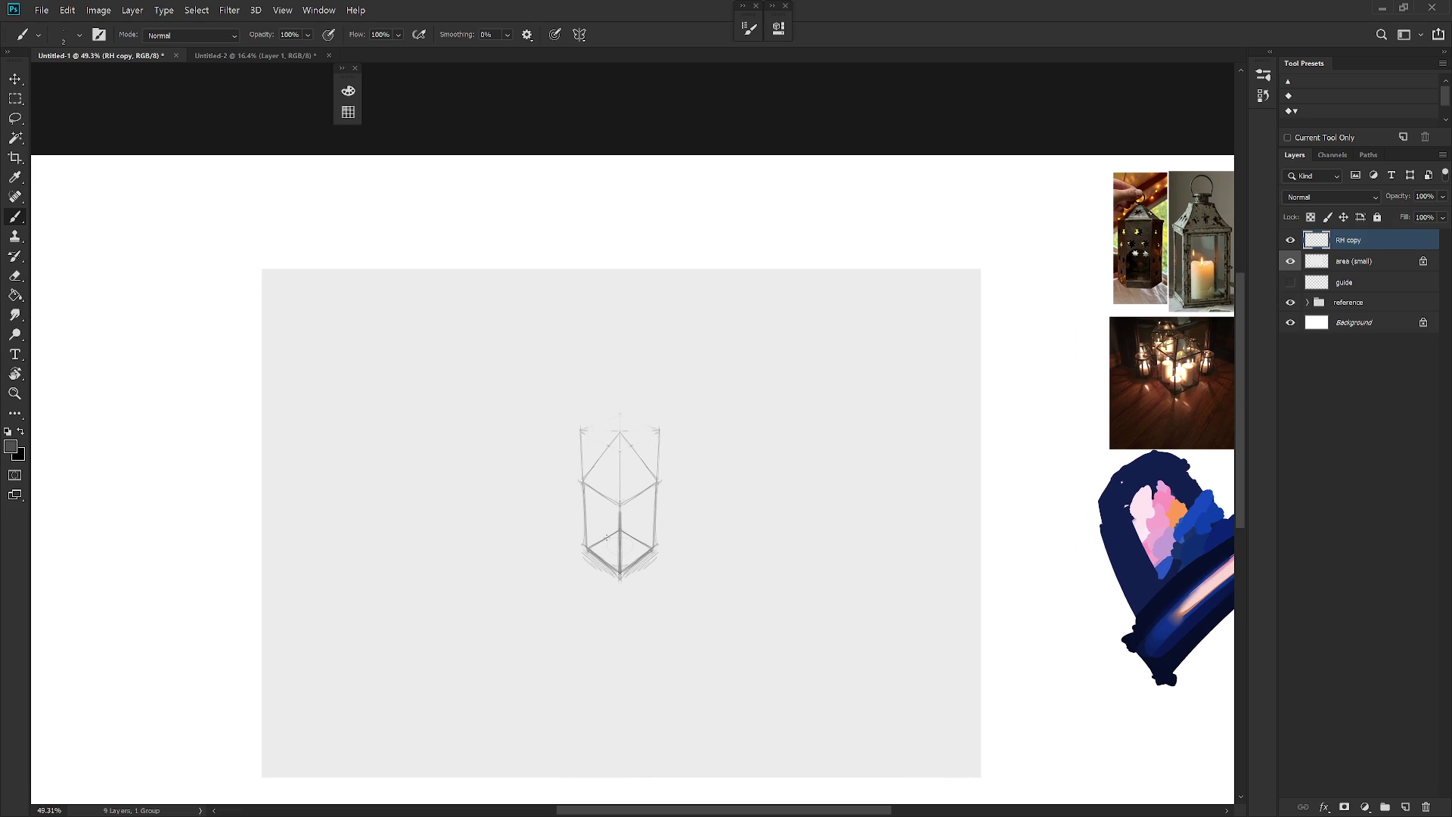
left_click_drag(606, 531, 607, 501)
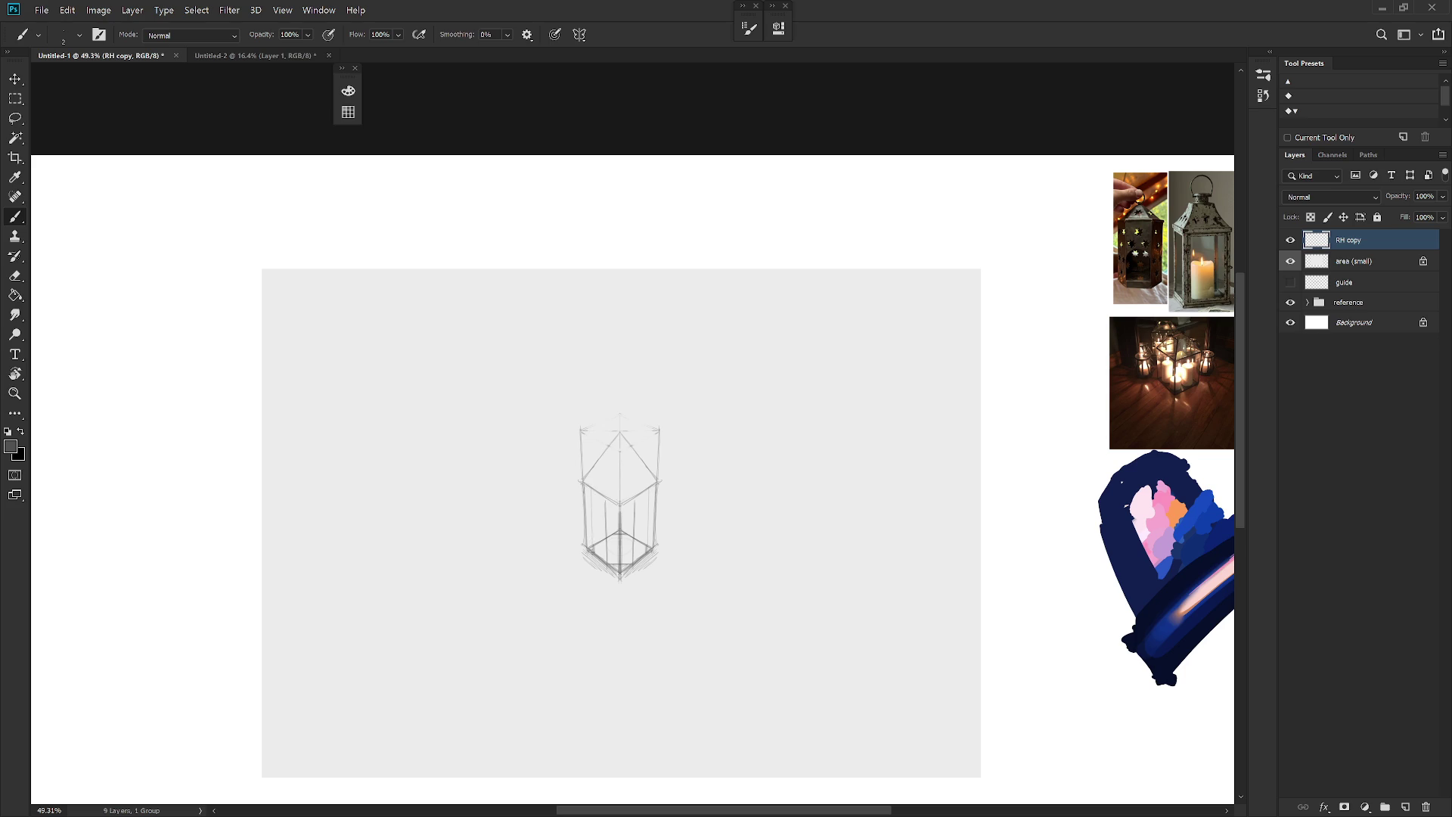
Step: Strengthen the lantern's vertical edges symmetrically and lighten its faint and centre vertical lines
left_click_drag(588, 490, 590, 538)
key("e")
left_click_drag(607, 492, 607, 552)
key("b")
key("e")
mouse_move(620, 562)
left_mouse_down()
mouse_move(620, 505)
mouse_move(629, 525)
left_mouse_up()
key("b")
Step: Lighten the lantern's lower side lines and darken the V-shaped line at its base
key("e")
left_click_drag(582, 483, 587, 546)
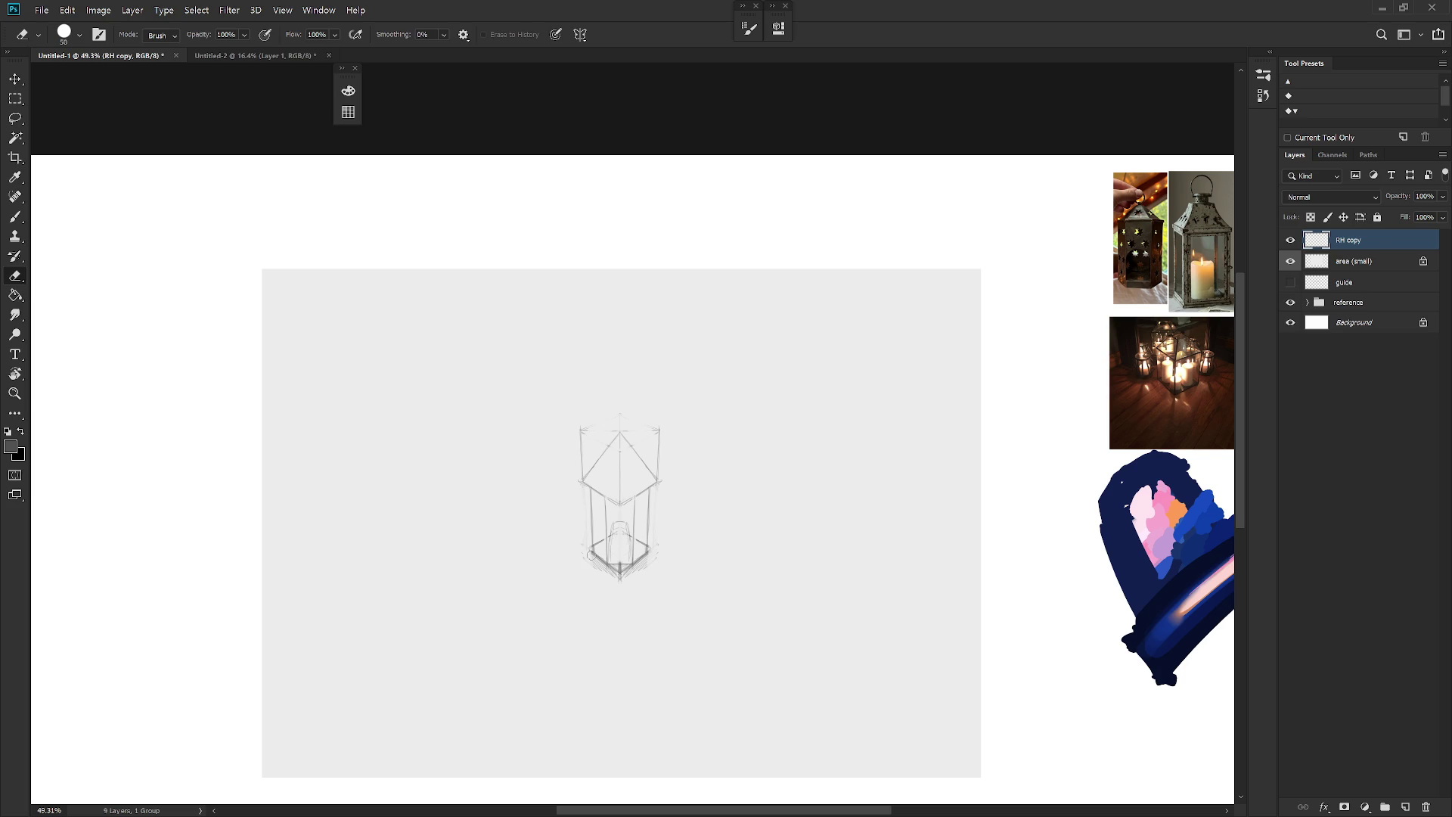
key("b")
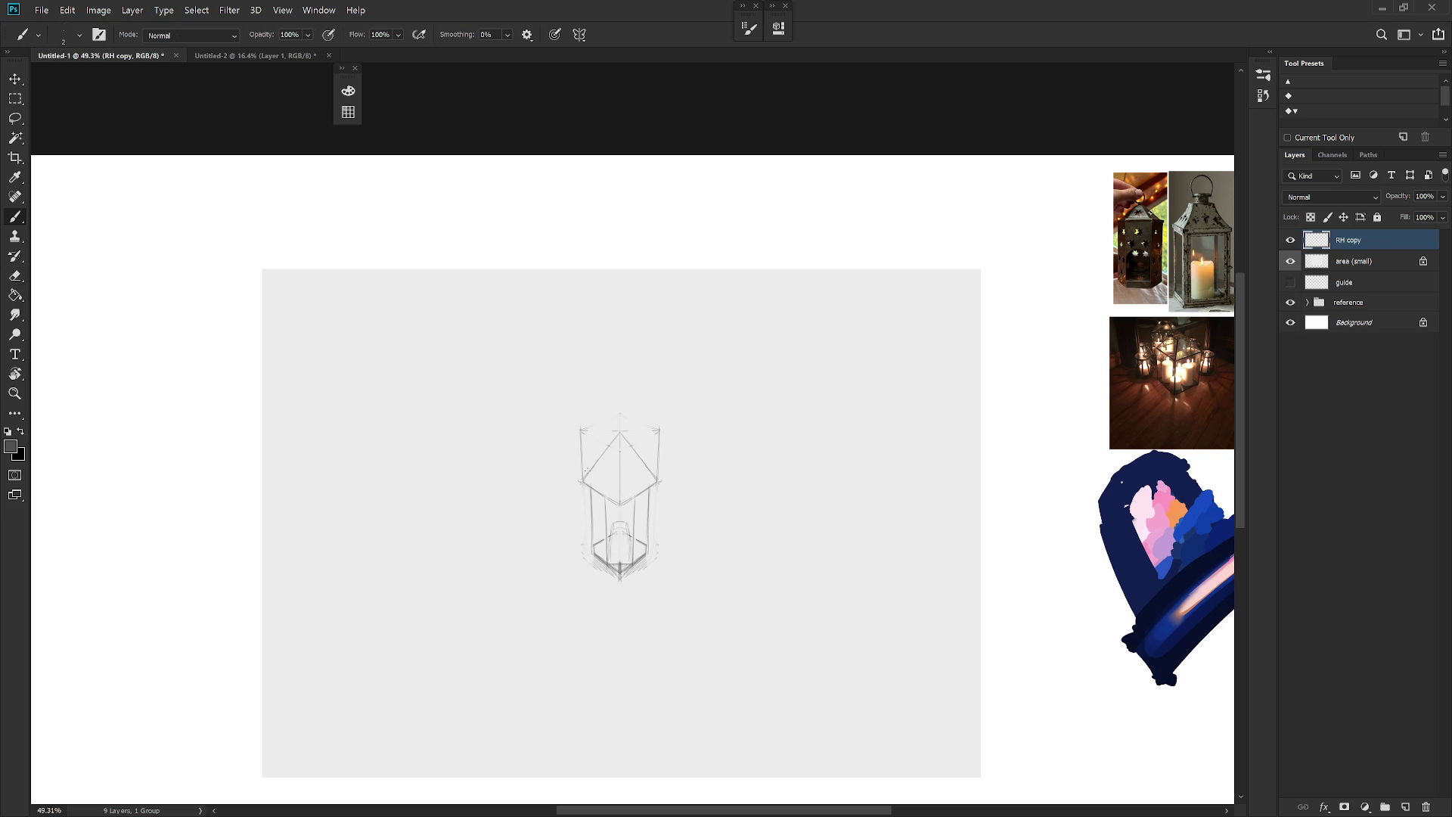
left_click_drag(630, 499, 625, 497)
key("e")
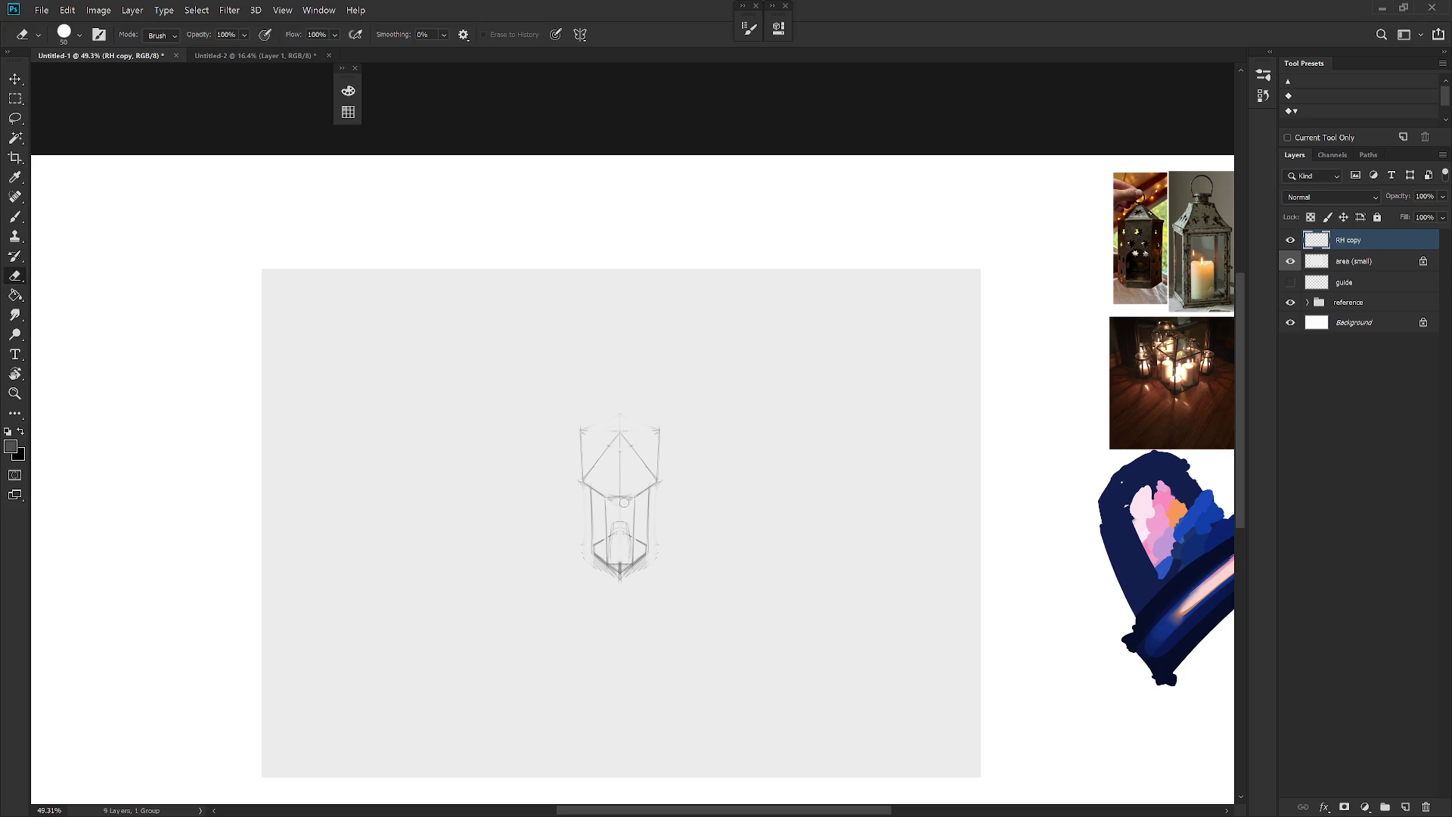
key("b")
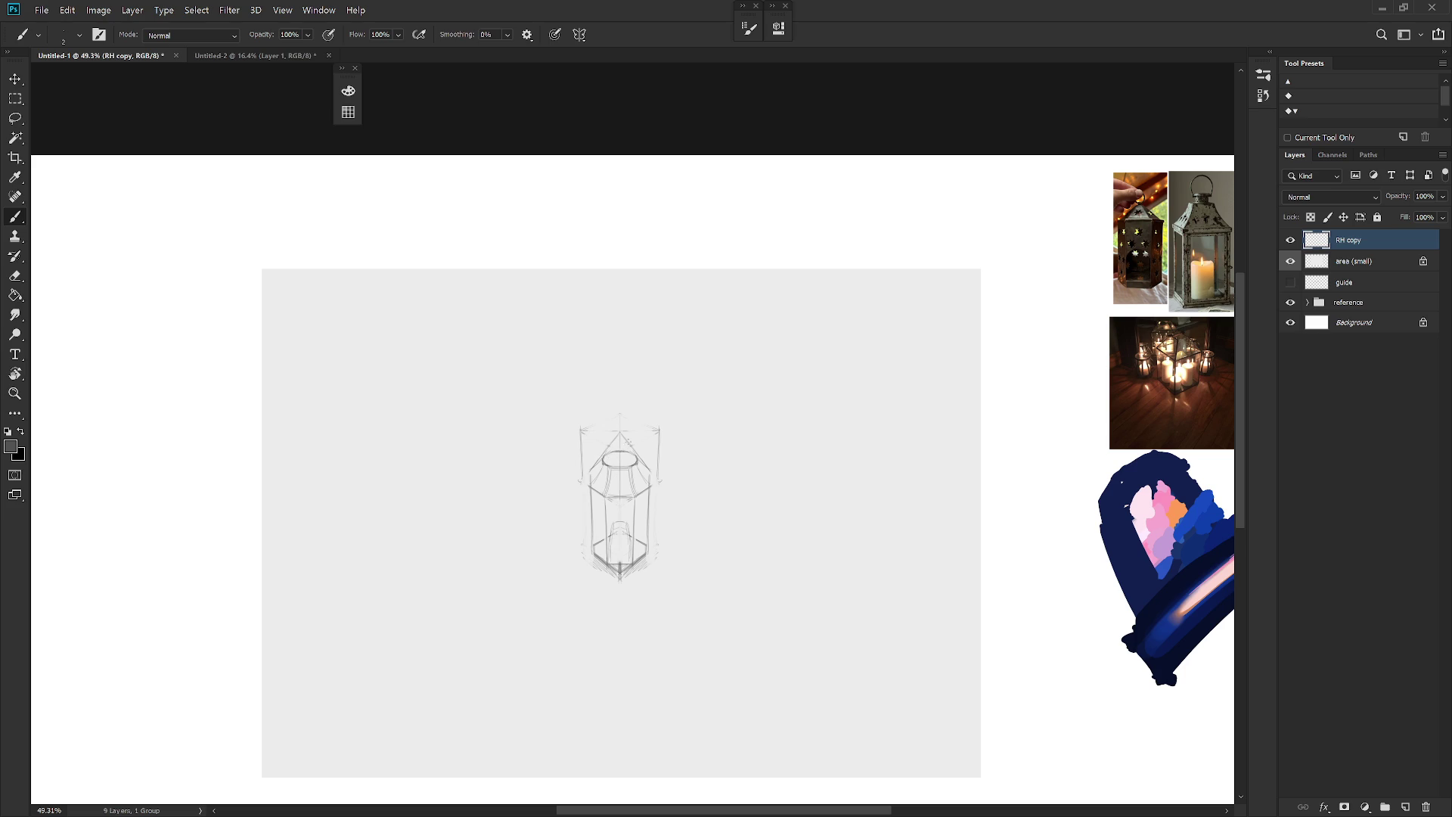
Step: Draw a tall spire above the lantern's top ring and clear stray lines on its left side
key("e")
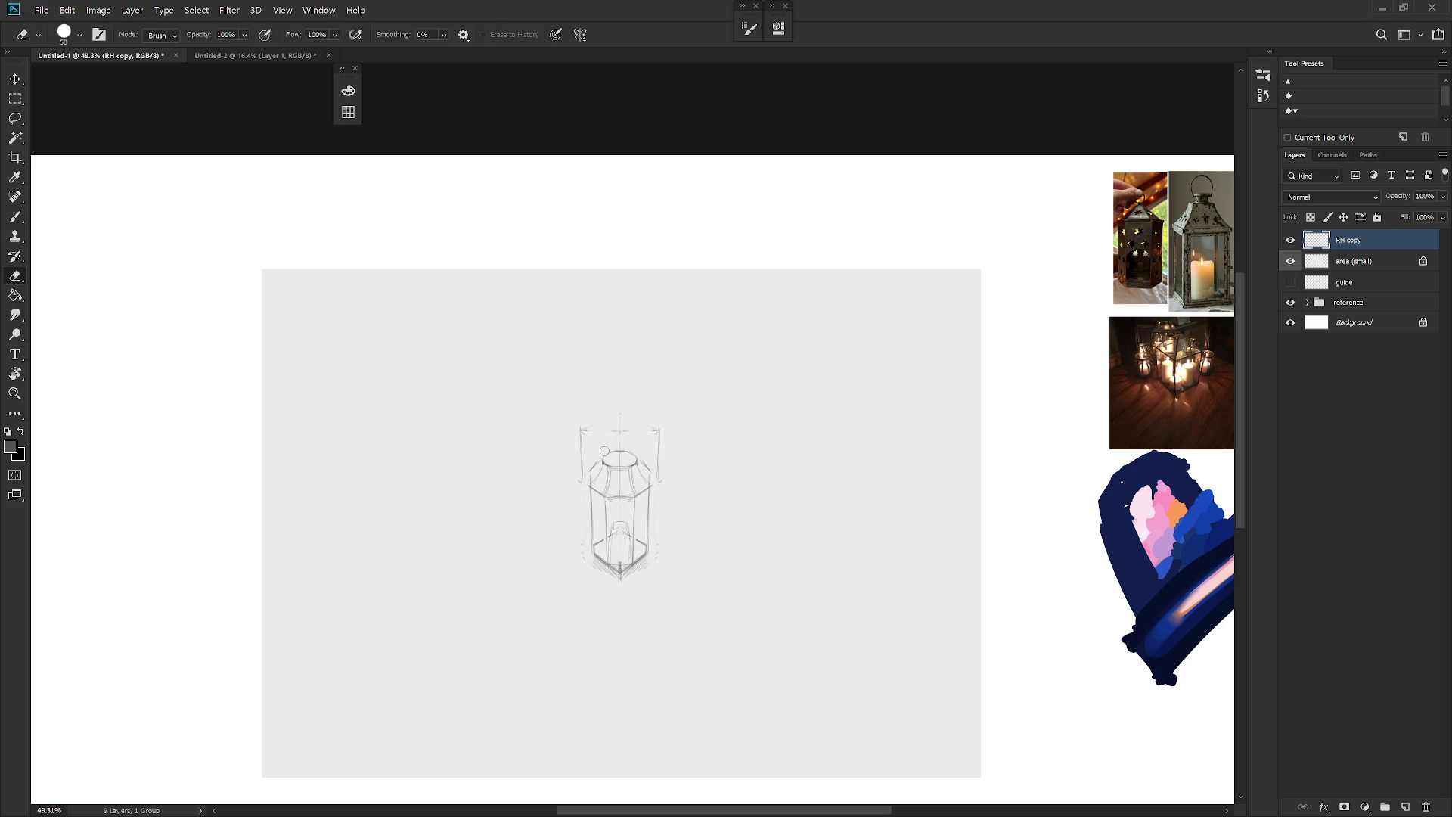
key("b")
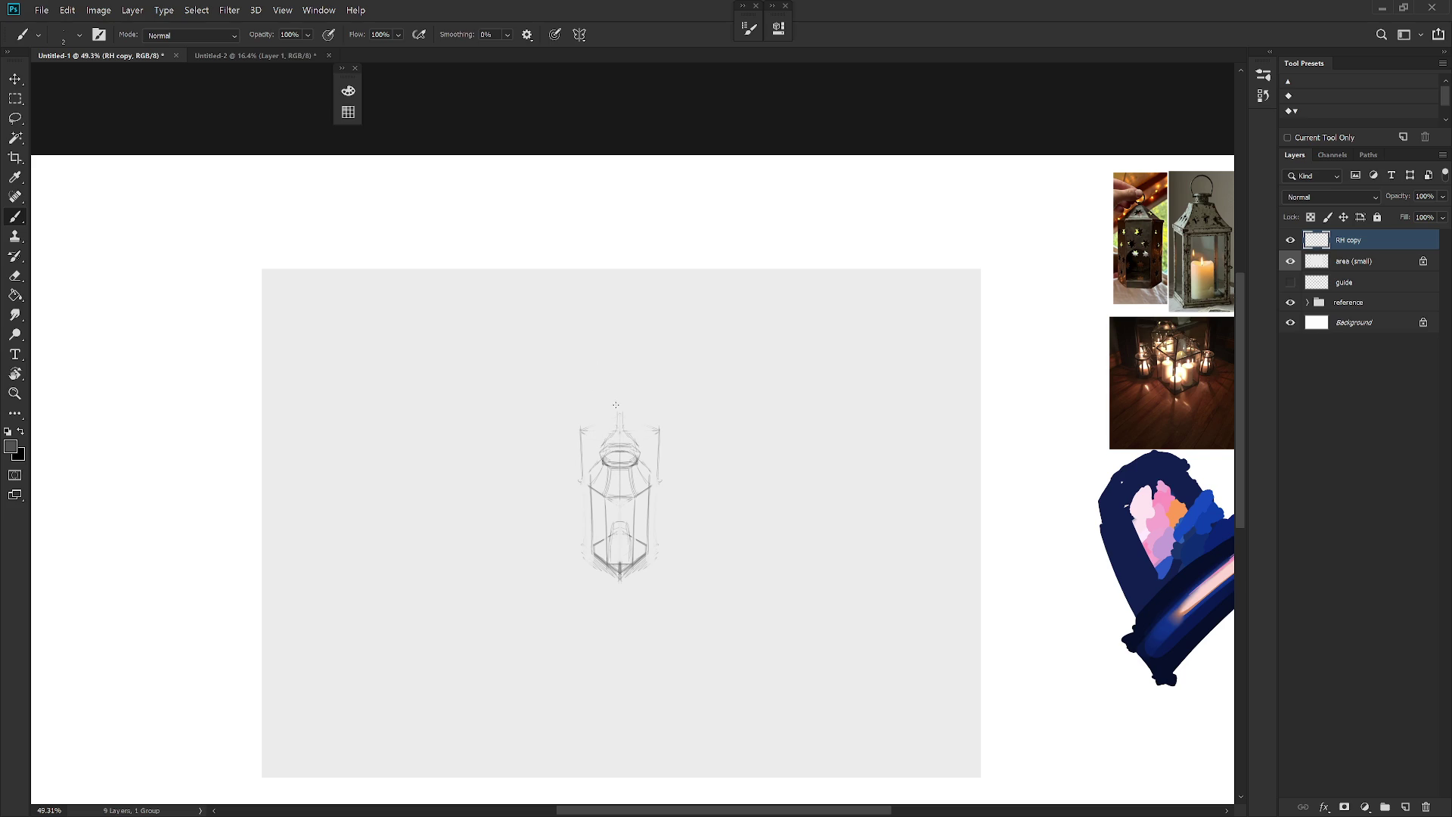
left_click_drag(620, 382, 619, 426)
key("l")
mouse_move(582, 491)
left_mouse_down()
mouse_move(602, 415)
mouse_move(581, 440)
left_mouse_up()
key("e")
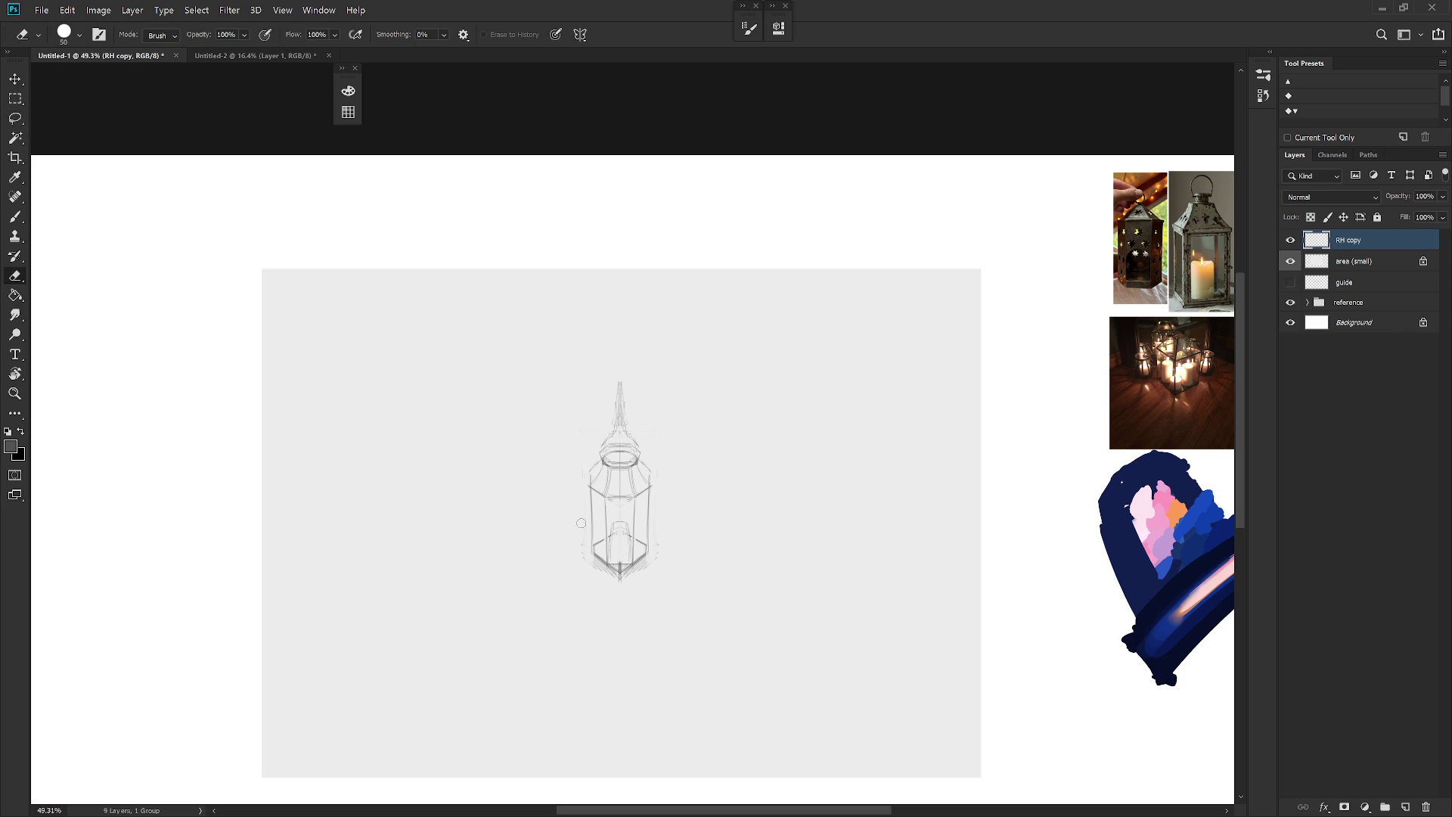
Step: Redraw the lantern's left and right edges and erase the lines at its bottom tip
key("b")
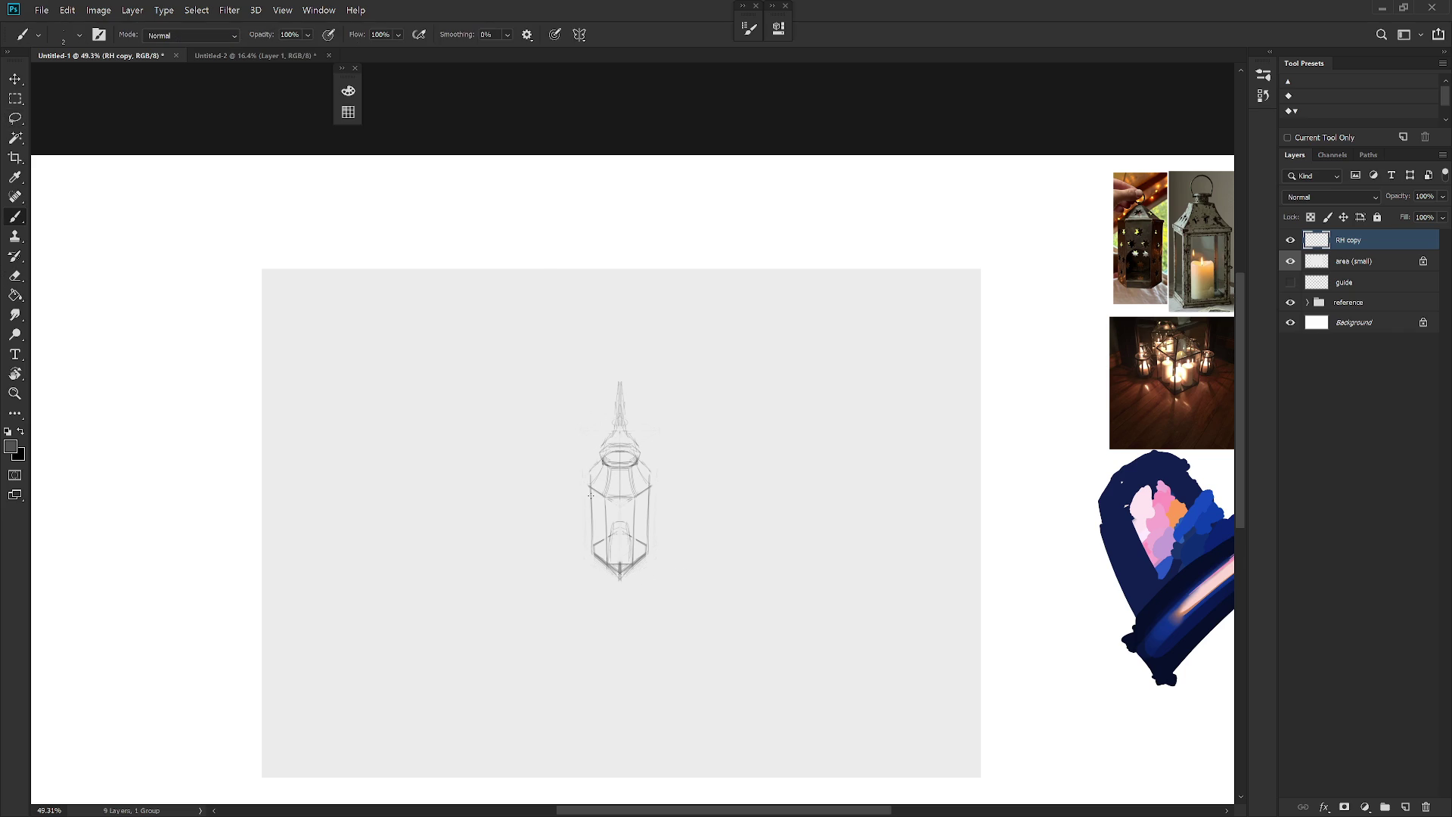
left_click_drag(650, 497, 650, 538)
left_click_drag(591, 504, 590, 531)
key("e")
left_click_drag(634, 568, 638, 579)
key("b")
Step: Draw a curved star-like finial stroke across the spire top, redoing a first attempt
key("e")
key("b")
left_click_drag(618, 384, 631, 393)
key("ctrl+z")
key("ctrl+z")
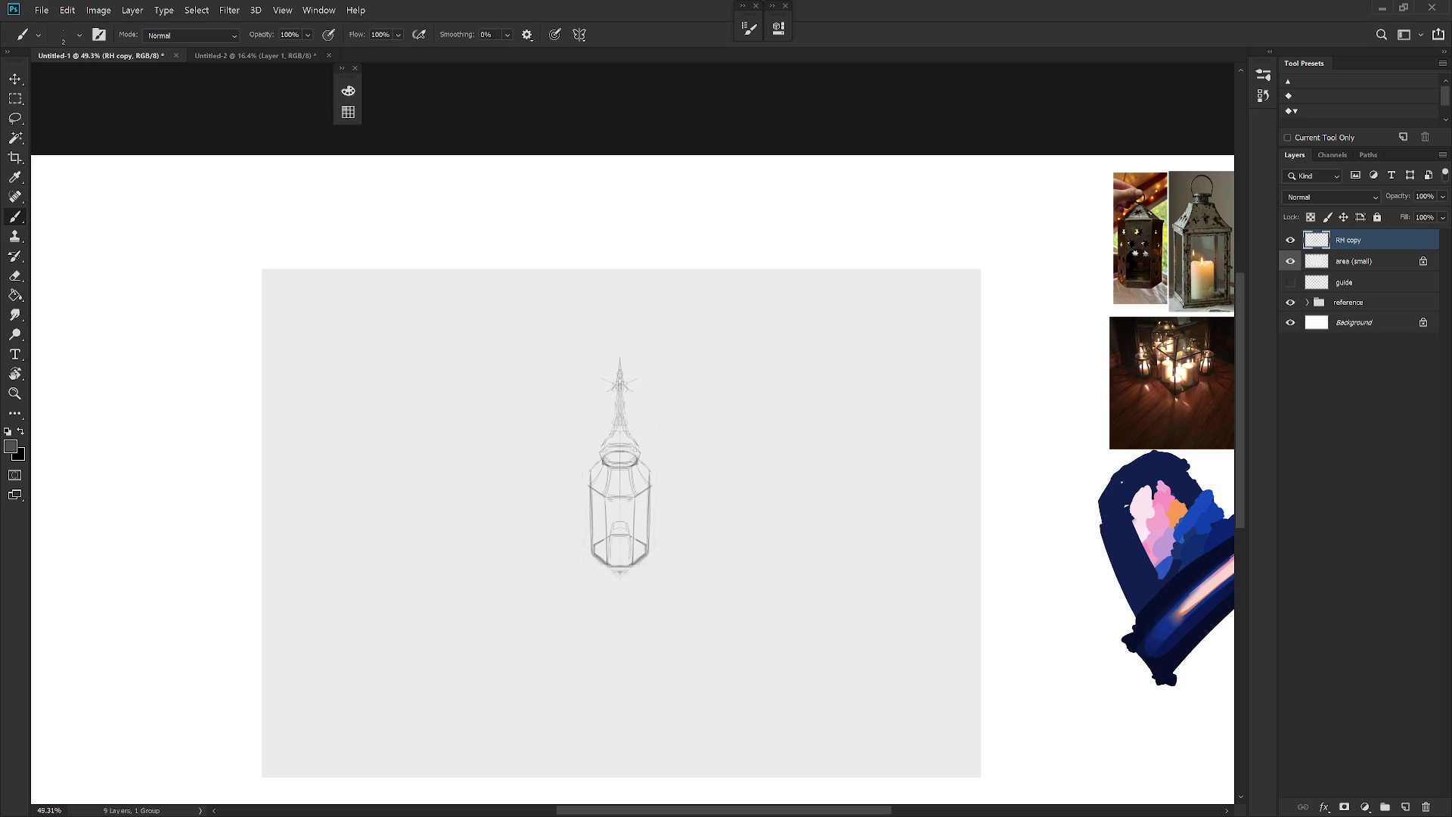
left_click_drag(646, 392, 592, 393)
Step: Darken the lantern's left and lower-left edges
key("e")
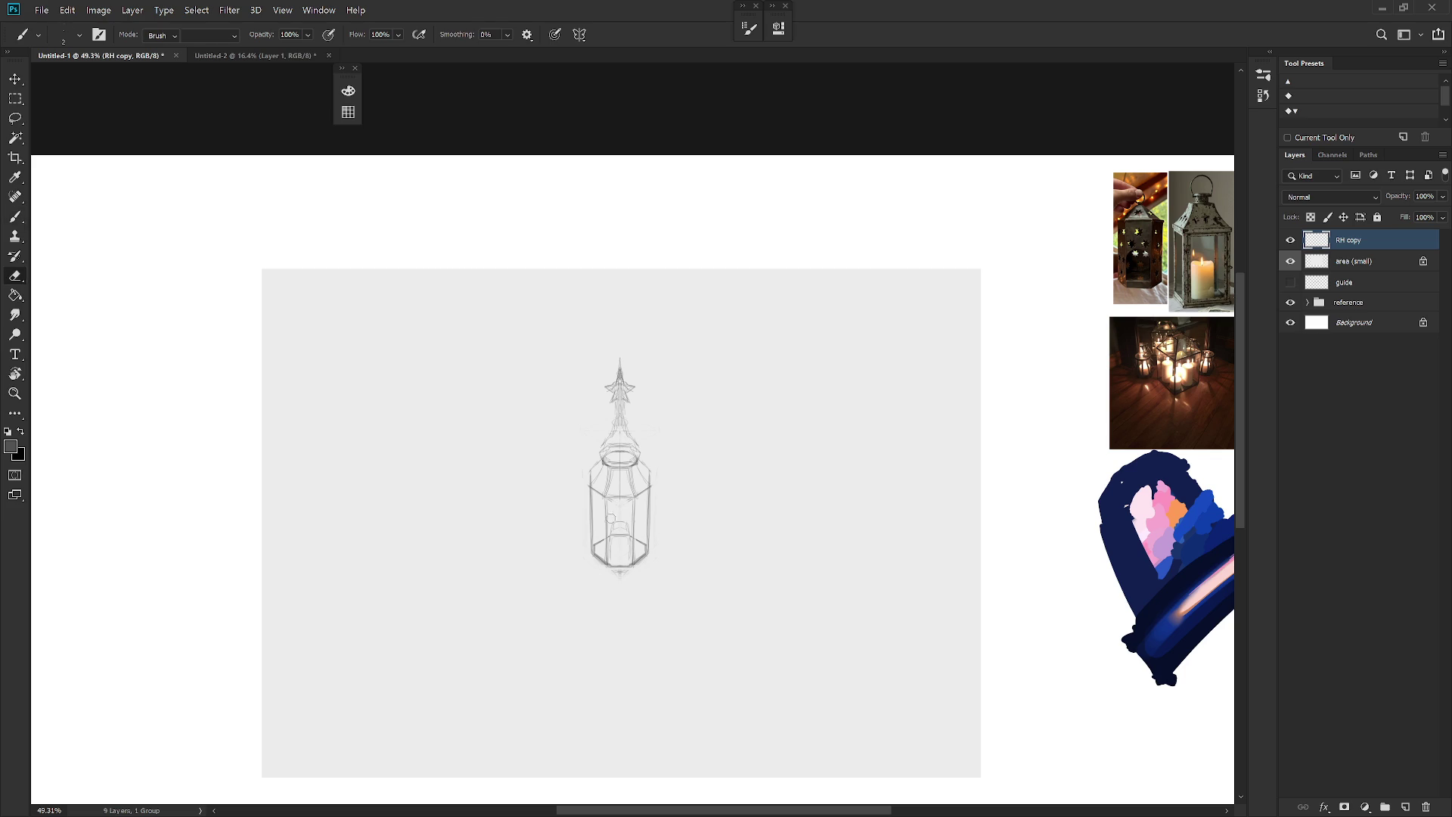
key("l")
mouse_move(608, 519)
left_mouse_down()
mouse_move(610, 561)
mouse_move(633, 564)
mouse_move(630, 522)
left_mouse_up()
key("b")
mouse_move(594, 542)
left_mouse_down()
mouse_move(594, 511)
mouse_move(592, 549)
left_mouse_up()
key("e")
key("b")
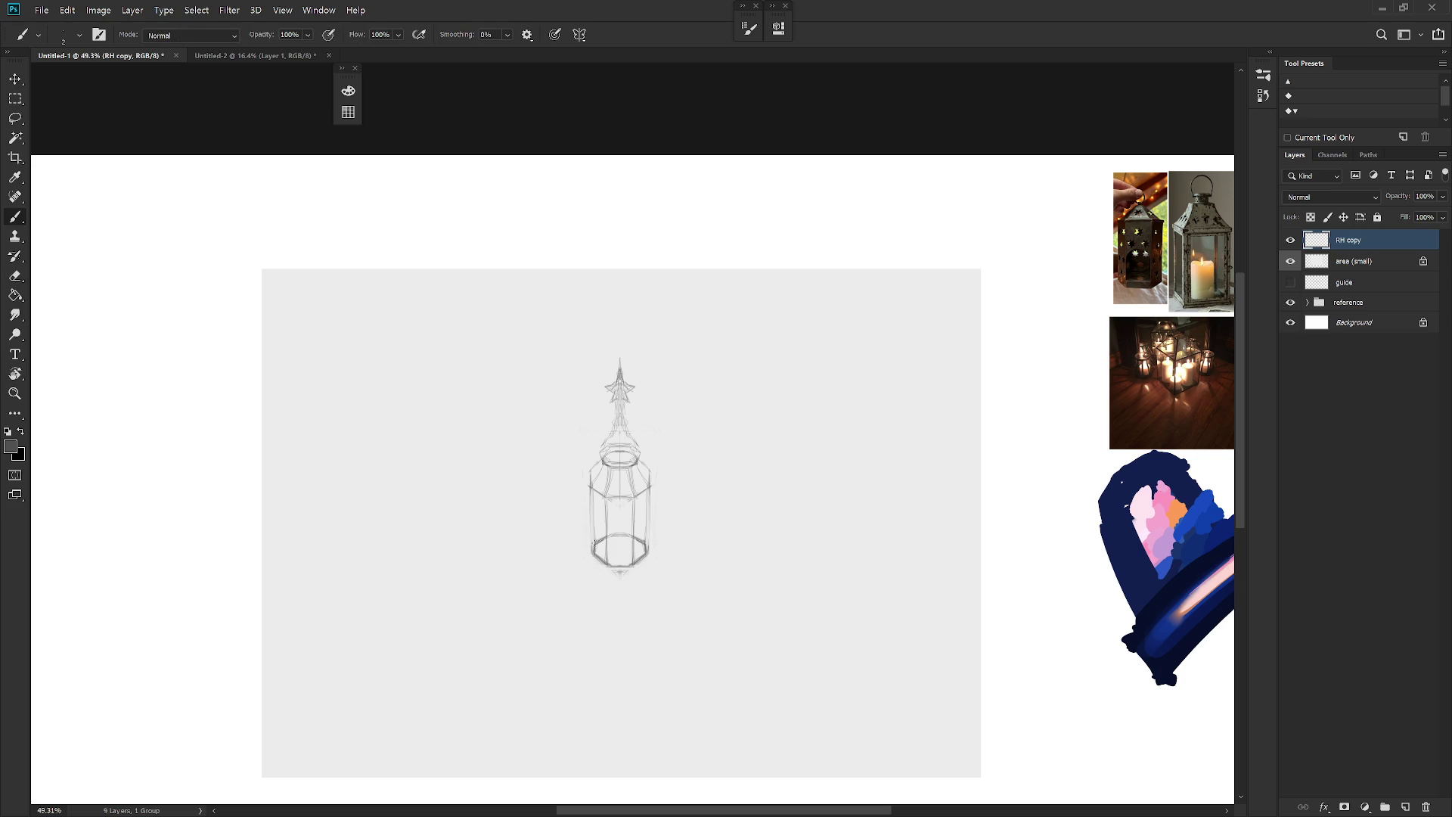
left_click_drag(591, 499, 586, 544)
left_click_drag(588, 494, 592, 544)
Step: Check the symmetry painting options in the options bar and resume sketching the lower panel
key("ctrl")
left_click(579, 35)
left_click(614, 503)
key("e")
key("b")
Step: Erase stray strokes near the star motif and sketch light rays radiating around the lantern
key("e")
key("b")
key("e")
left_click_drag(620, 539, 635, 525)
key("b")
key("e")
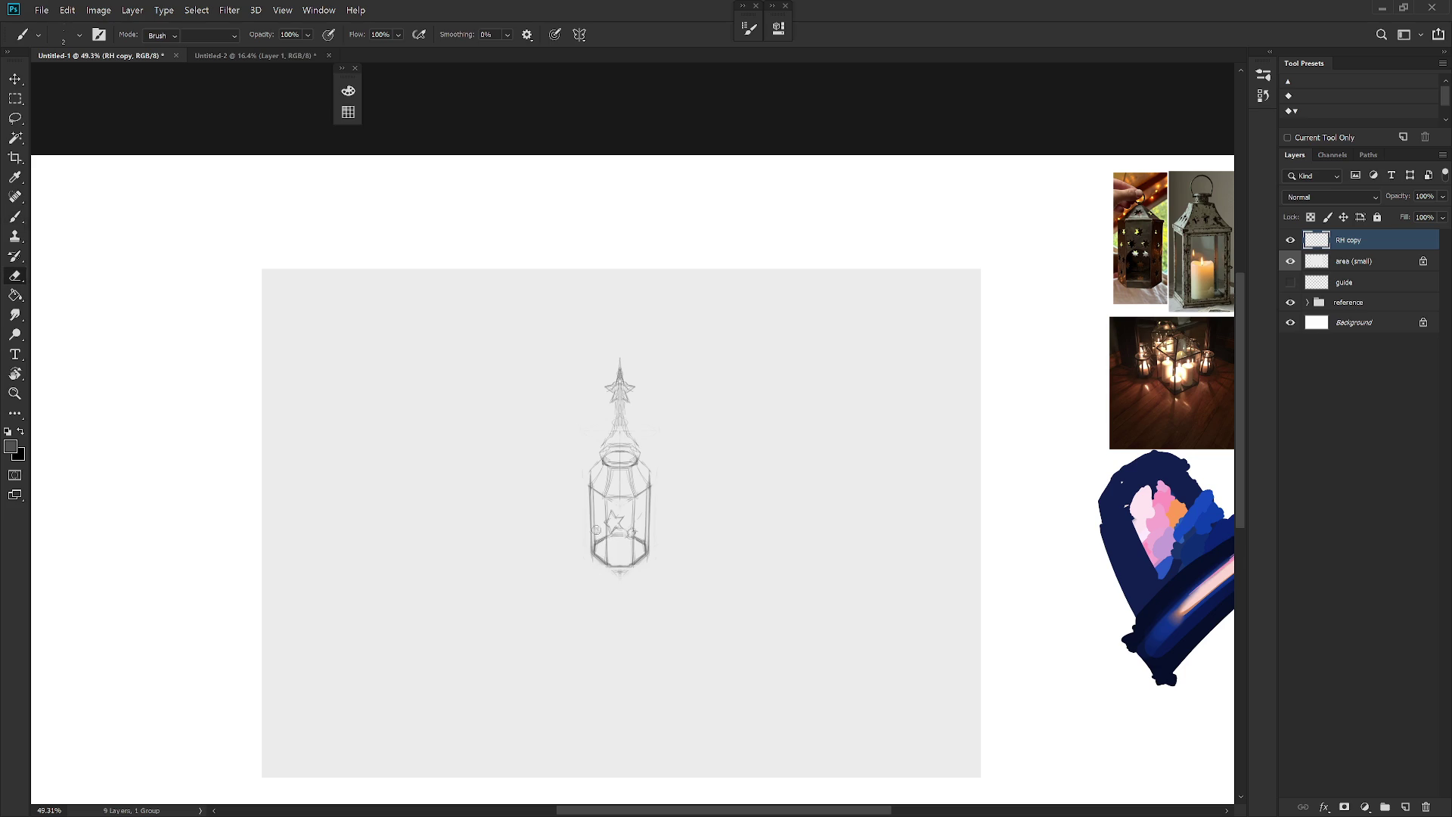
key("b")
key("e")
key("b")
key("e")
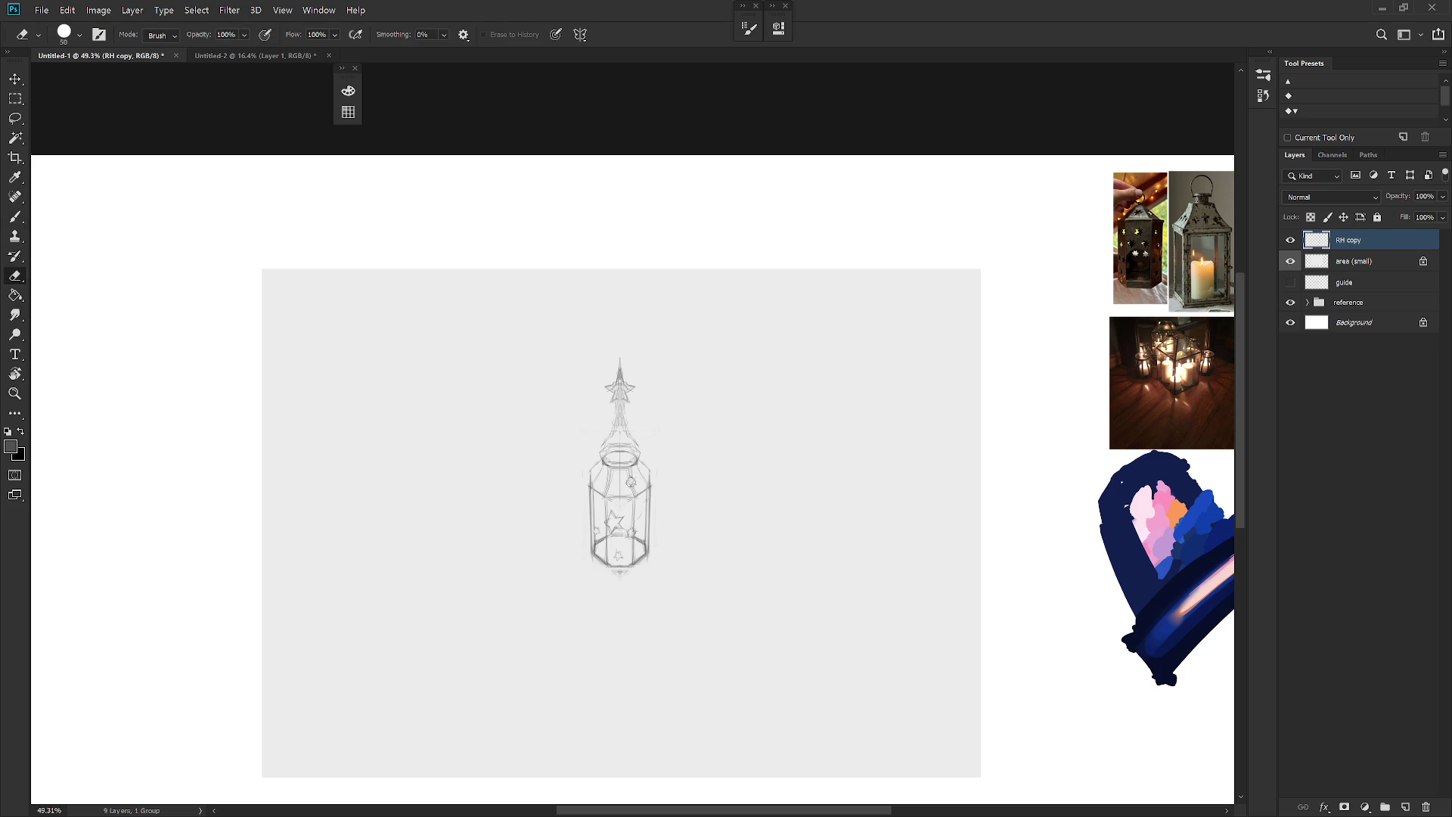
key("b")
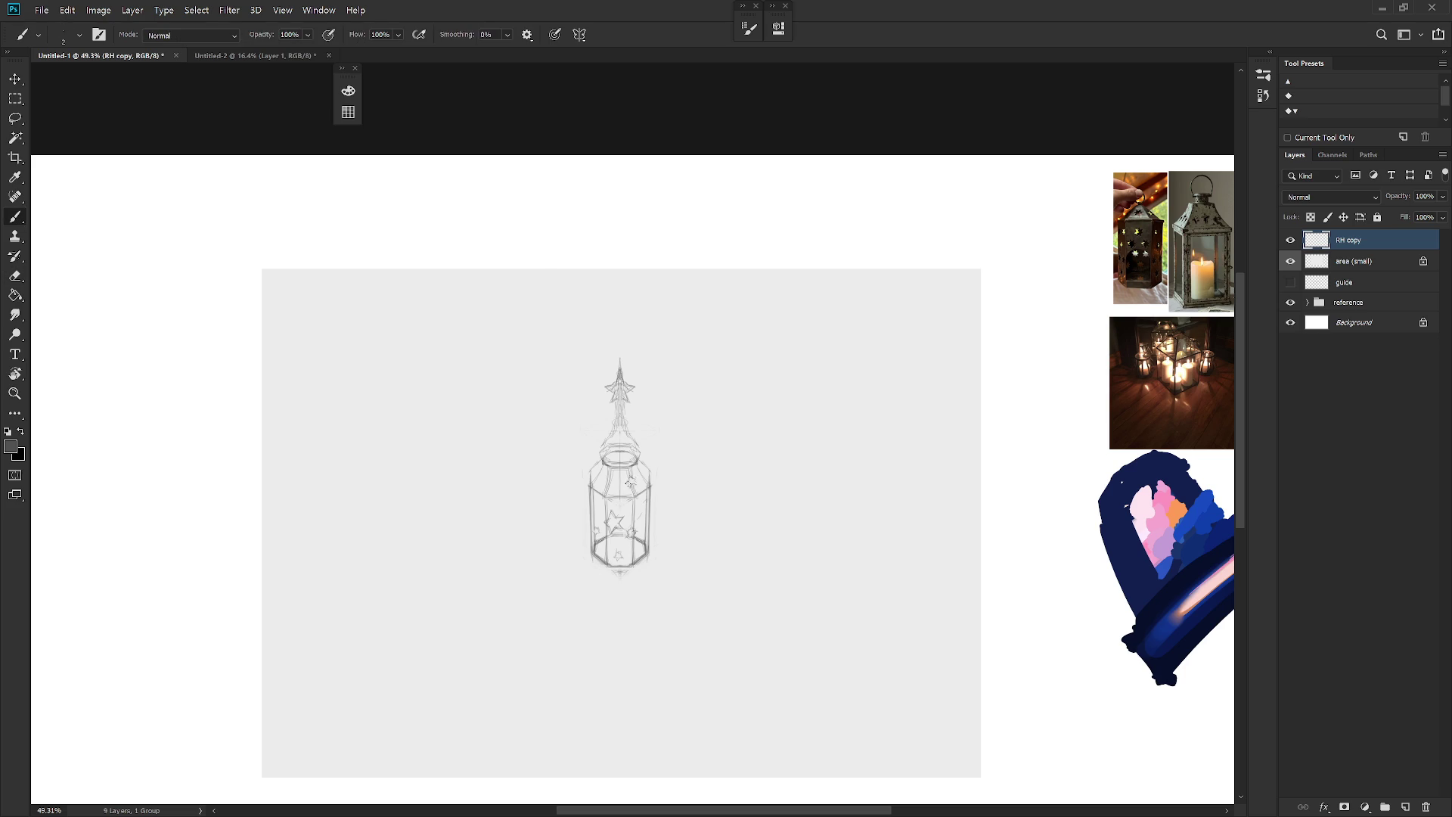
key("e")
key("b")
Step: Sample a drawing colour from the sketch and add a faint mark on the lantern's right panel
key("e")
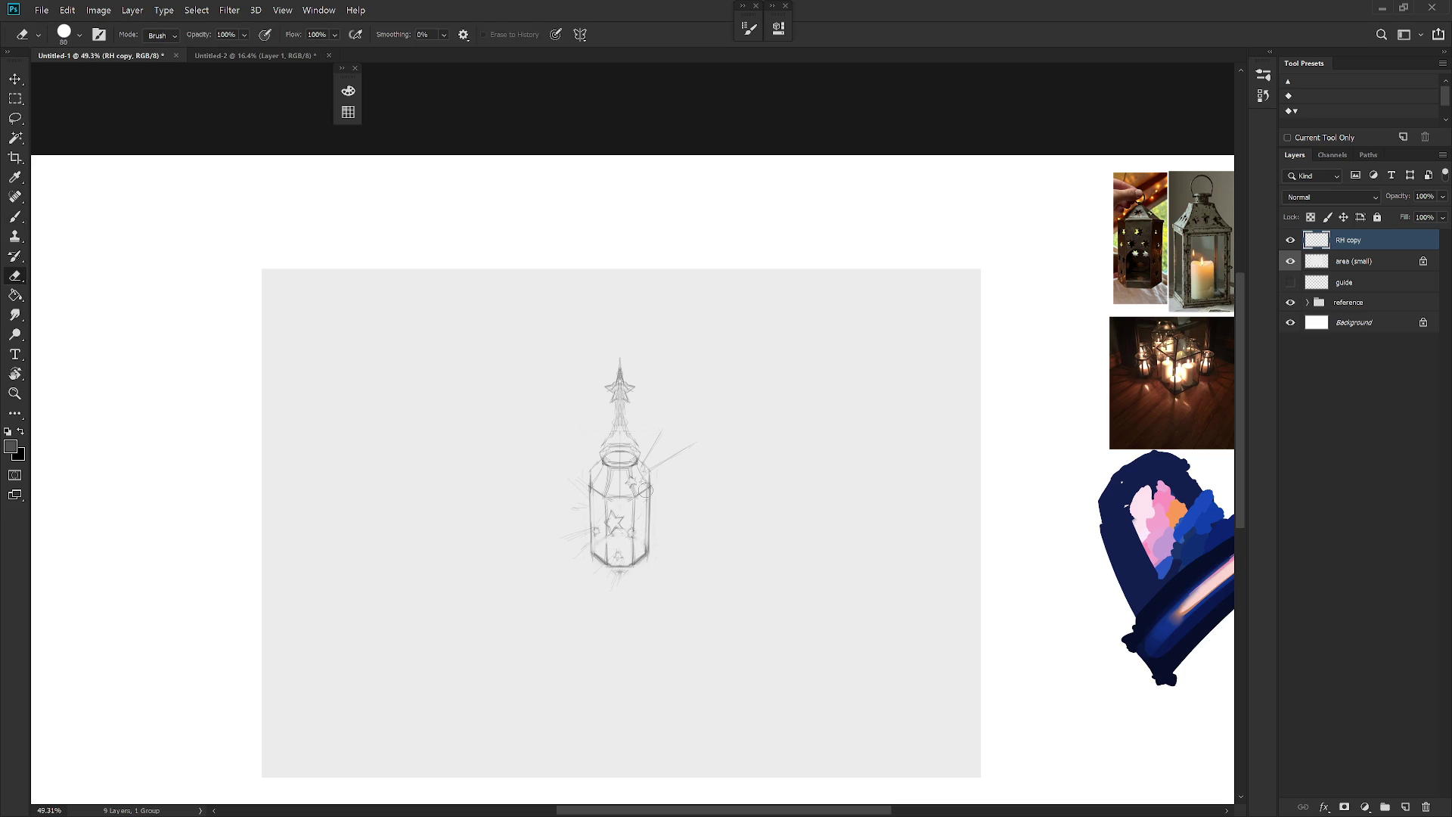
key("b")
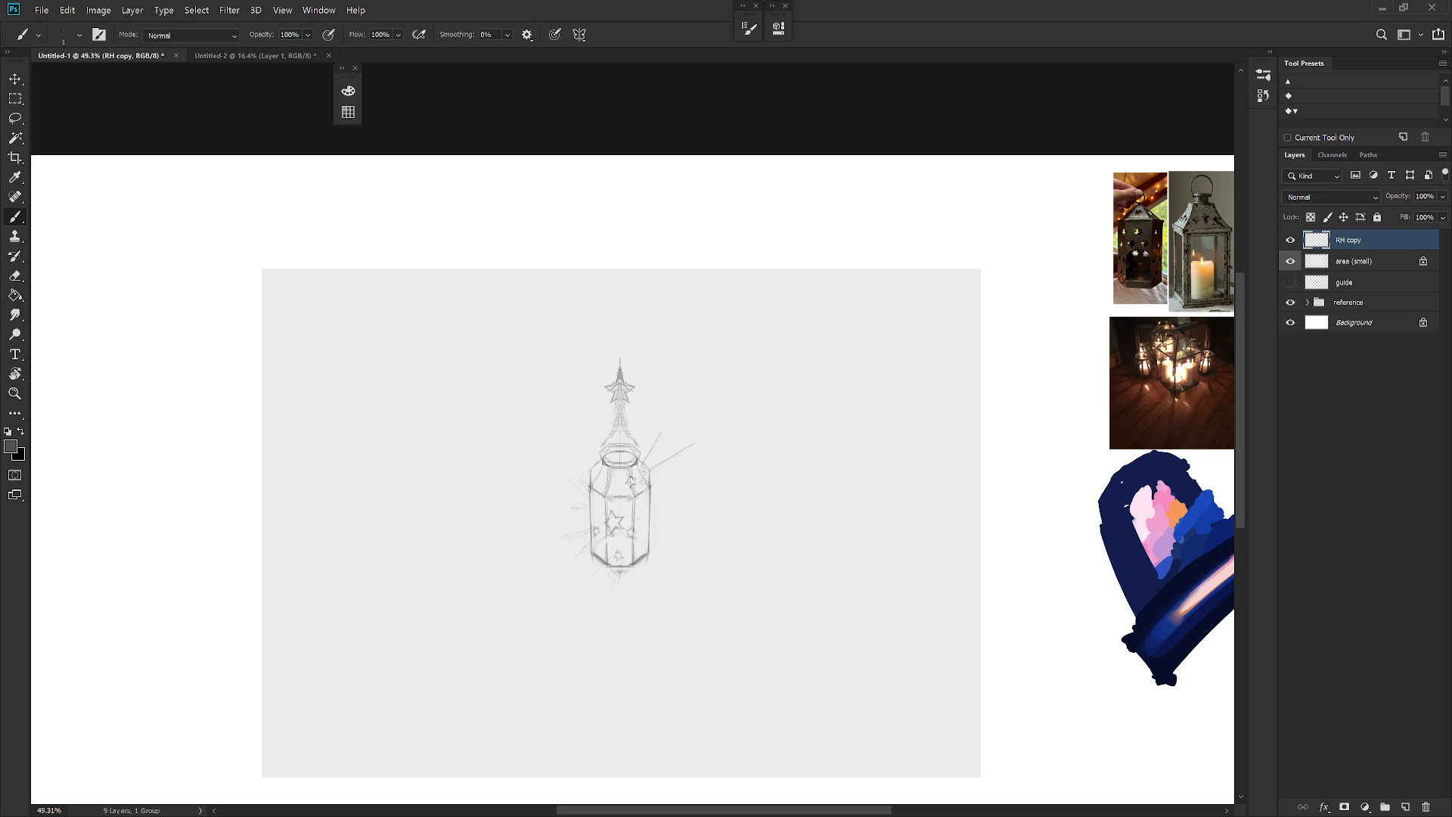
left_click(590, 492, "alt")
left_click_drag(626, 496, 631, 495)
key("e")
key("b")
key("e")
key("b")
key("e")
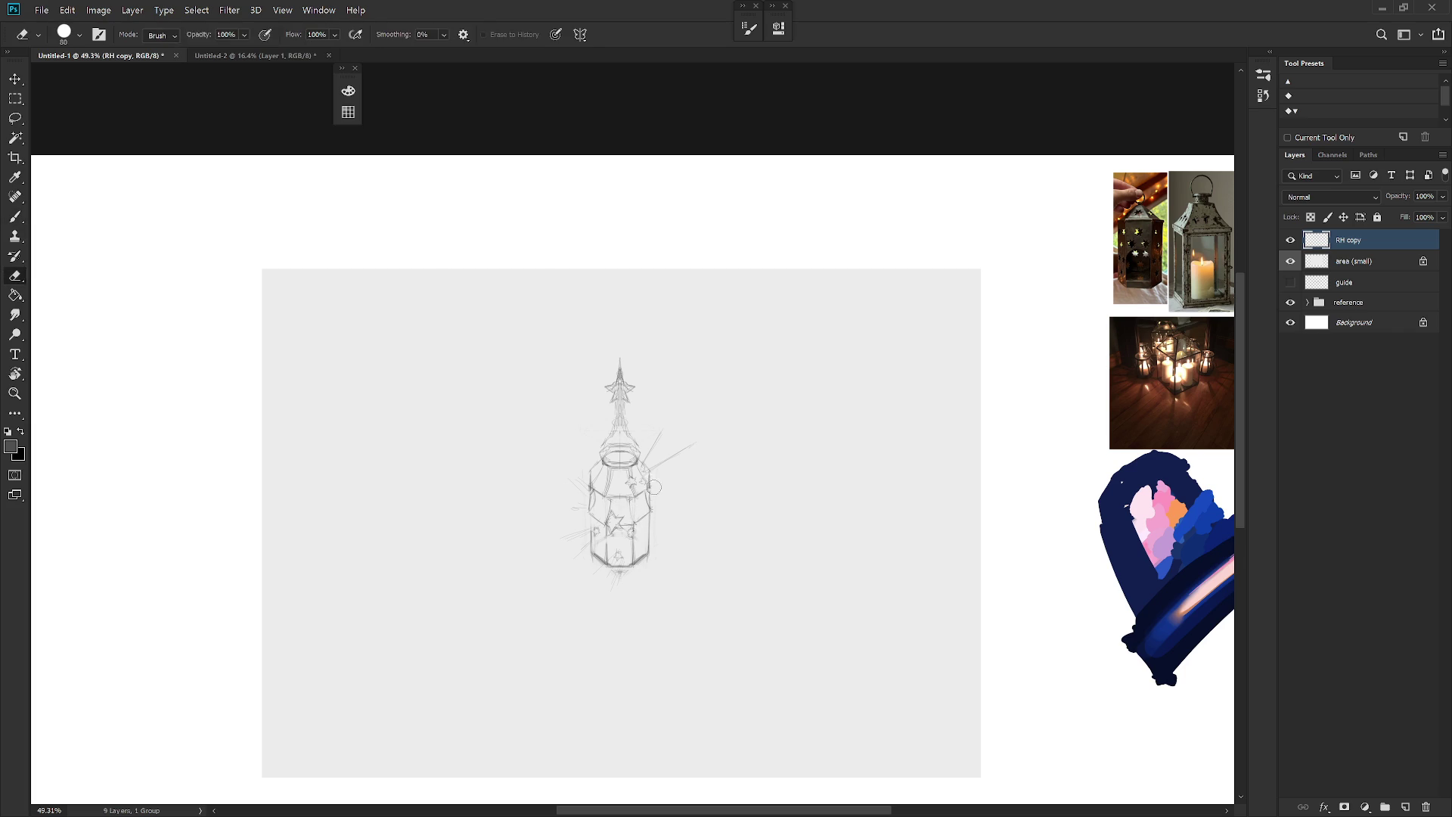
key("b")
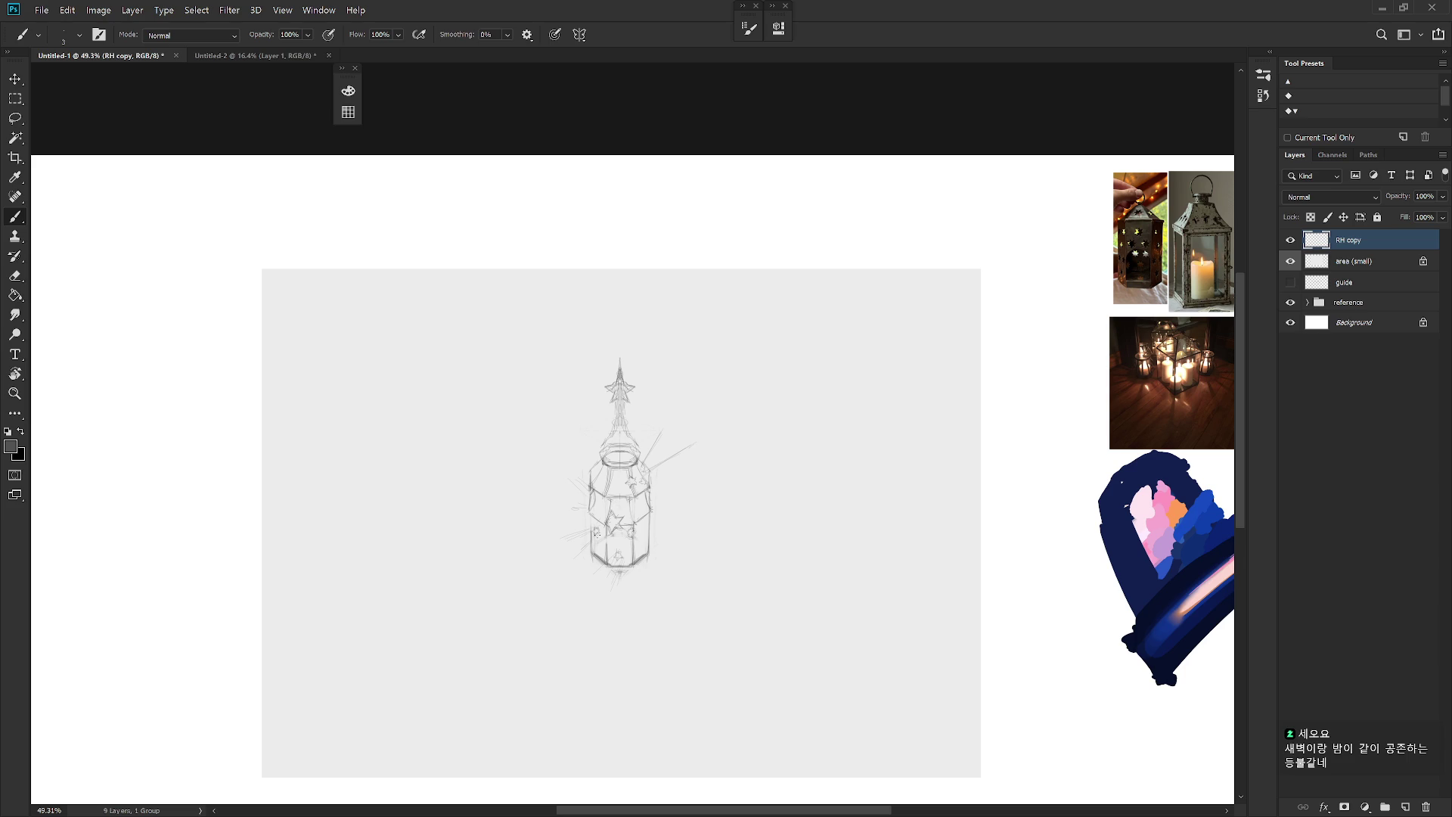
key("e")
key("b")
Step: Add strokes along the lantern's lower body and edges, hatching the ground beneath its base
left_click_drag(609, 552, 634, 550)
left_click_drag(655, 531, 645, 538)
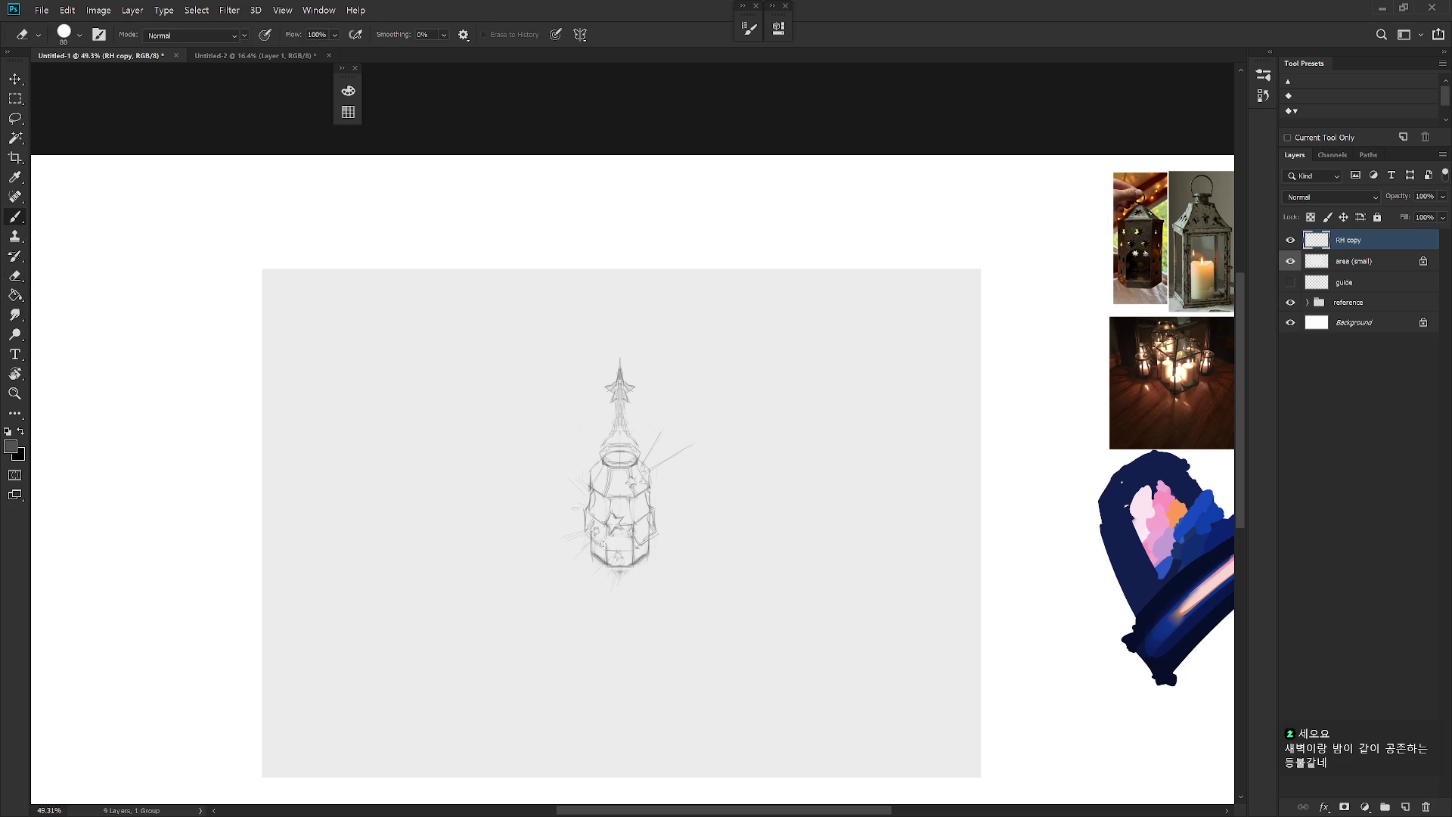
left_click_drag(640, 546, 622, 550)
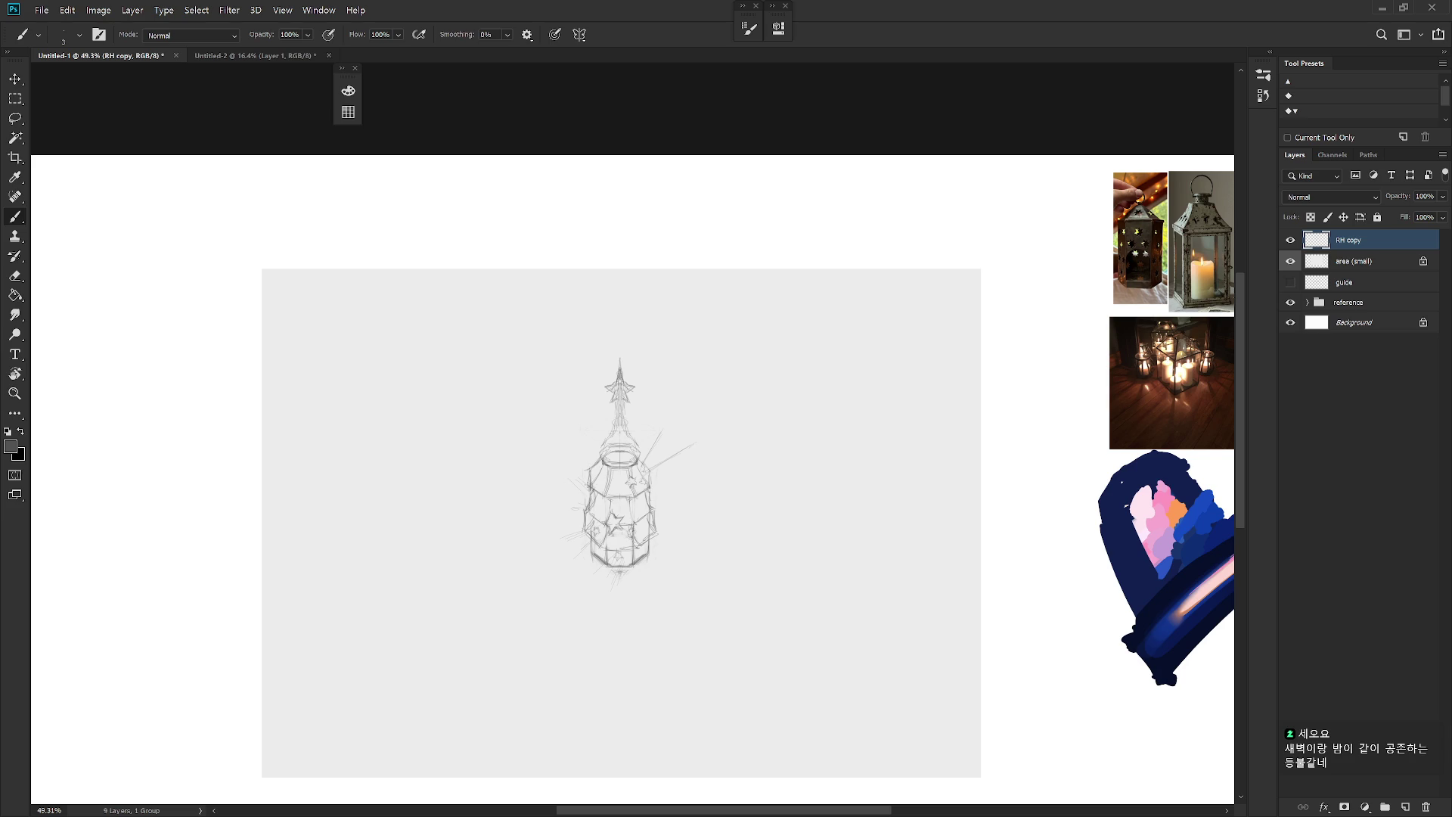
key("e")
key("b")
scroll(688, 503, "down", 2)
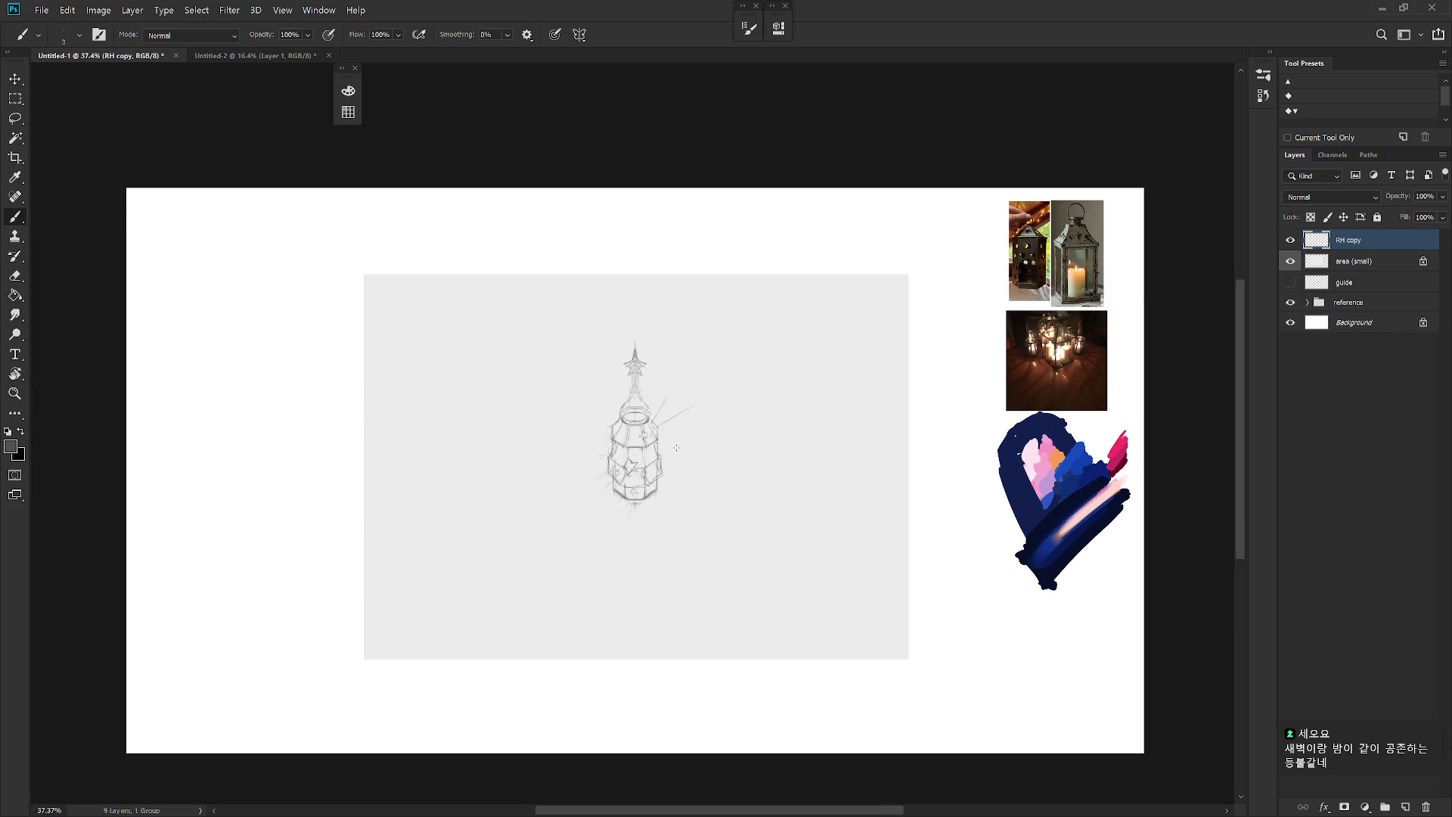
scroll(627, 454, "up", 3)
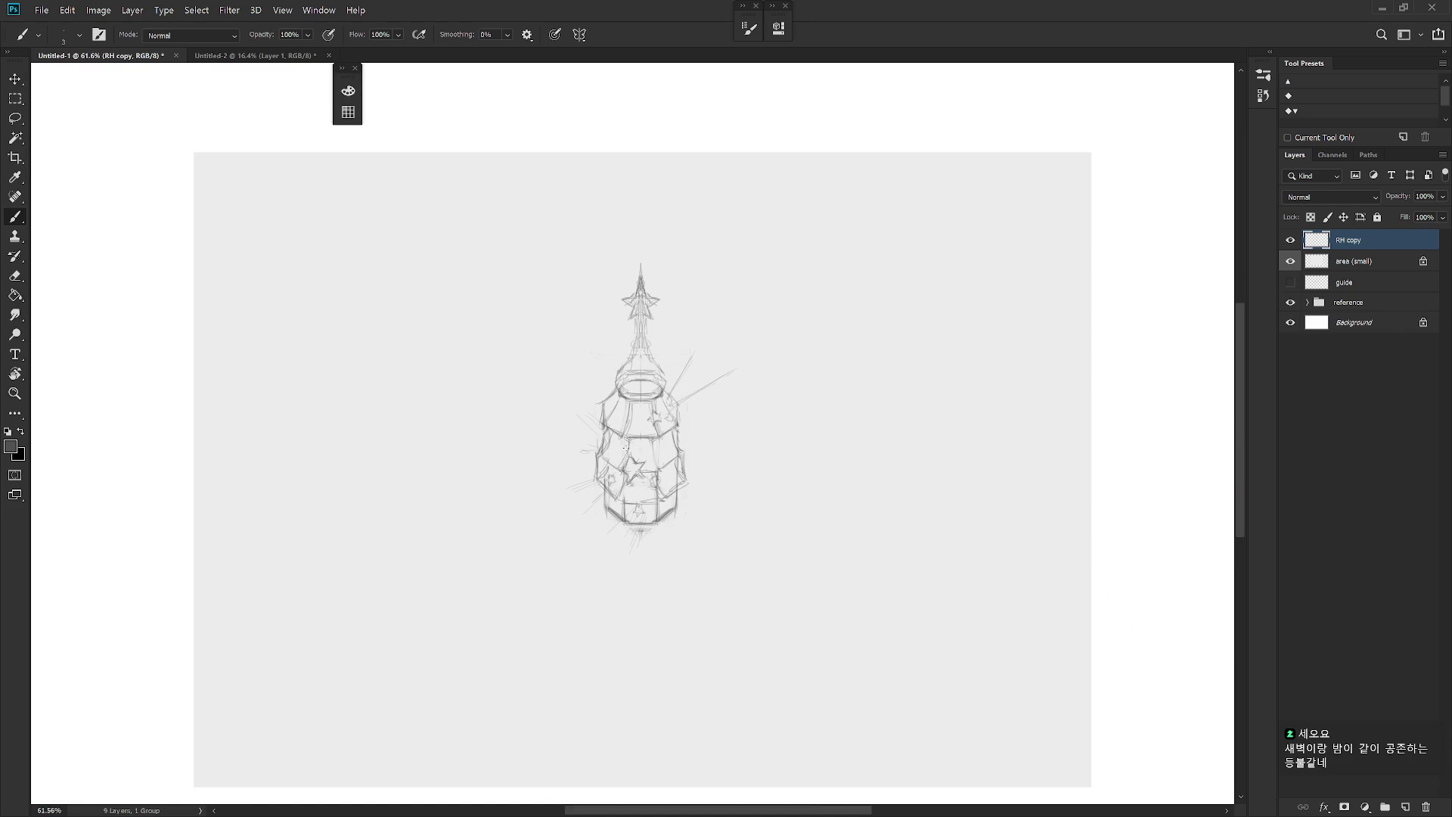
left_click_drag(628, 448, 617, 471)
scroll(689, 491, "down", 2)
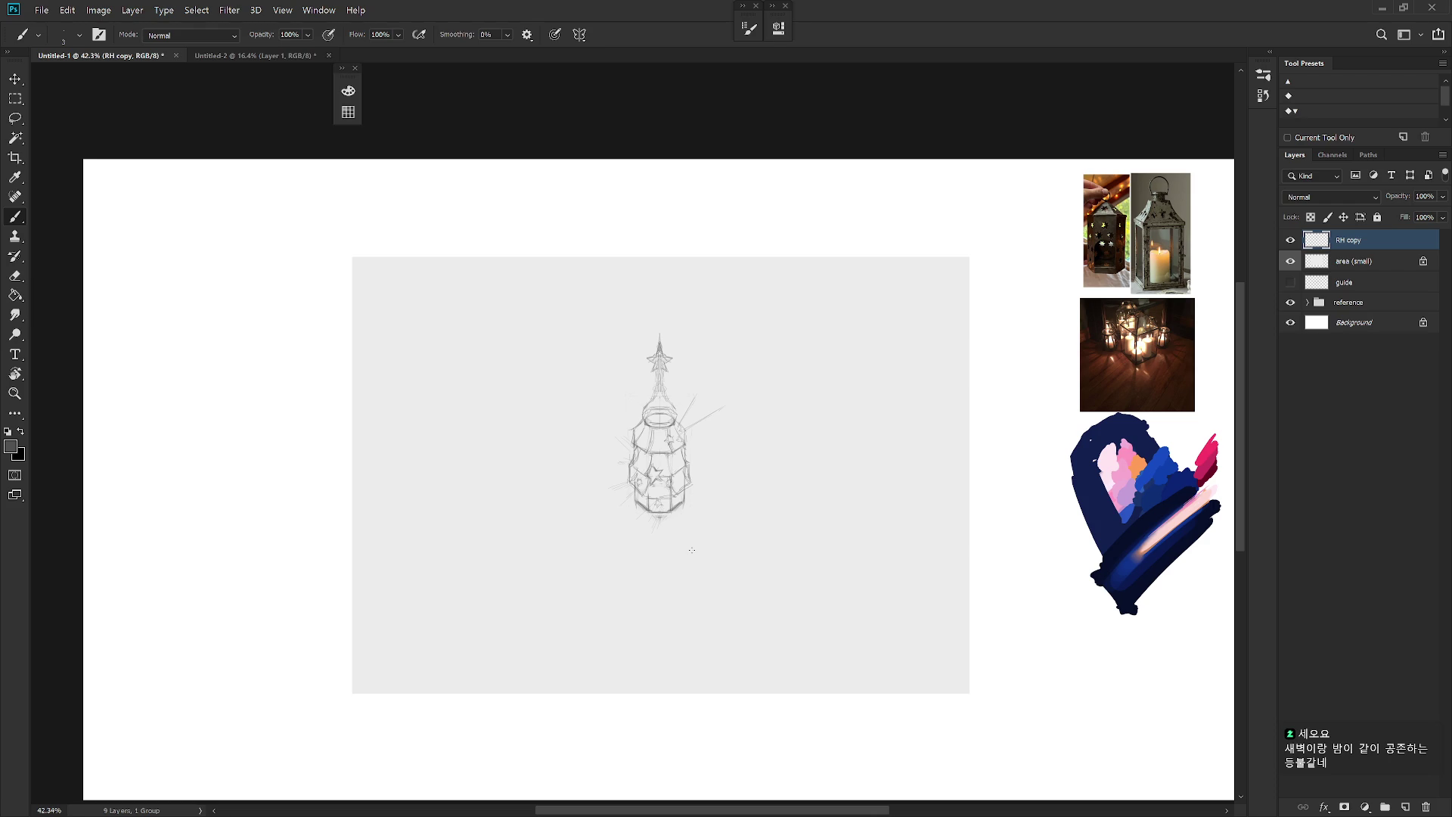
Step: Erase faint lines below the base, then hatch loose strokes around both sides of the lantern's base
key("e")
left_click_drag(664, 516, 652, 522)
key("b")
key("ctrl+z")
mouse_move(647, 517)
left_mouse_down()
mouse_move(674, 519)
mouse_move(644, 525)
mouse_move(679, 541)
mouse_move(686, 502)
left_mouse_up()
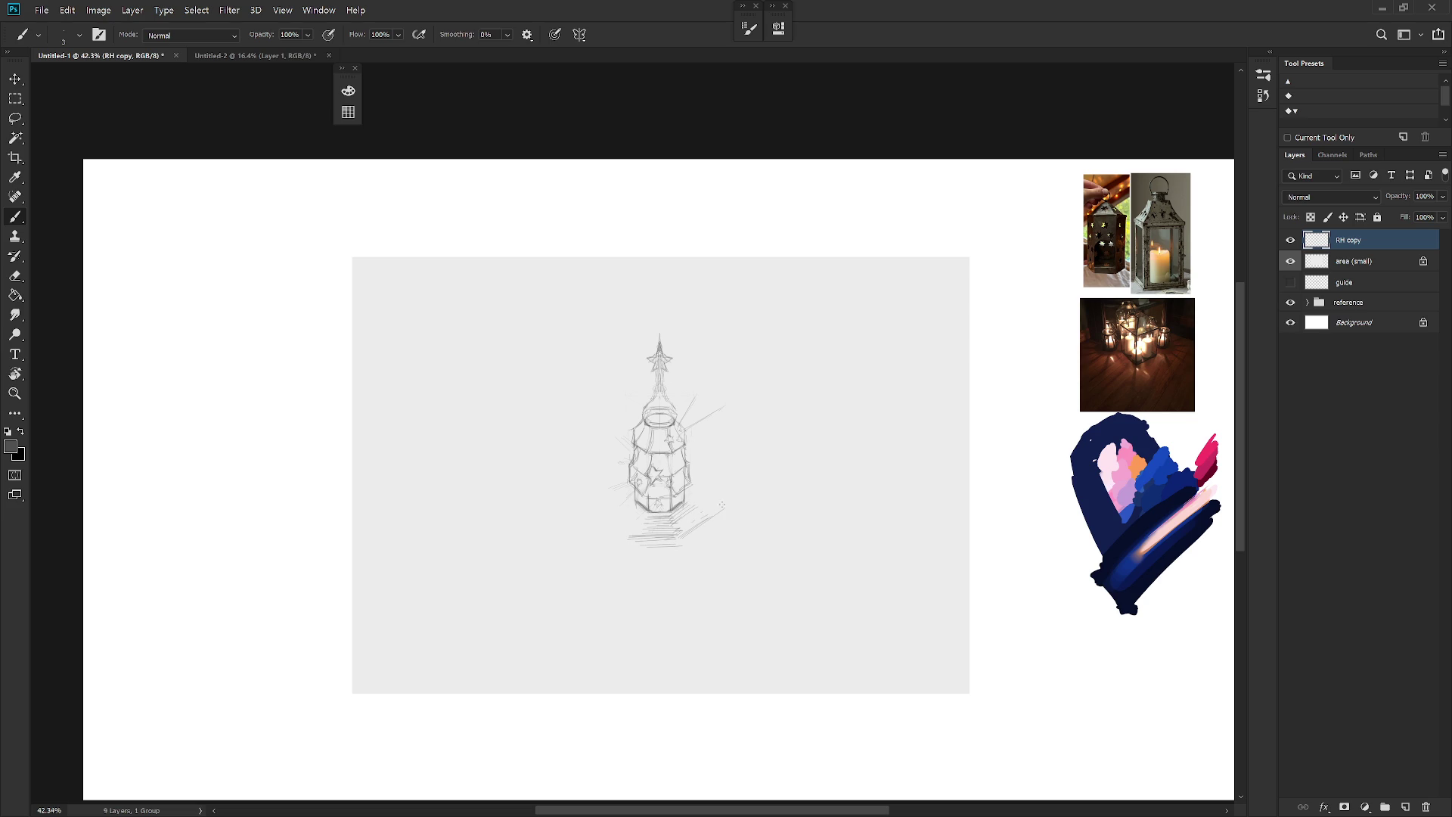
left_click_drag(687, 501, 718, 471)
left_click_drag(714, 496, 723, 486)
mouse_move(627, 540)
left_mouse_down()
mouse_move(602, 527)
mouse_move(621, 523)
mouse_move(608, 503)
left_mouse_up()
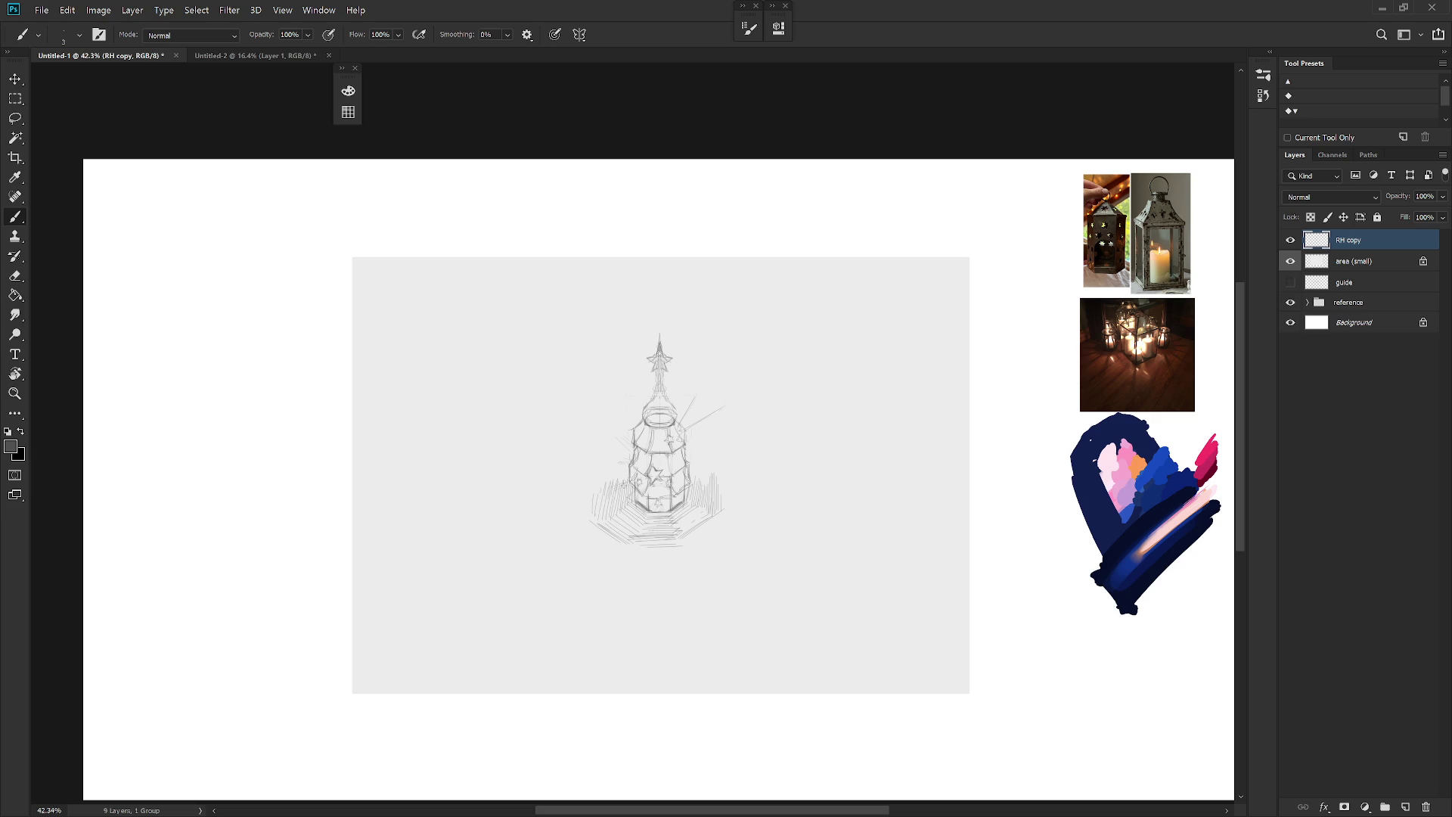
left_click_drag(628, 484, 608, 477)
scroll(787, 536, "down", 2)
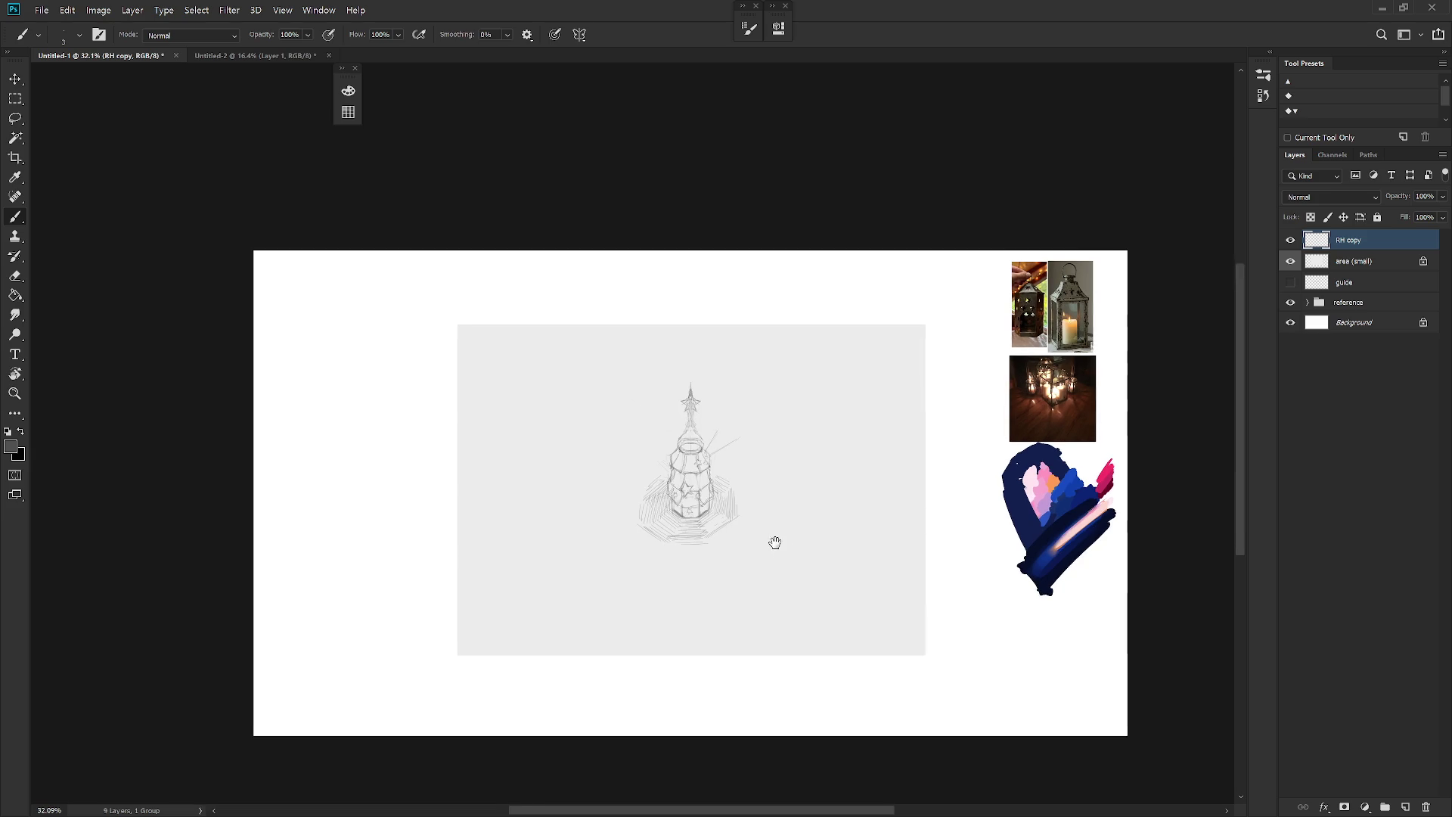
Step: Add a new layer and name both sketch layers RH
key("ctrl+shift+n")
key("Return")
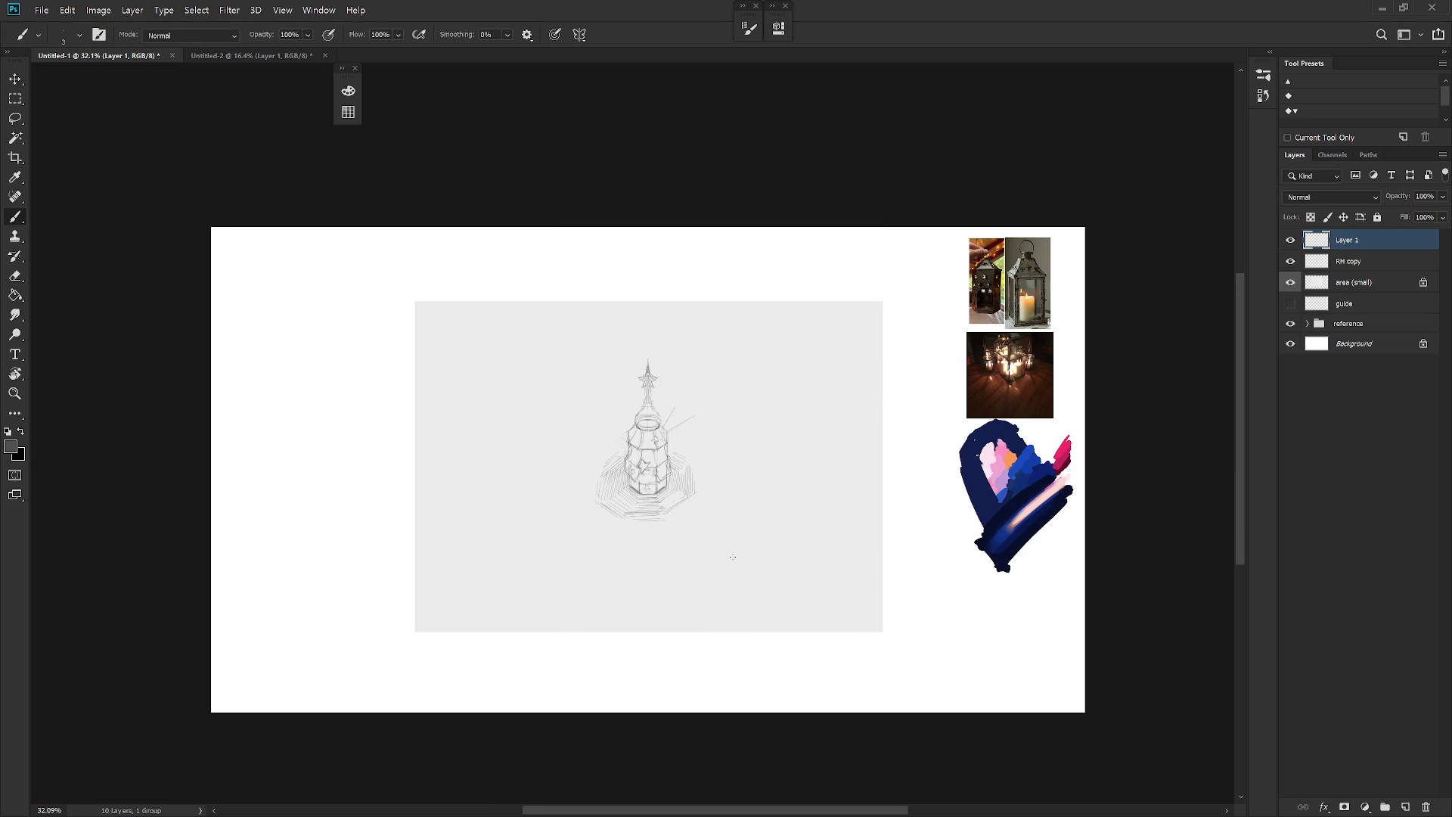
double_click(1347, 262)
type("RH")
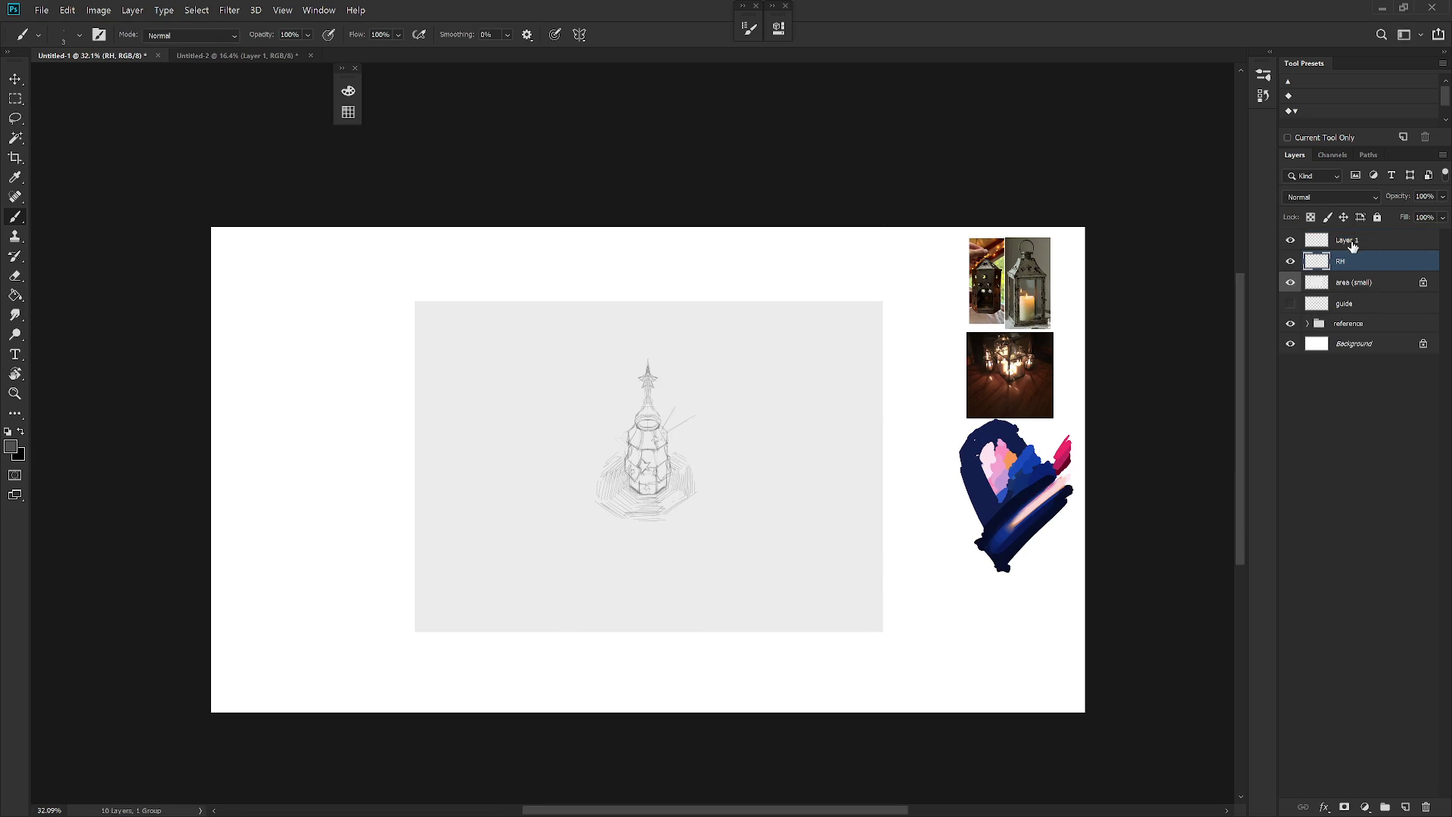
key("shift+Tab")
type("RH")
key("Return")
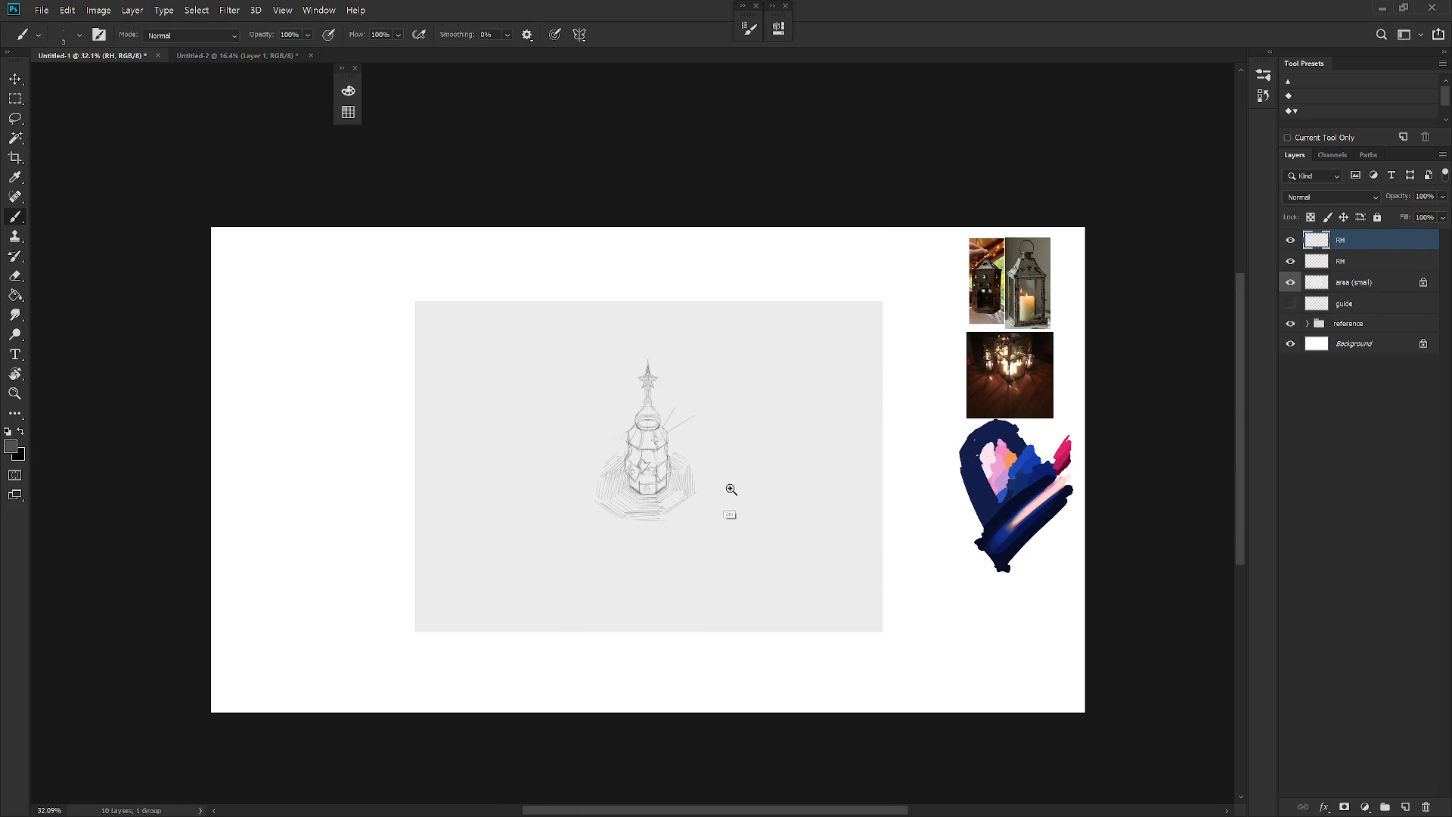
Step: Pan the canvas to recentre the lantern sketch and select the RH layer
scroll(737, 492, "up", 4)
scroll(789, 562, "down", 4)
left_click_drag(789, 563, 821, 574)
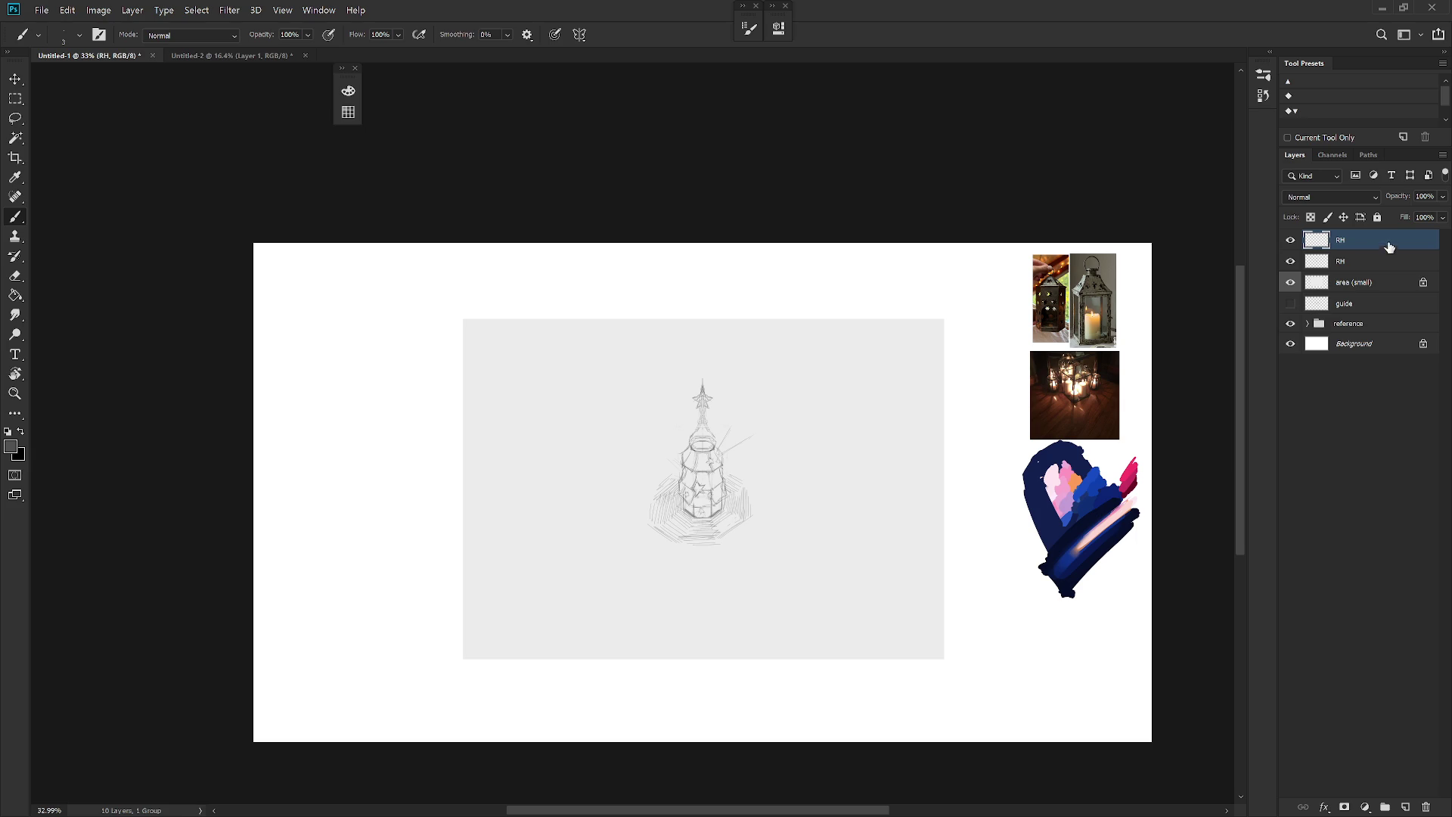
scroll(782, 489, "up", 2)
left_click(1354, 261)
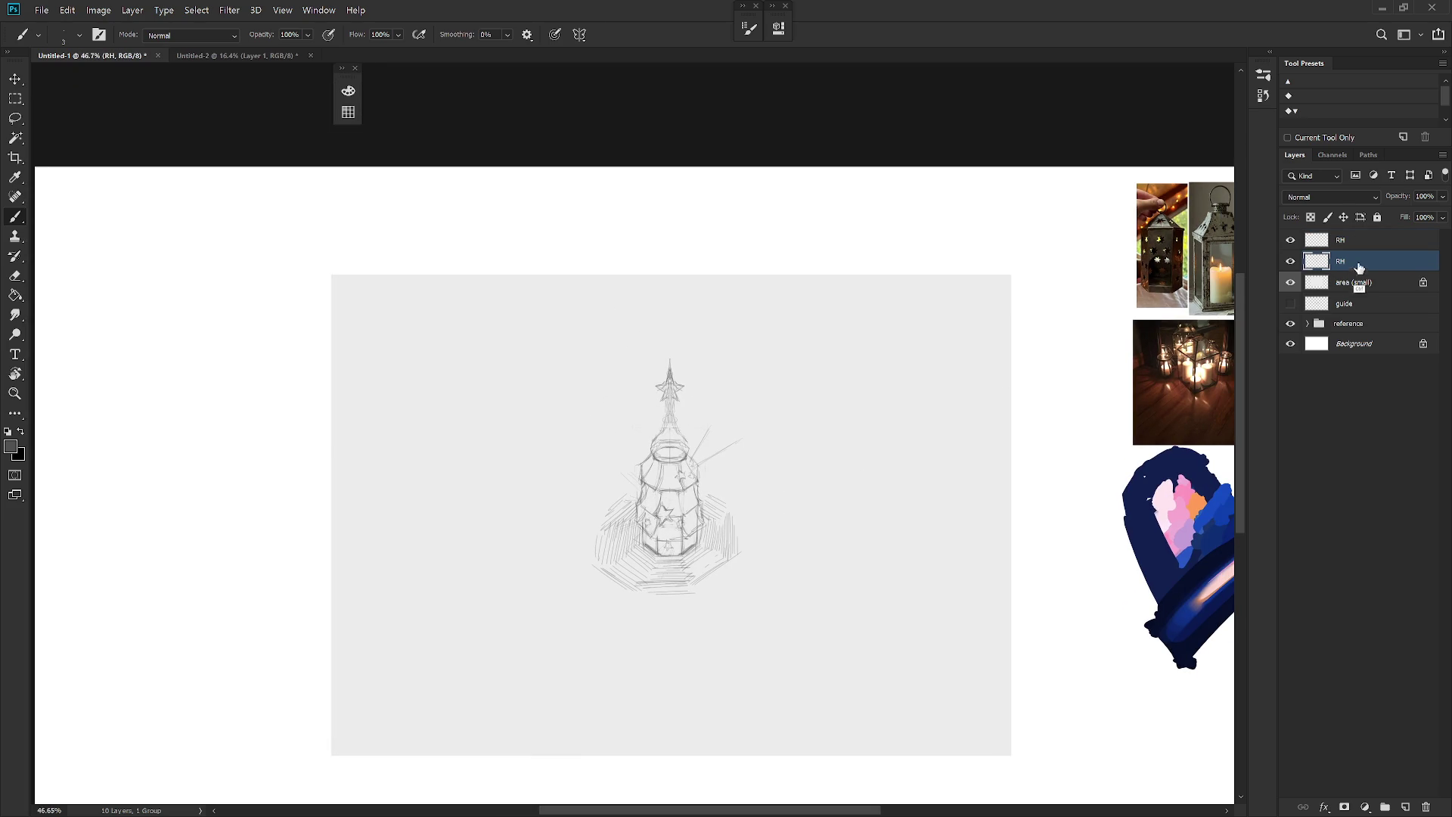
Step: Duplicate the RH layer, hide the original, and darken the copy's left and right edges
key("ctrl+j")
left_click(1290, 283)
key("shift+b")
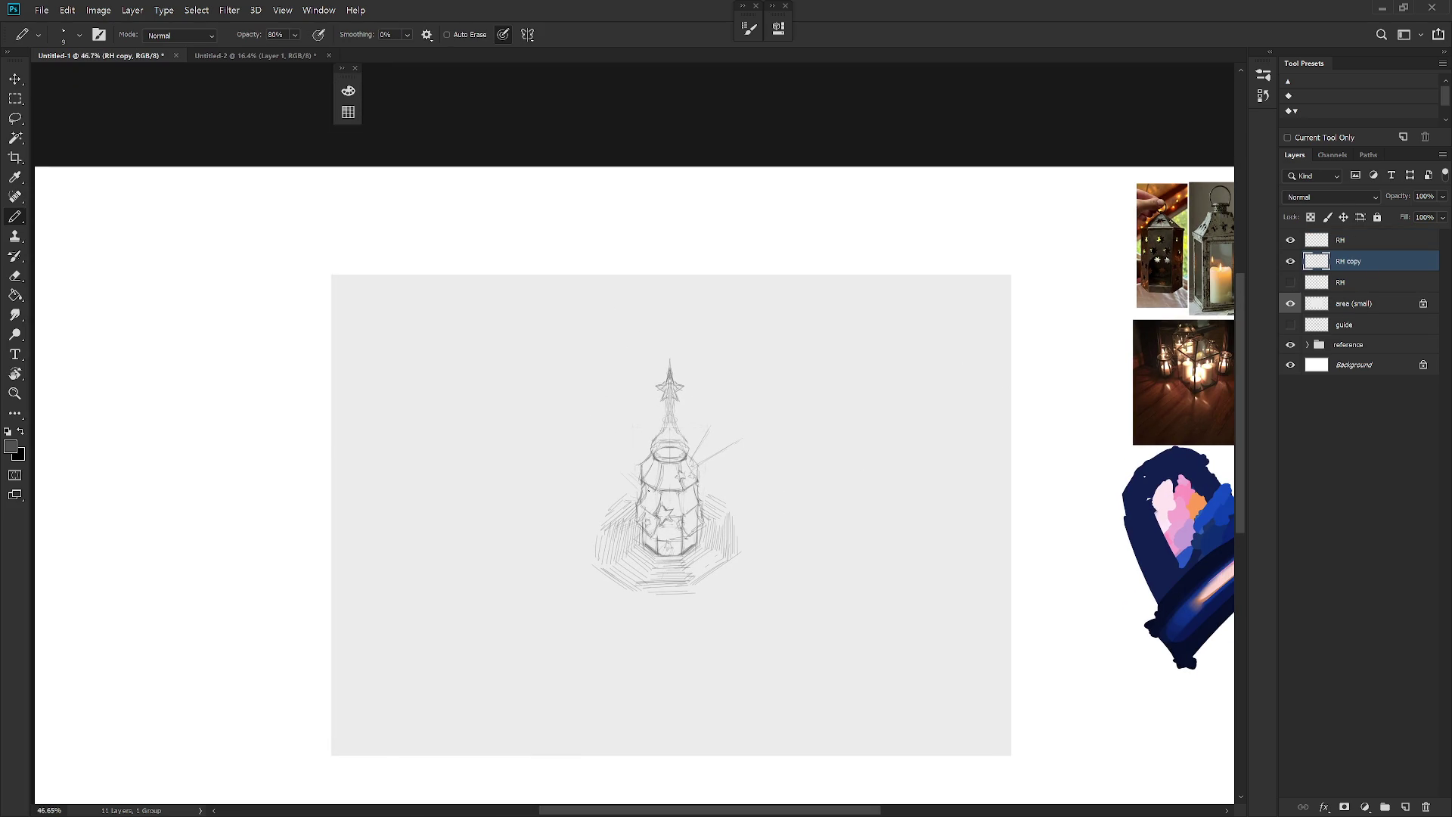
key("e")
mouse_move(641, 458)
left_mouse_down()
mouse_move(655, 529)
mouse_move(667, 491)
mouse_move(684, 529)
mouse_move(696, 473)
mouse_move(666, 476)
mouse_move(641, 546)
left_mouse_up()
key("b")
left_click_drag(643, 494, 645, 546)
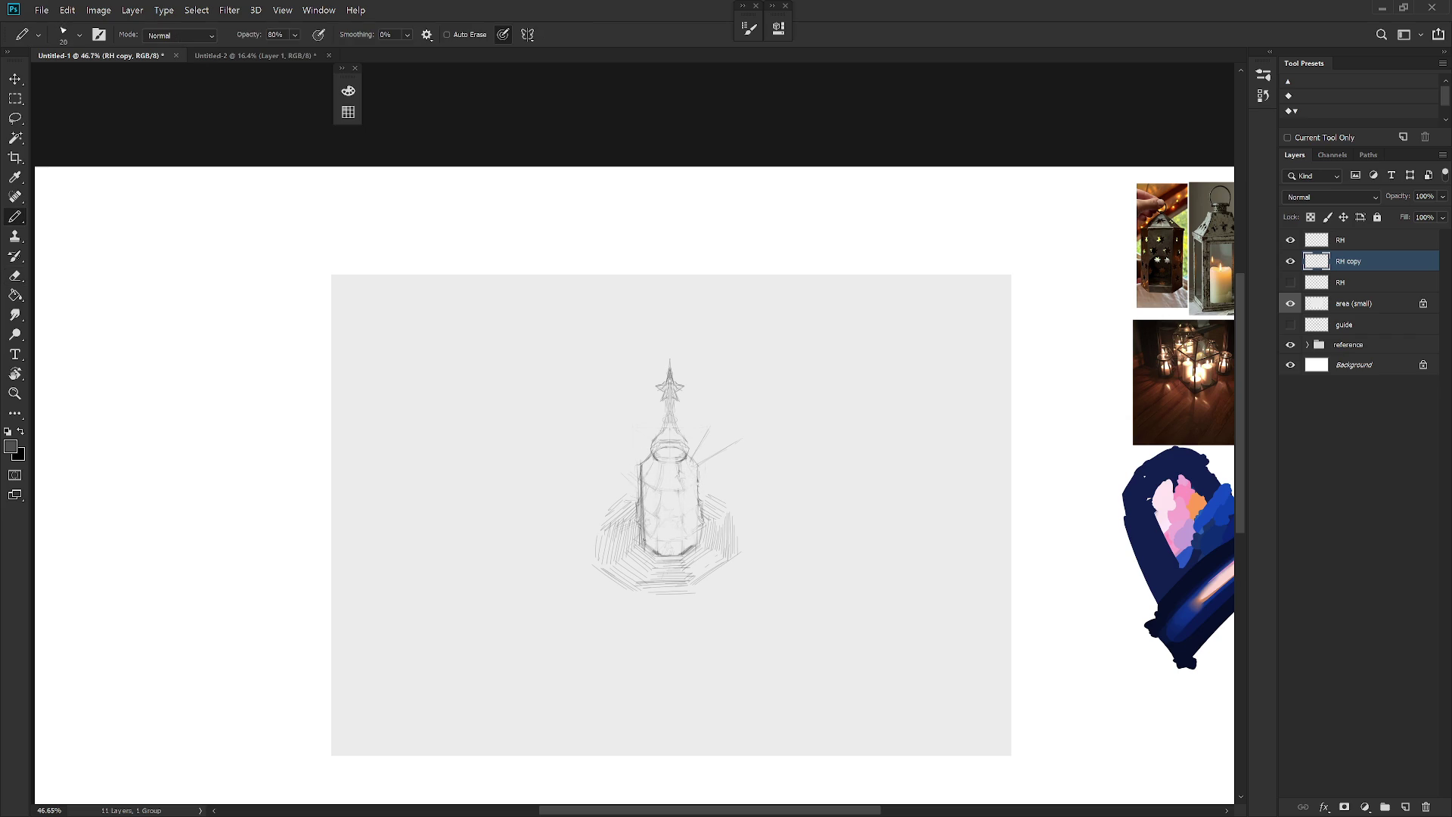
left_click_drag(643, 475, 646, 550)
mouse_move(640, 477)
left_mouse_down()
mouse_move(640, 544)
mouse_move(640, 515)
left_mouse_up()
mouse_move(698, 468)
left_mouse_down()
mouse_move(699, 545)
mouse_move(669, 562)
mouse_move(698, 543)
left_mouse_up()
Step: Touch up the lantern's top rim and erase a small patch at its bottom
key("e")
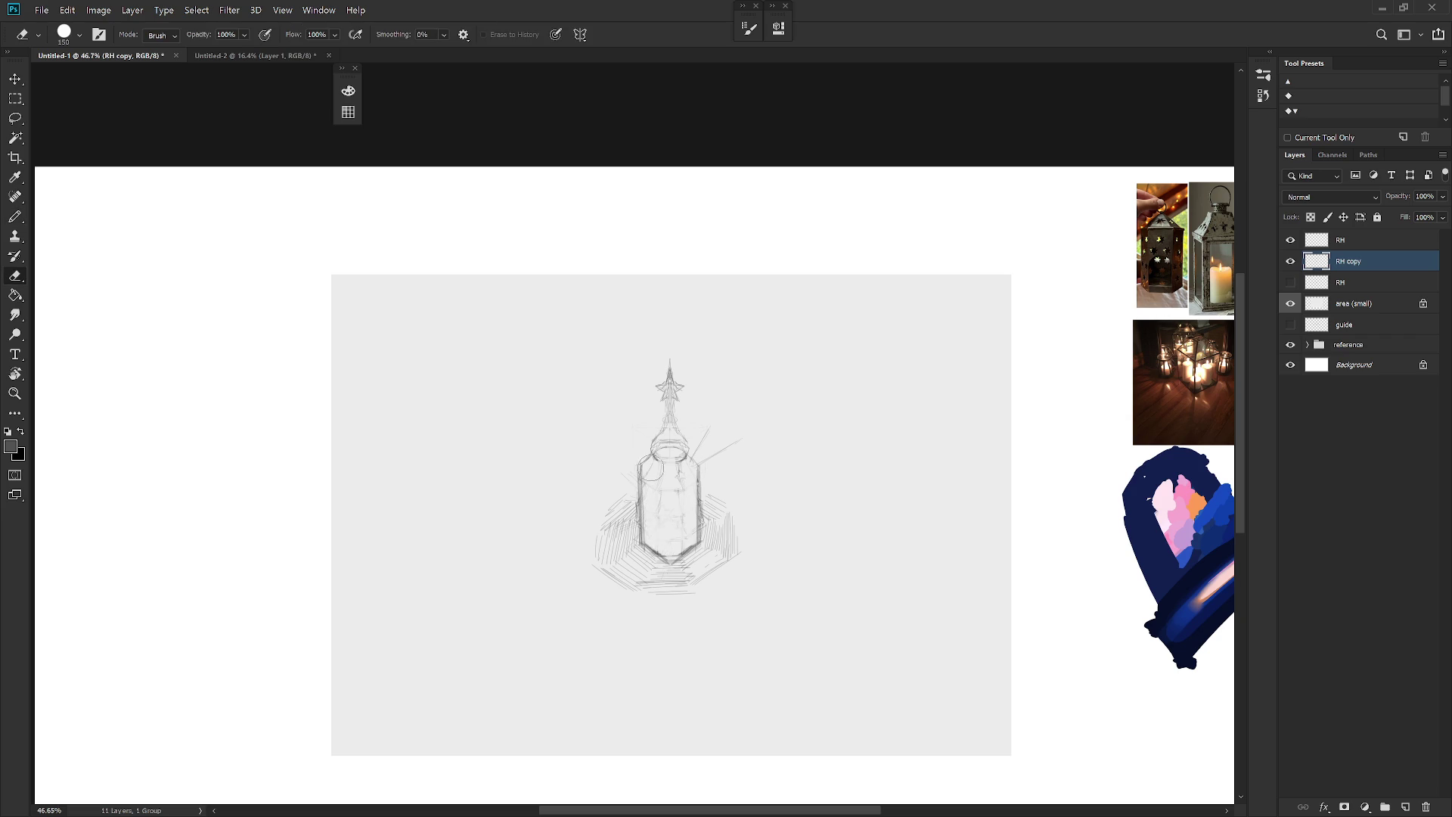
key("b")
mouse_move(668, 450)
left_mouse_down()
mouse_move(678, 461)
mouse_move(687, 439)
mouse_move(670, 462)
mouse_move(699, 452)
mouse_move(698, 465)
left_mouse_up()
key("ctrl+z")
key("r")
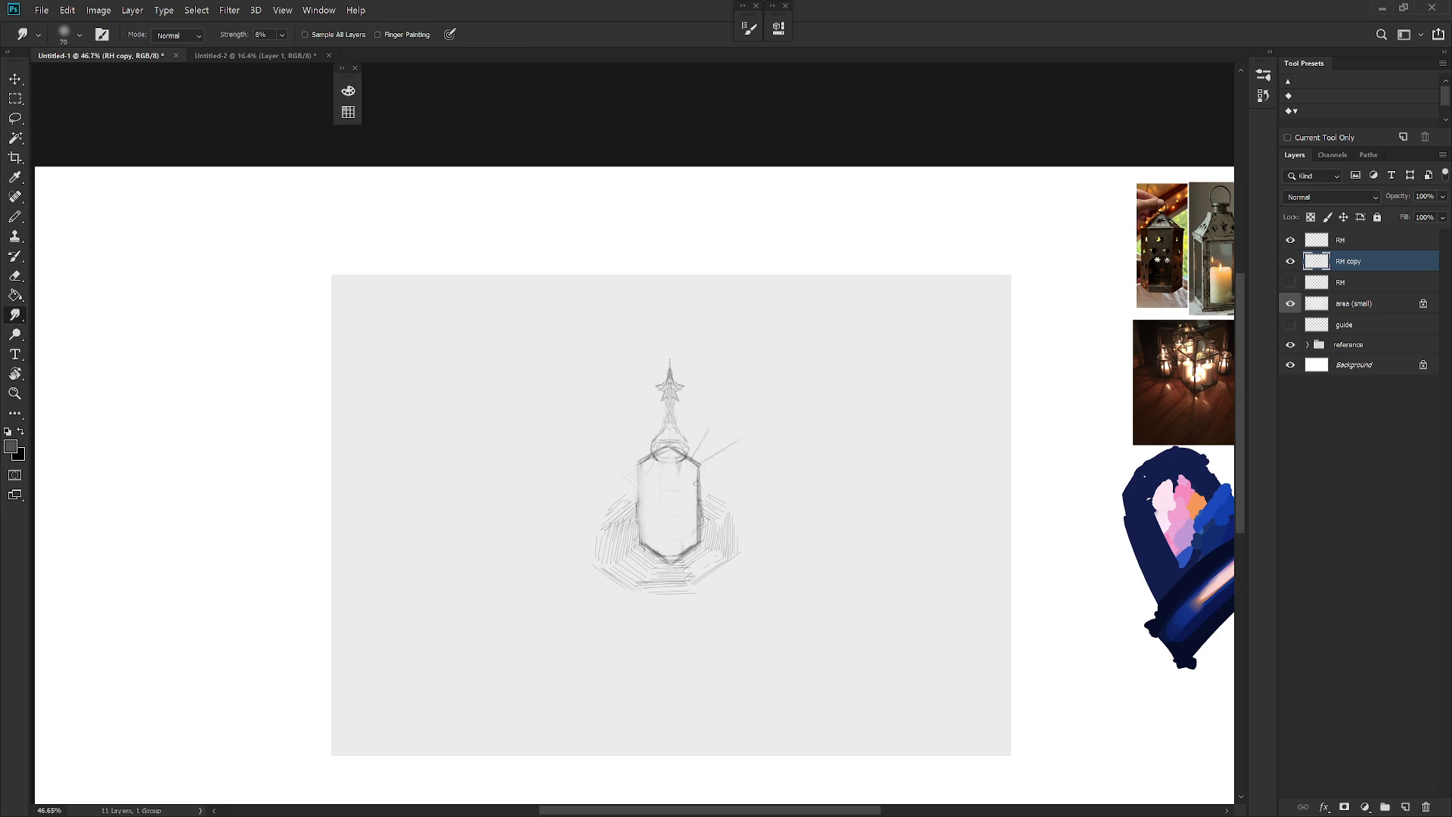
key("e")
key("b")
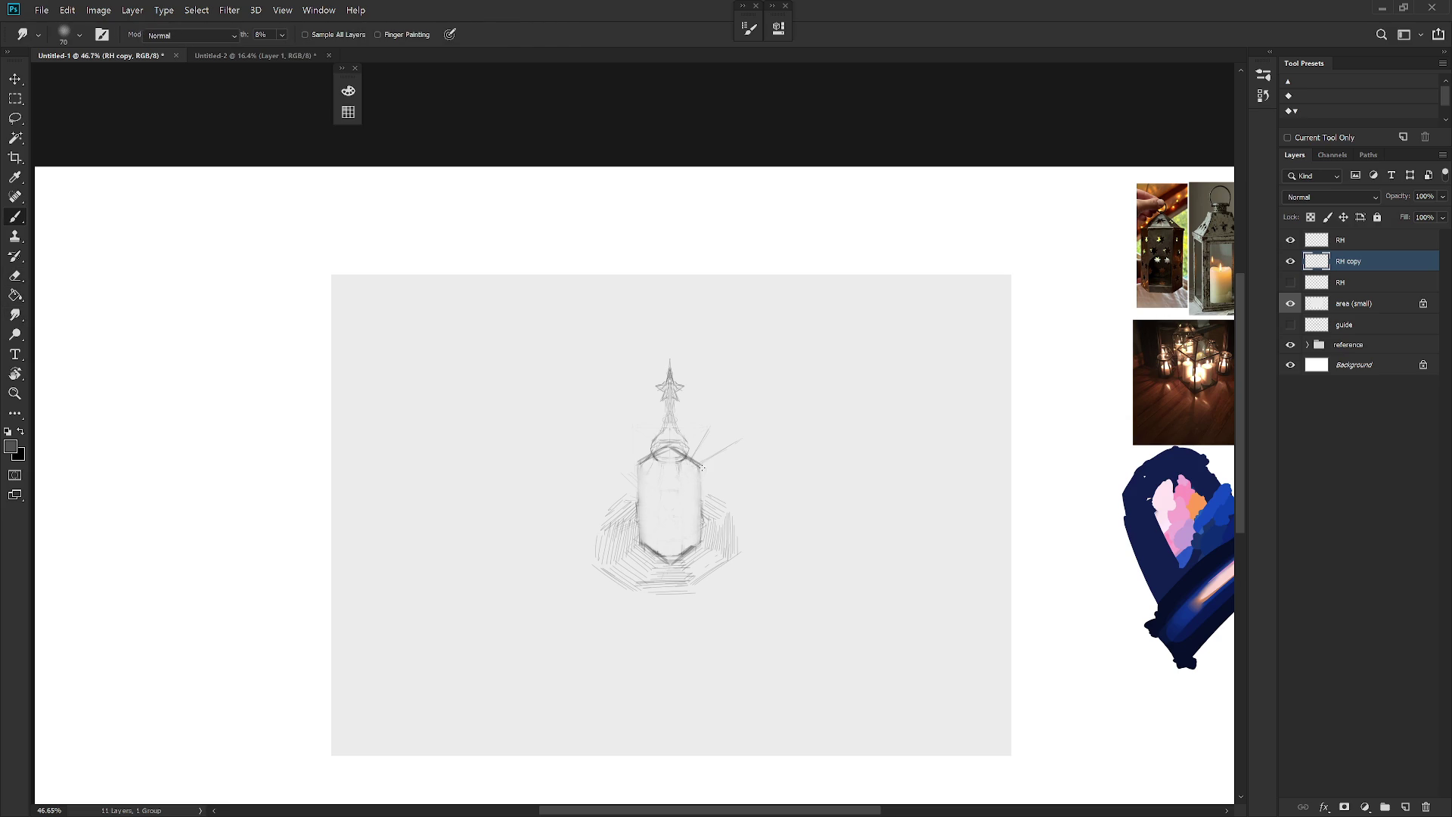
key("e")
key("b")
key("e")
left_click_drag(678, 566, 678, 560)
key("b")
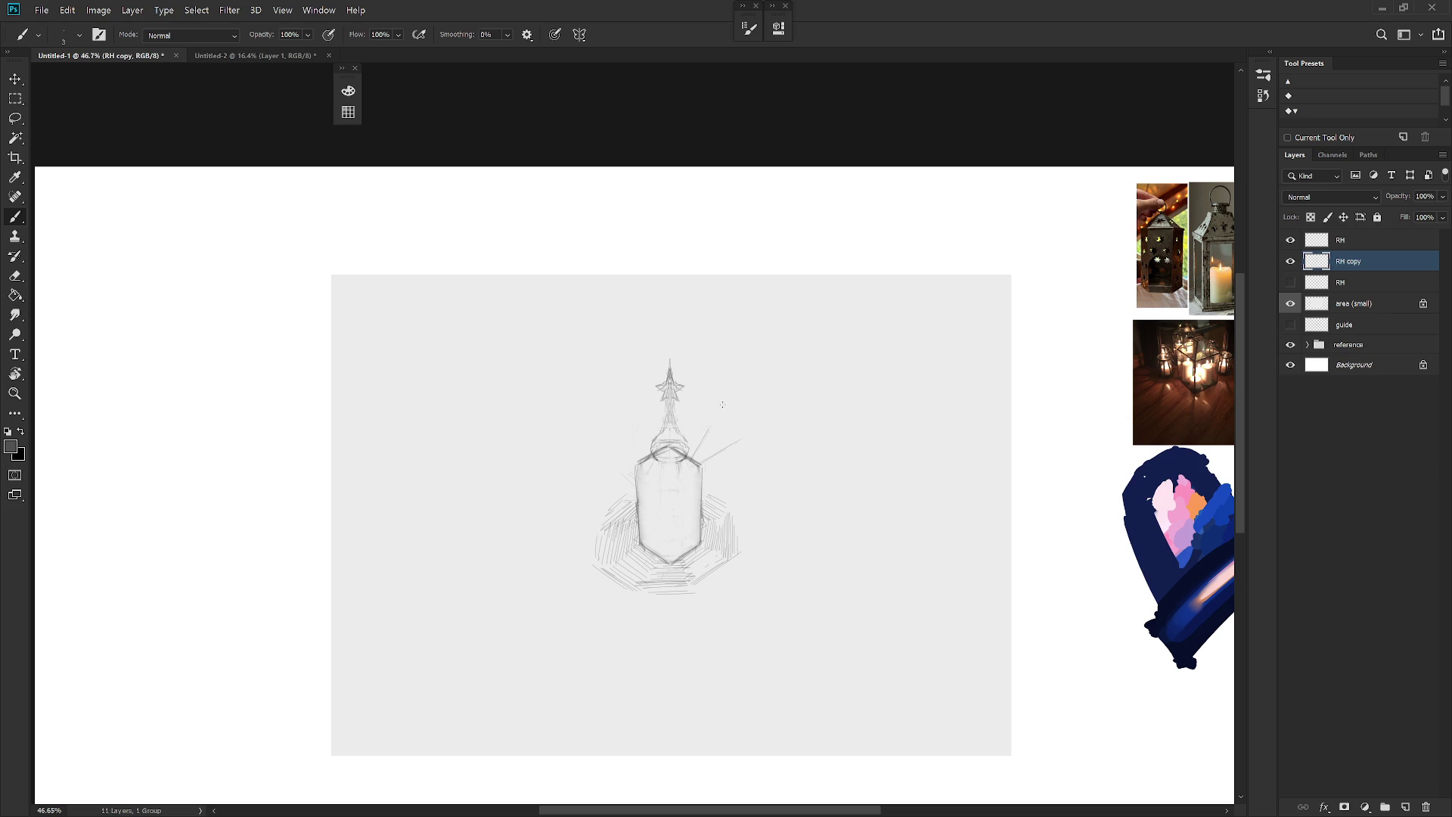
Step: Lasso the spire on top of the lantern and delete it
key("l")
mouse_move(685, 457)
left_mouse_down()
mouse_move(701, 453)
mouse_move(618, 381)
mouse_move(658, 454)
left_mouse_up()
key("Delete")
key("ctrl+d")
Step: Lasso the leftover marks above the lantern and delete them
key("b")
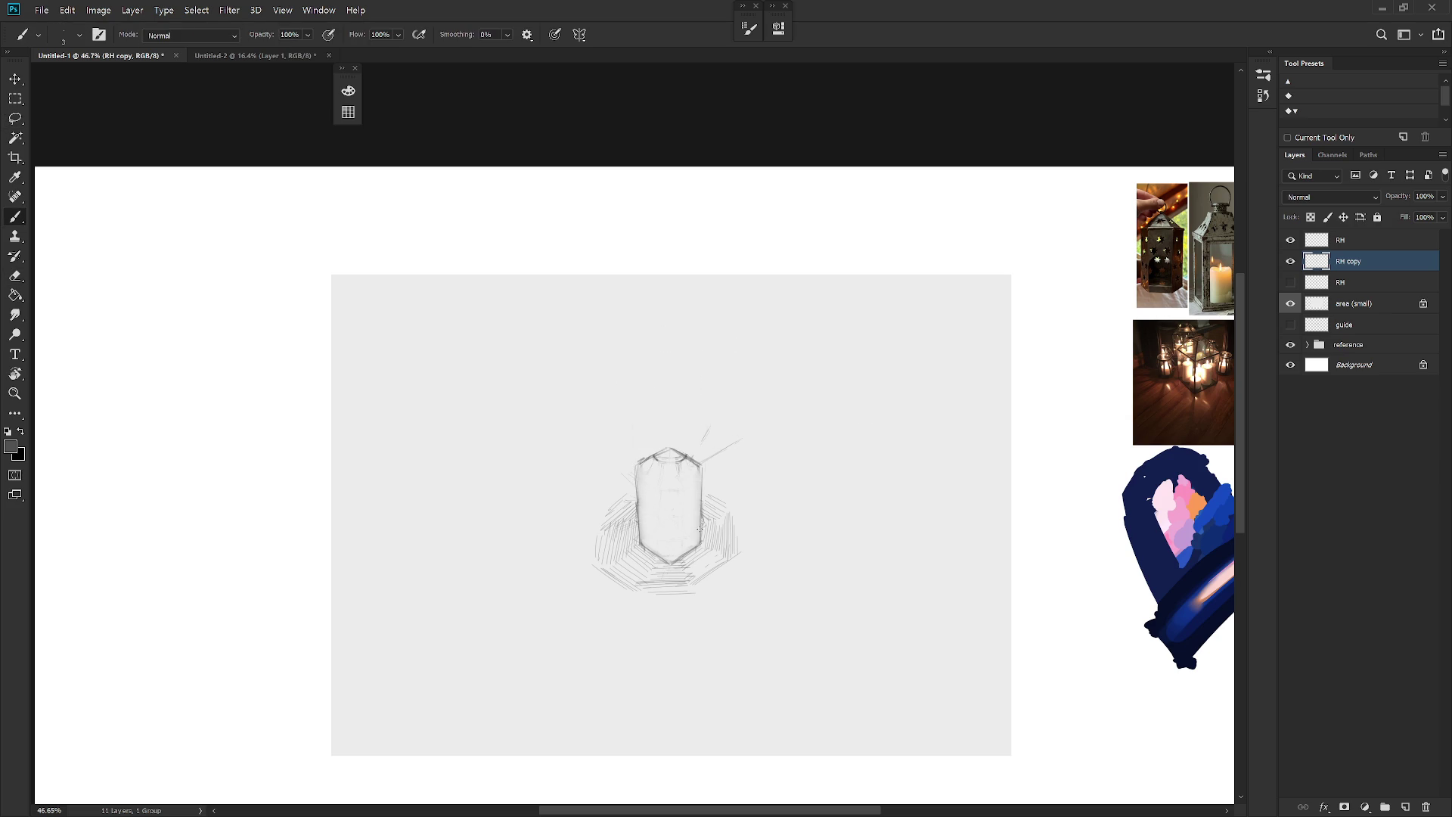
scroll(778, 593, "up", 2)
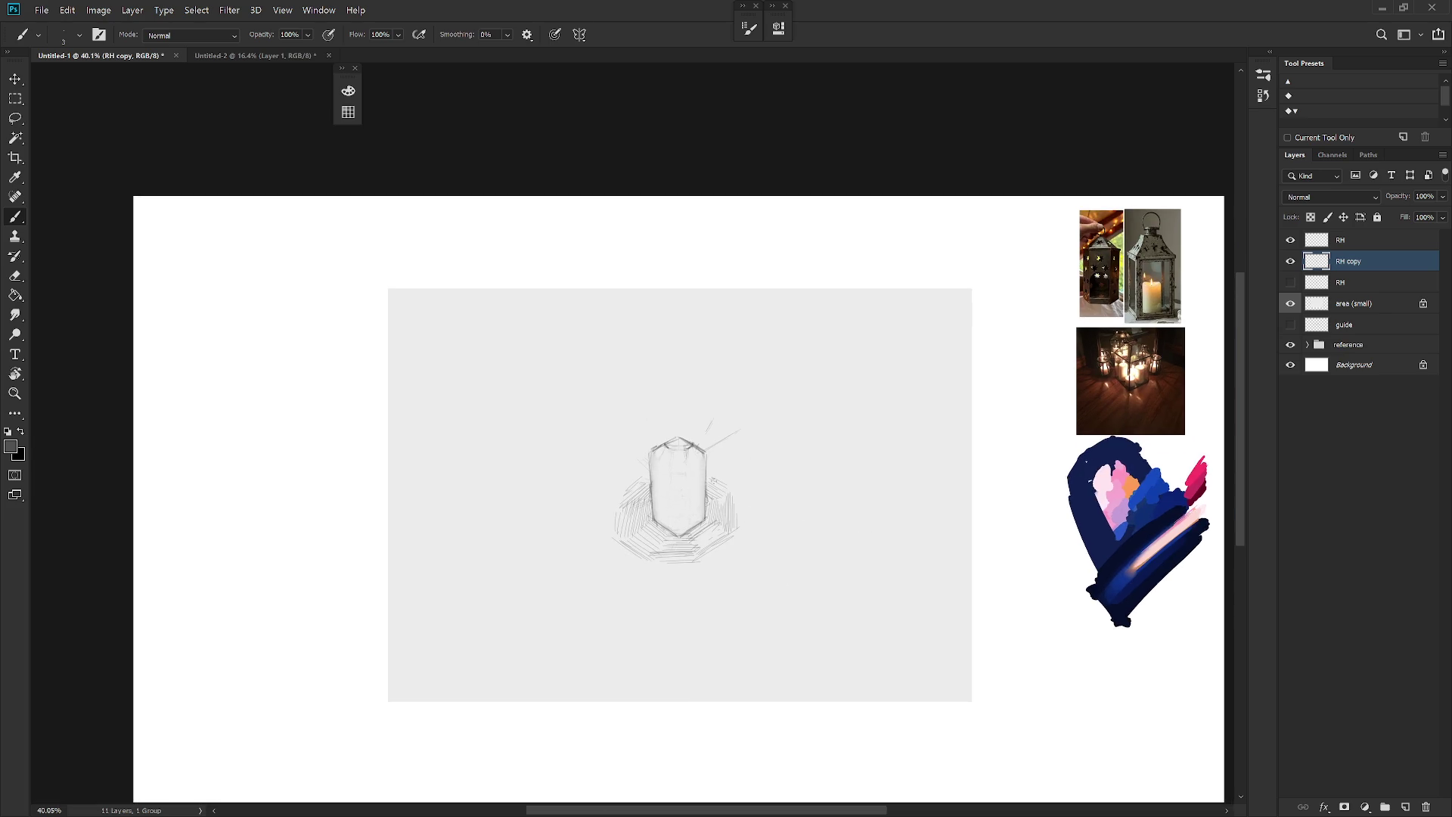
key("e")
key("l")
left_click_drag(777, 416, 748, 454)
key("Delete")
key("ctrl+d")
scroll(816, 511, "down", 2)
key("b")
key("e")
key("b")
scroll(786, 507, "down", 2)
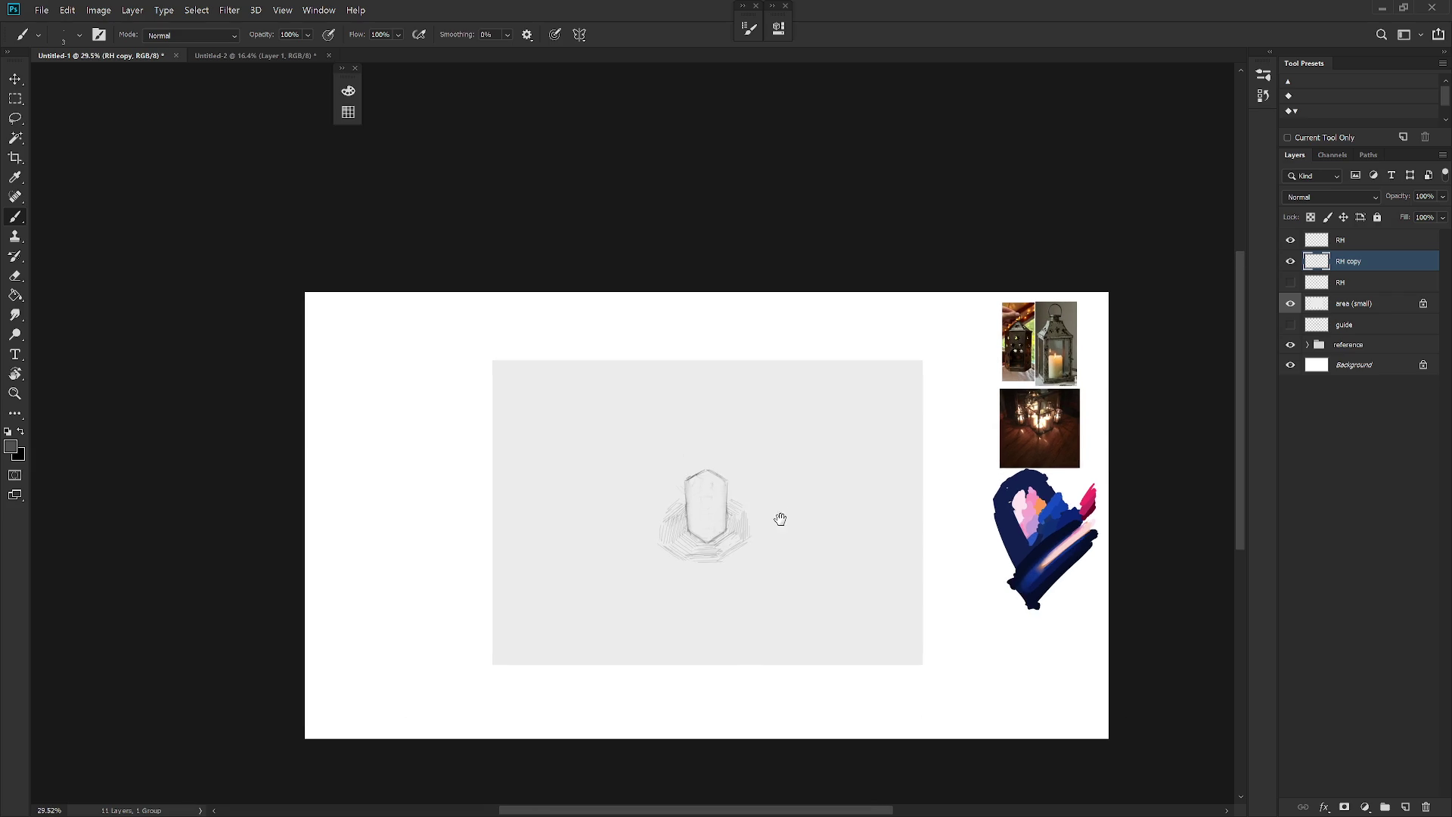
scroll(777, 548, "up", 1)
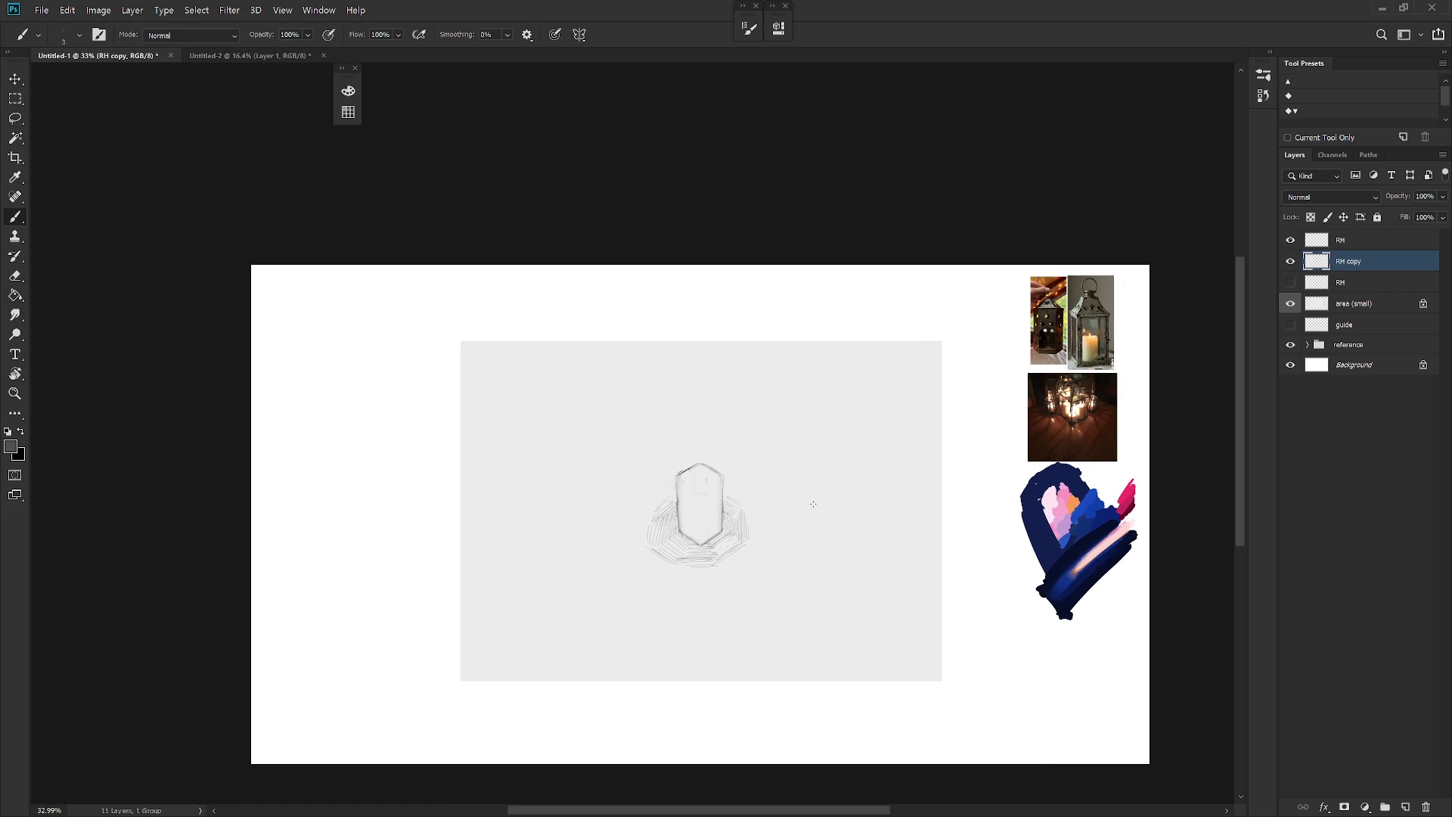
scroll(768, 491, "up", 2)
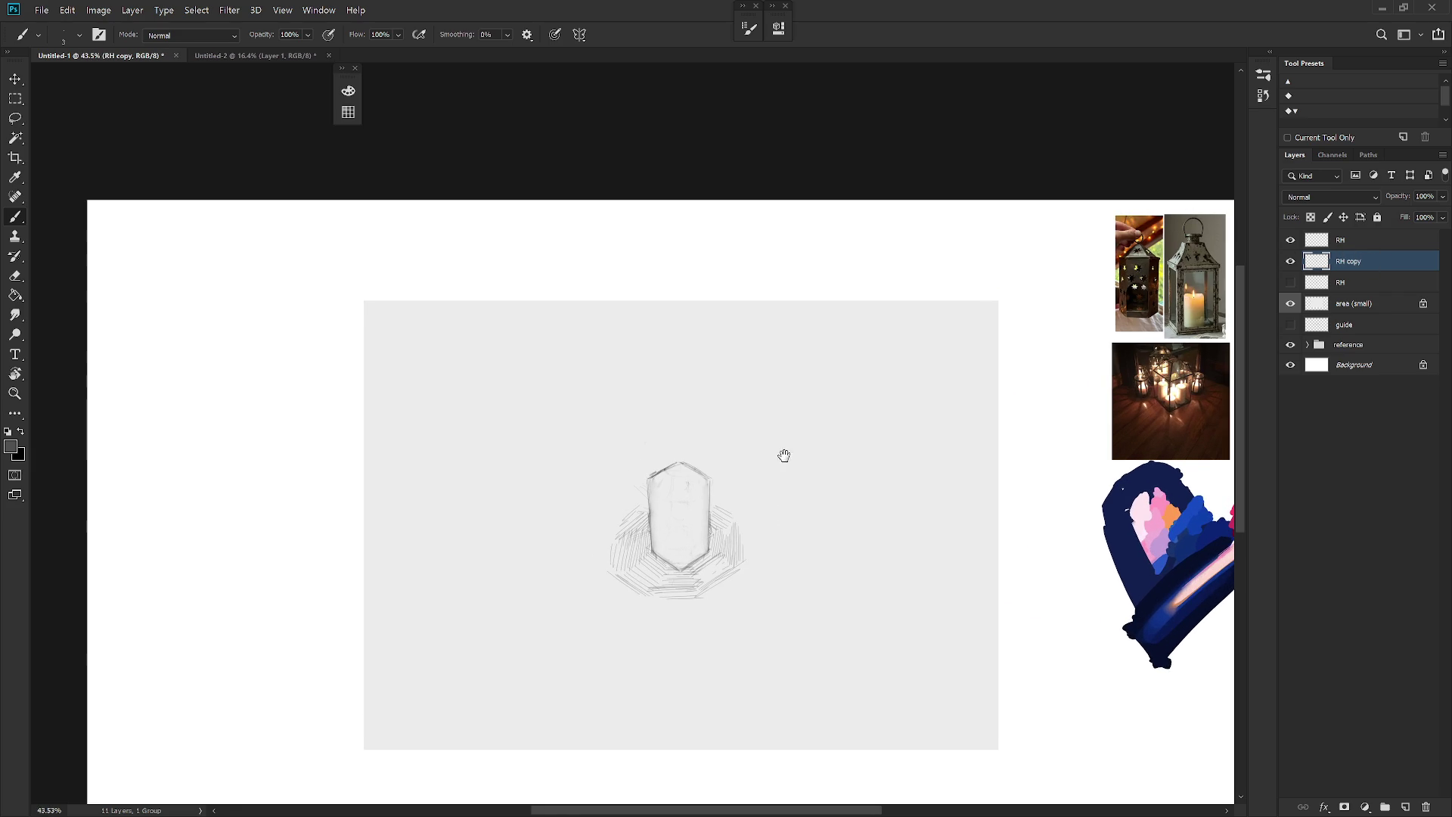
Step: Rename the RH copy layer and the hidden RH layer to 'RH : lantern'
left_click(1369, 247)
double_click(1352, 261)
type("RH ()")
key("BackSpace")
key("BackSpace")
type(":")
type("n")
key("Tab")
key("Tab")
type("RH : lantern")
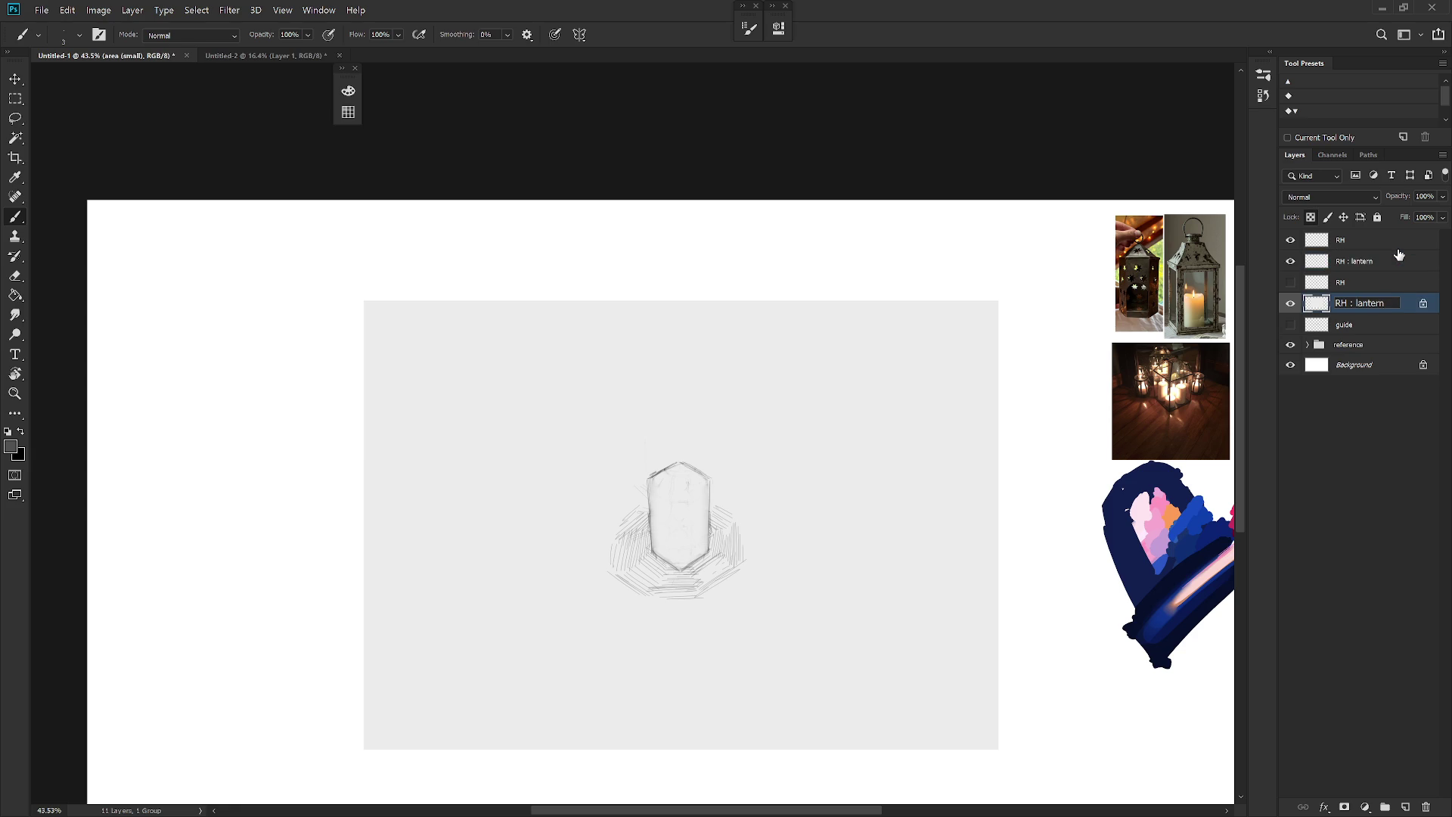
left_click(1373, 294)
left_click(1354, 240)
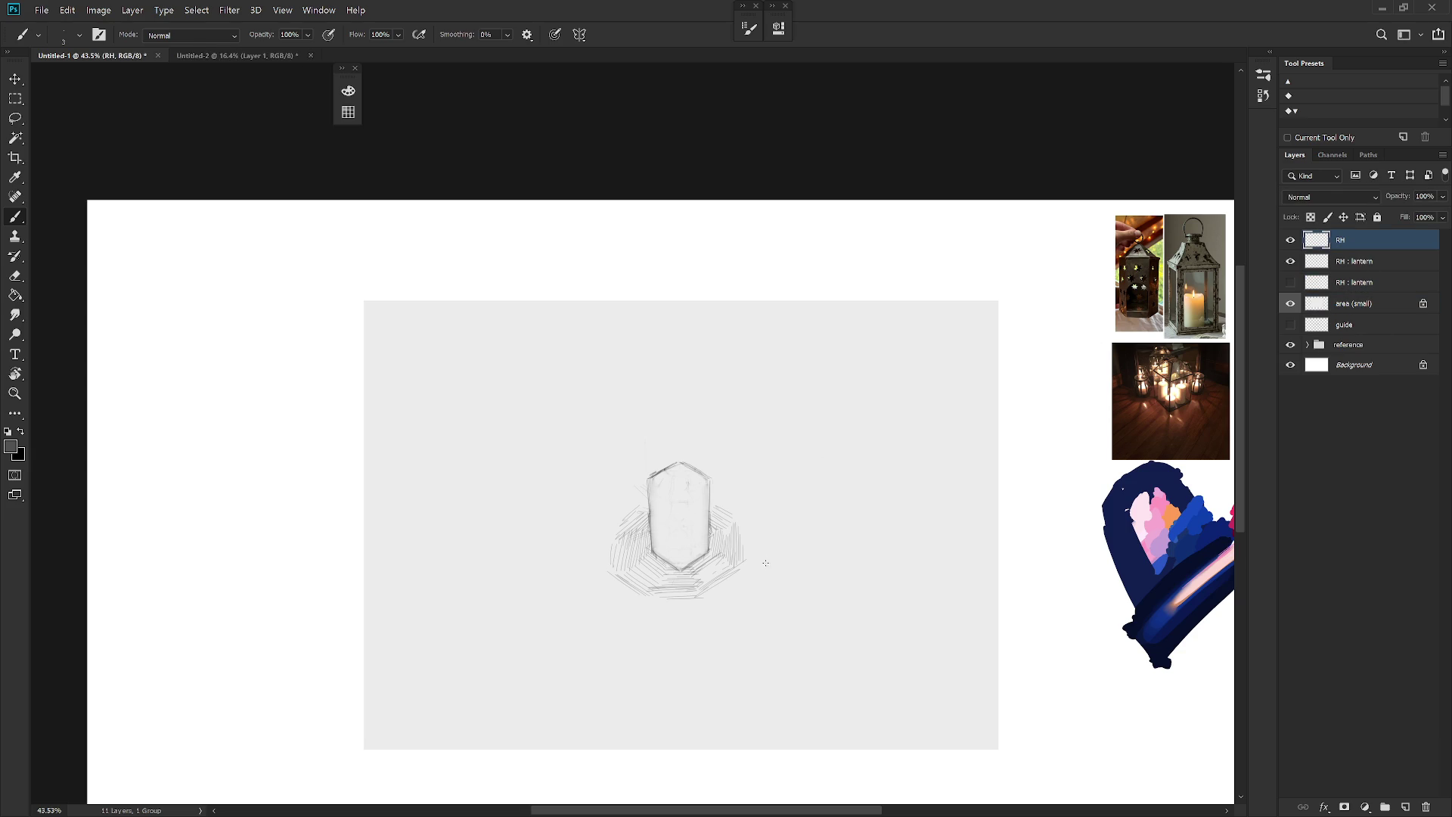
scroll(835, 541, "up", 1)
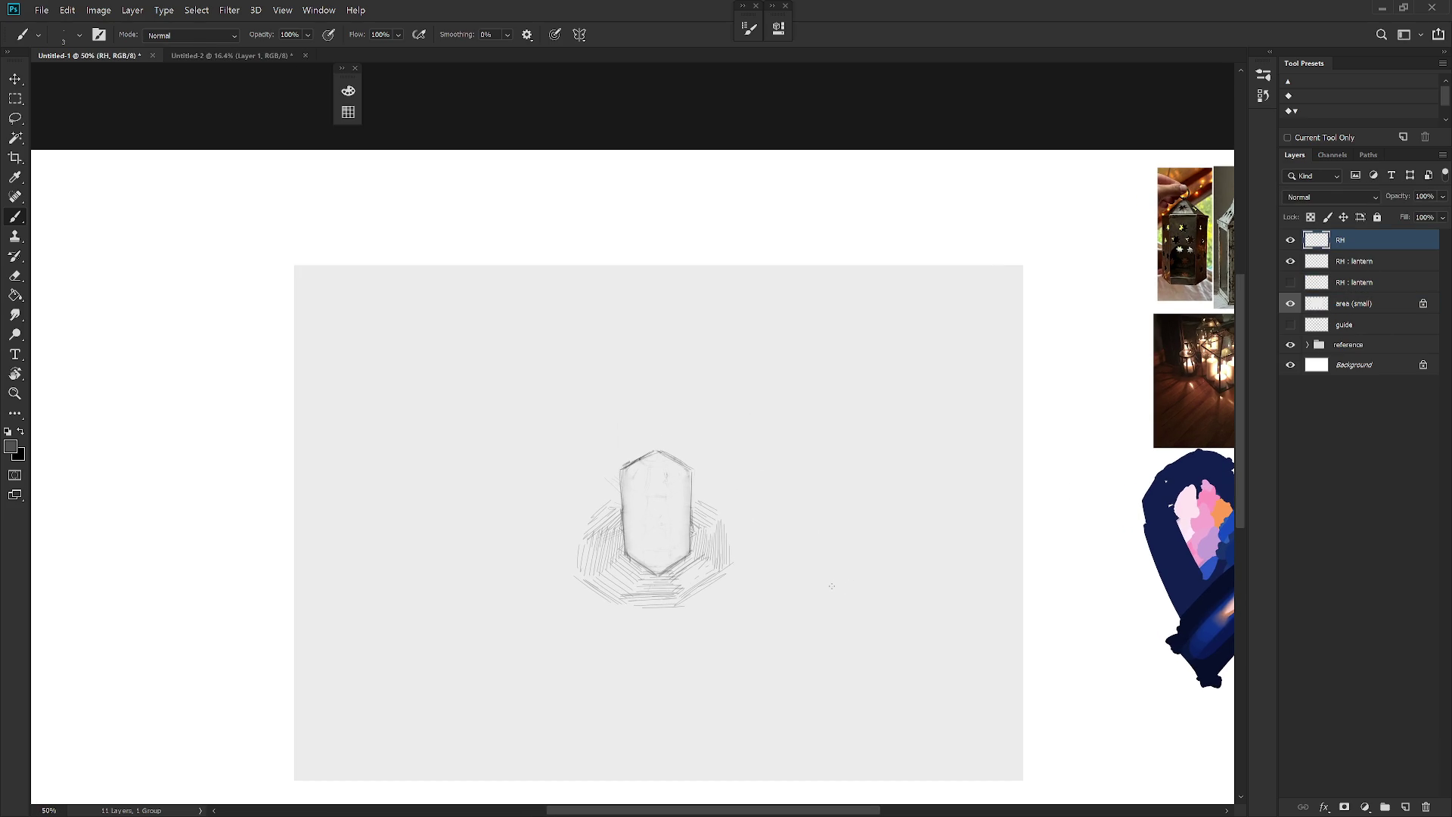
left_click(1366, 263)
key("r")
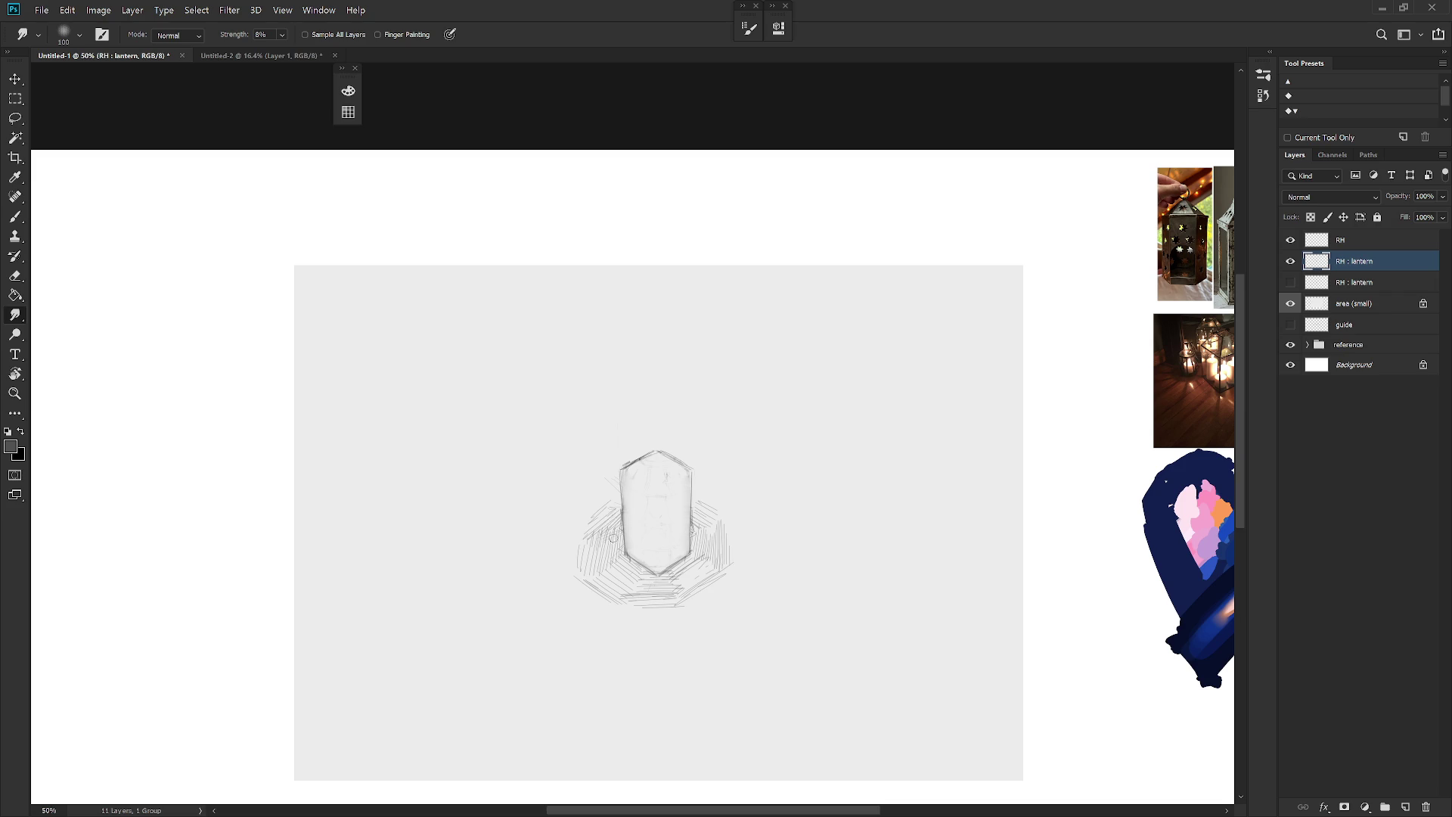
Step: Erase the grey smudge left of the lantern base with an enlarged eraser
key("e")
key("bracketright")
mouse_move(597, 538)
left_mouse_down()
mouse_move(605, 515)
mouse_move(605, 567)
mouse_move(652, 598)
mouse_move(691, 595)
mouse_move(678, 592)
mouse_move(695, 561)
mouse_move(709, 574)
mouse_move(681, 597)
mouse_move(648, 595)
mouse_move(606, 513)
mouse_move(616, 526)
left_mouse_up()
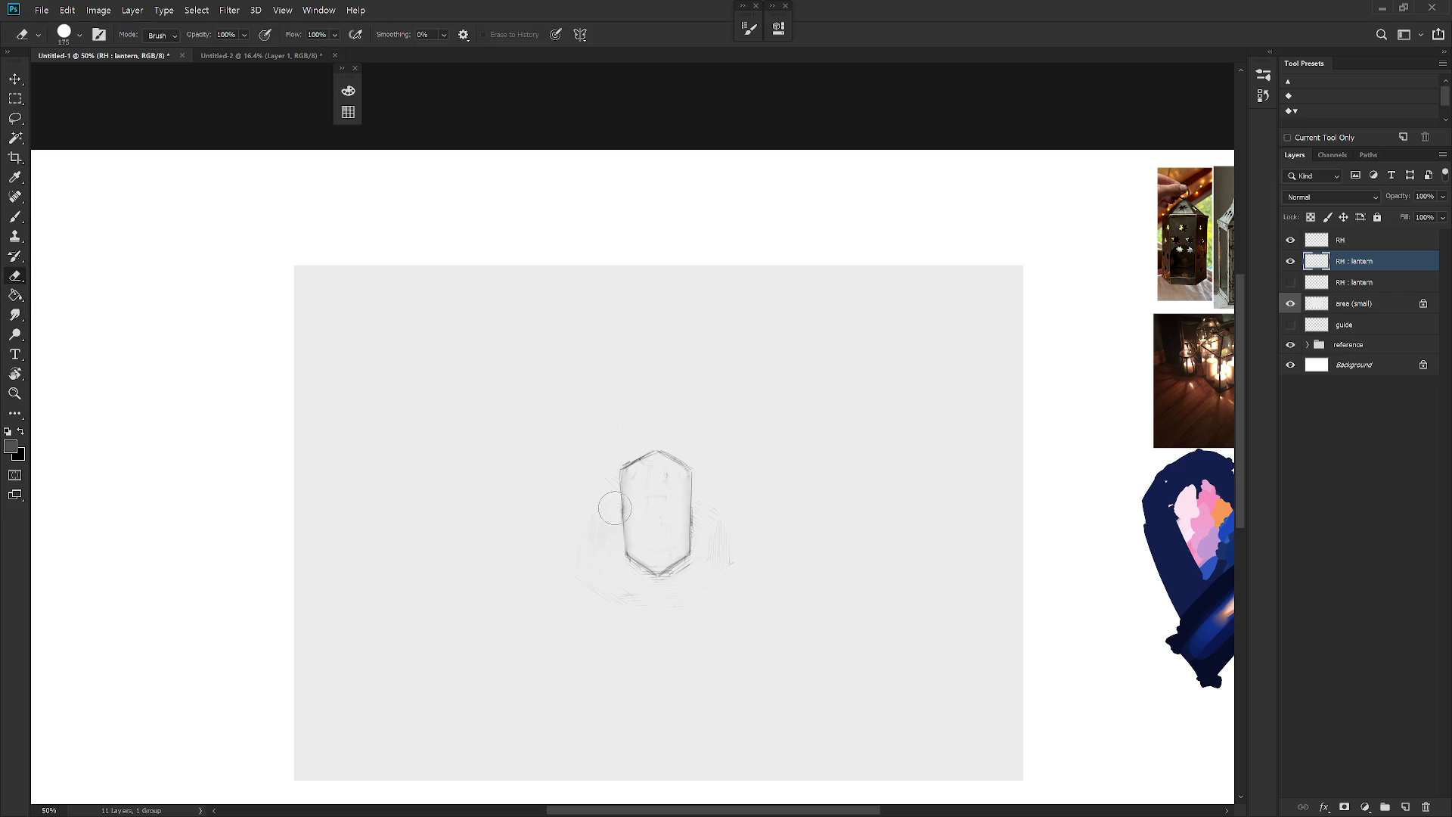
Step: Draw two long diagonal lines that converge below the lantern
key("b")
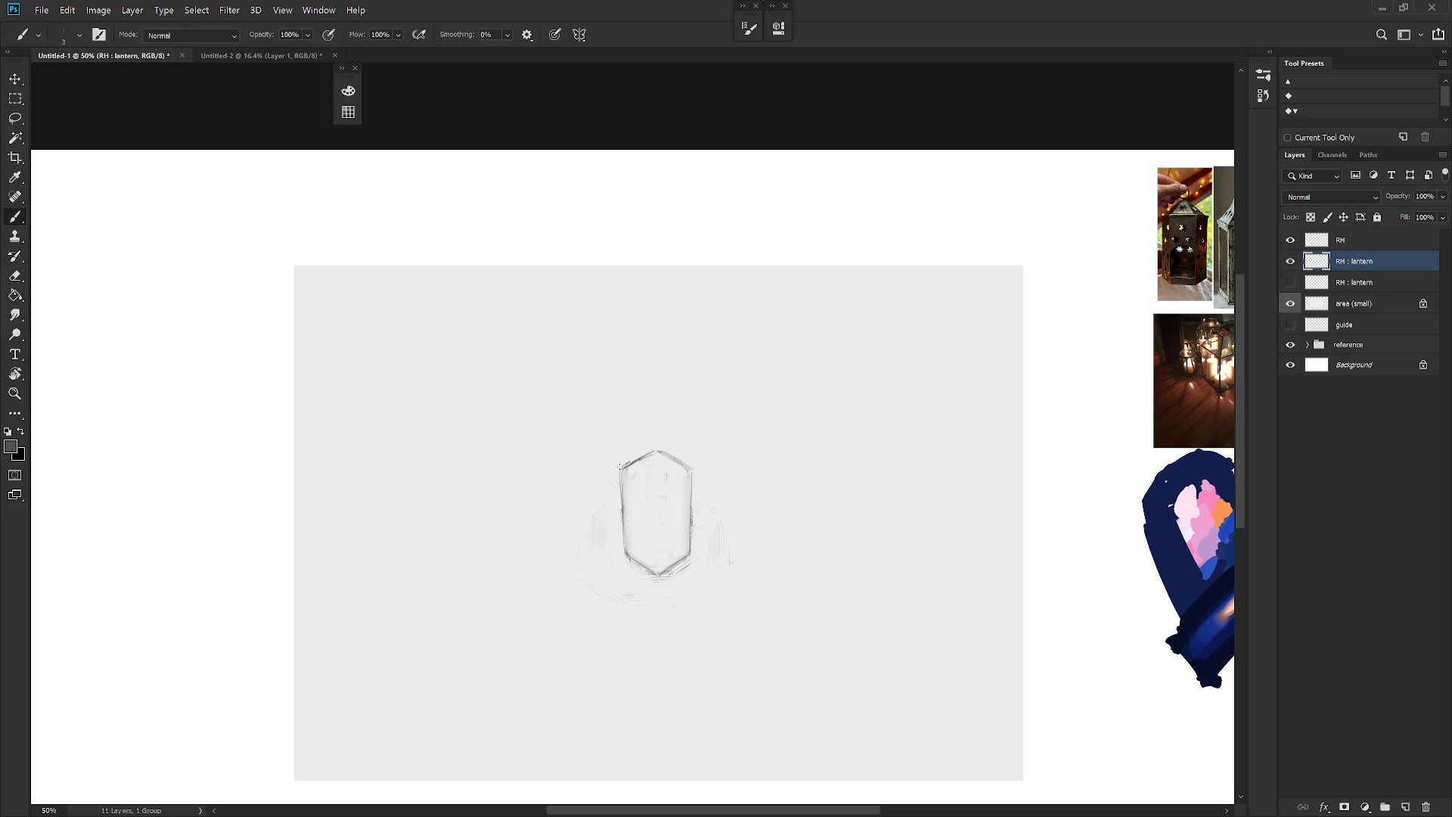
left_click_drag(622, 525, 628, 556)
key("ctrl+z")
left_click_drag(715, 701, 842, 599)
mouse_move(466, 583)
left_mouse_down()
mouse_move(618, 714)
mouse_move(497, 613)
mouse_move(599, 705)
left_mouse_up()
scroll(804, 638, "down", 3)
scroll(723, 632, "up", 2)
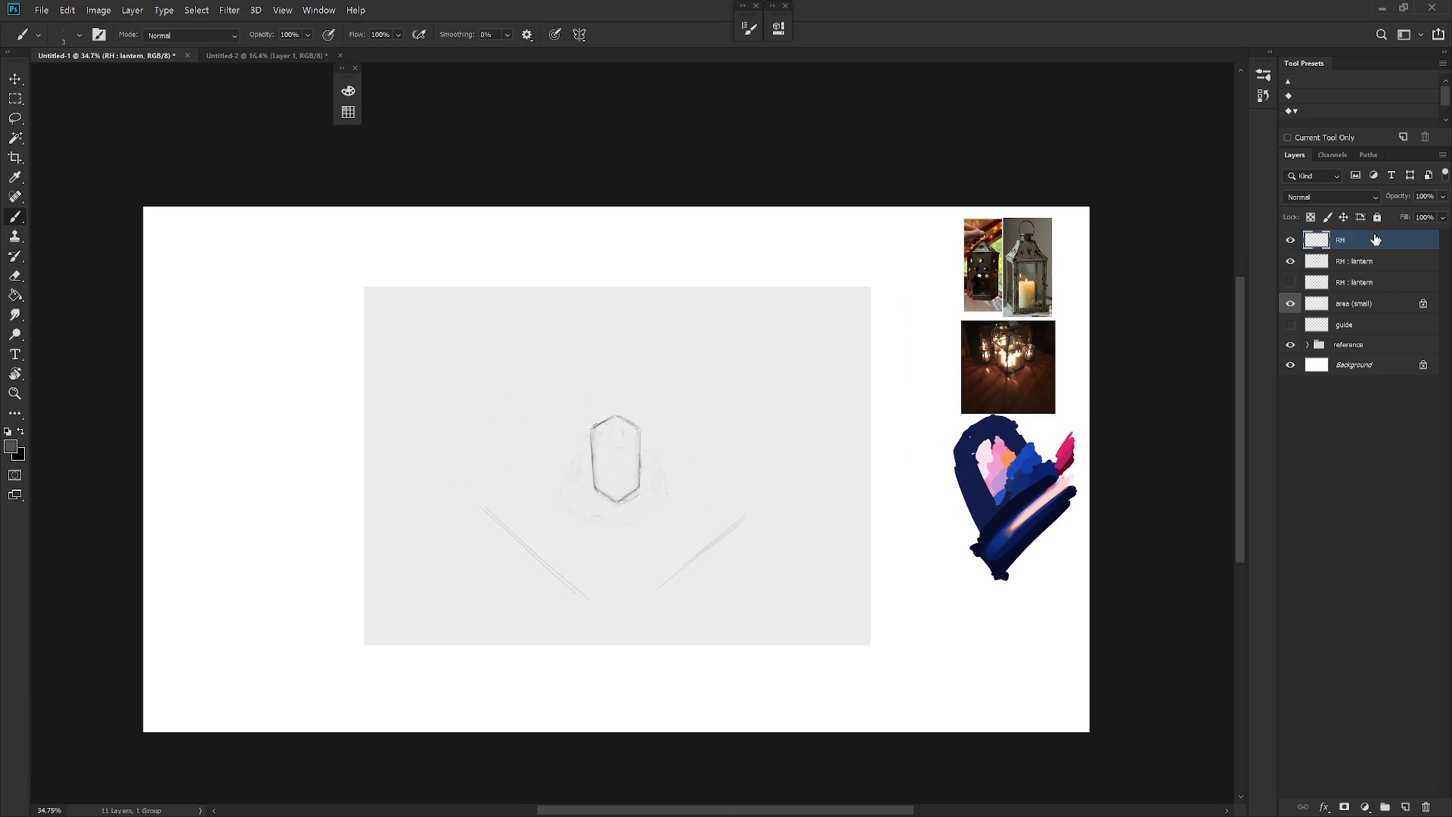
Step: On the top RH layer, draw the top edge of a tilted box above-left of the lantern
left_click(1369, 240)
scroll(775, 492, "up", 2)
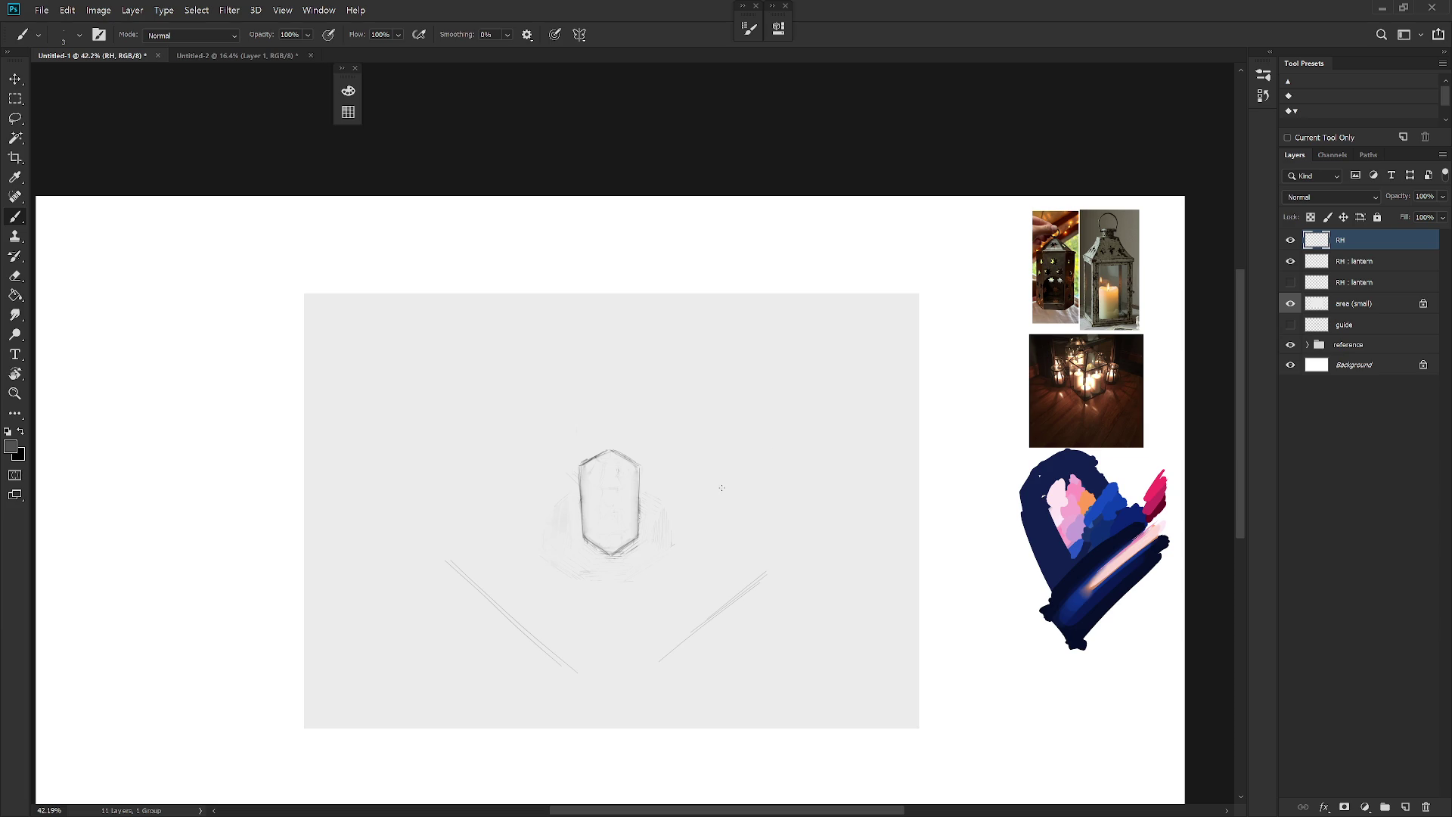
scroll(534, 353, "up", 2)
left_click_drag(463, 377, 556, 345)
key("ctrl+z")
left_click_drag(450, 400, 569, 362)
key("ctrl+z")
left_click_drag(452, 392, 541, 358)
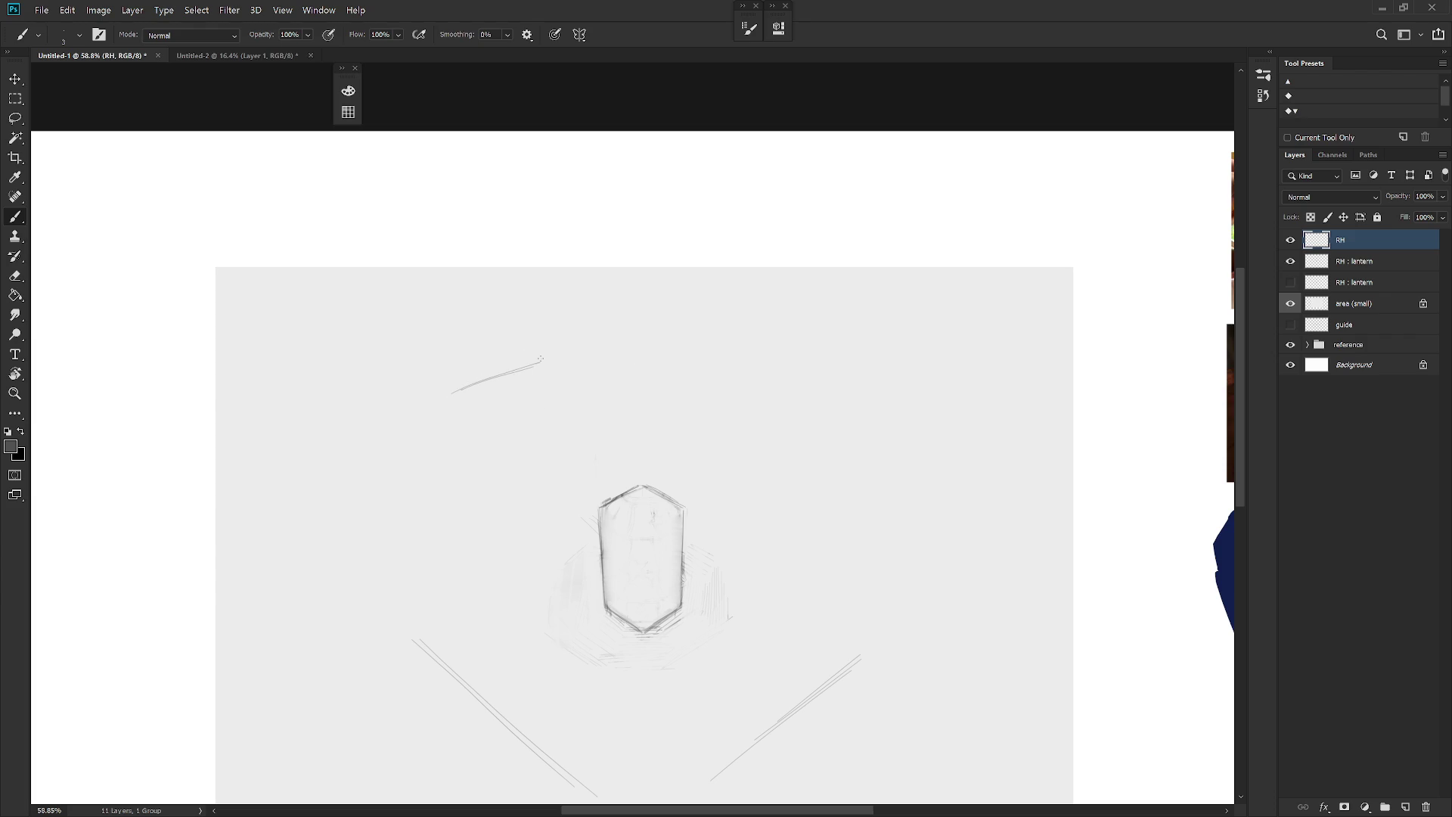
key("ctrl+z")
left_click_drag(446, 389, 546, 351)
Step: Add the box's right, bottom and left edges, removing the top-left corner overhang
left_click_drag(566, 363, 583, 439)
key("ctrl+z")
mouse_move(570, 370)
left_mouse_down()
mouse_move(582, 437)
mouse_move(578, 422)
left_mouse_up()
left_click_drag(497, 473, 581, 440)
key("ctrl+z")
left_click_drag(497, 473, 584, 439)
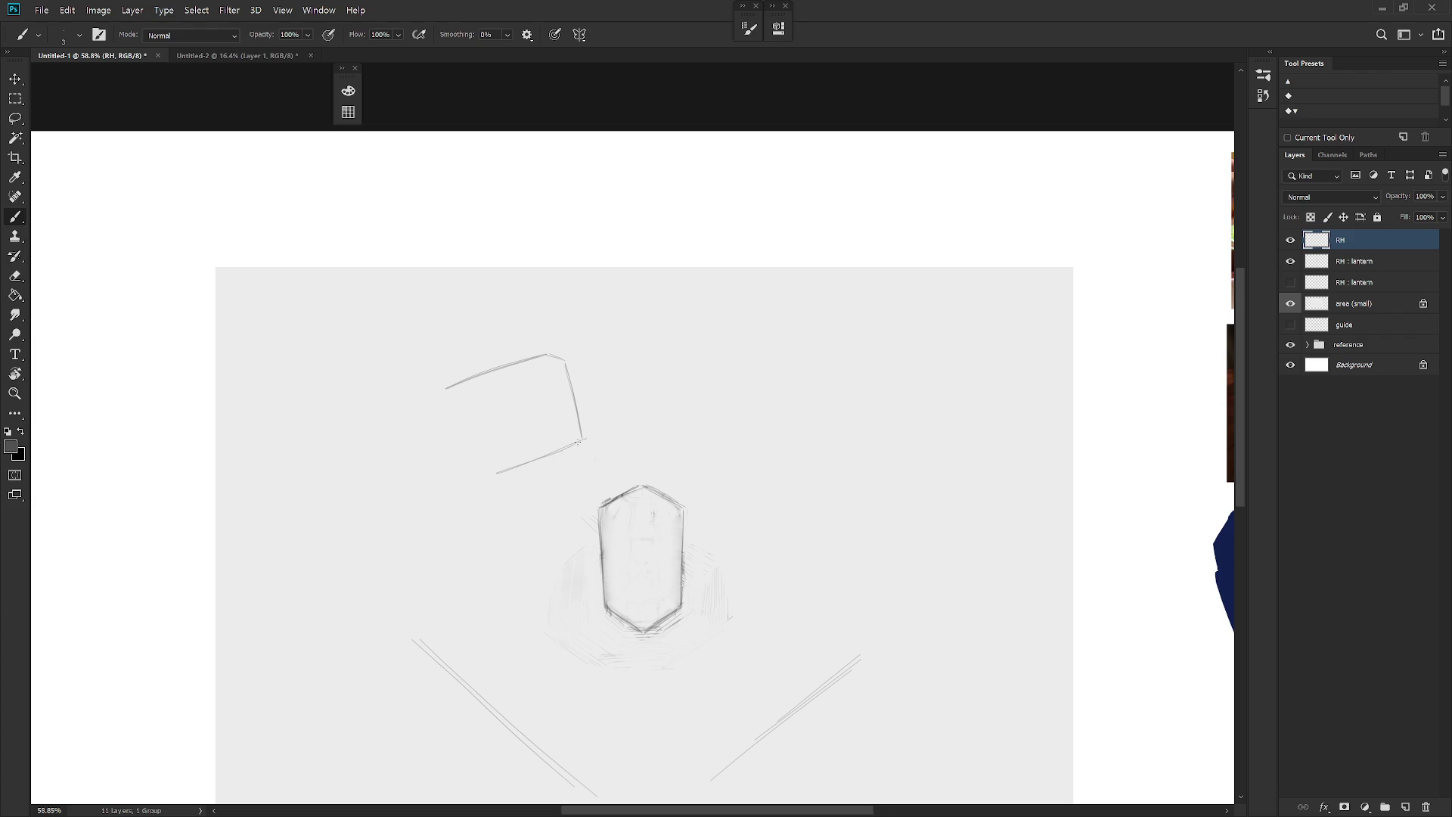
key("ctrl+z")
left_click_drag(489, 480, 583, 440)
left_click_drag(482, 453, 461, 385)
key("ctrl+z")
mouse_move(482, 455)
left_mouse_down()
mouse_move(458, 380)
mouse_move(466, 388)
left_mouse_up()
key("ctrl+z")
scroll(836, 375, "down", 1)
Step: Clean up the faint lines around the lantern base on RH : lantern, then reselect the top RH layer
key("e")
left_click(1338, 261)
key("b")
key("e")
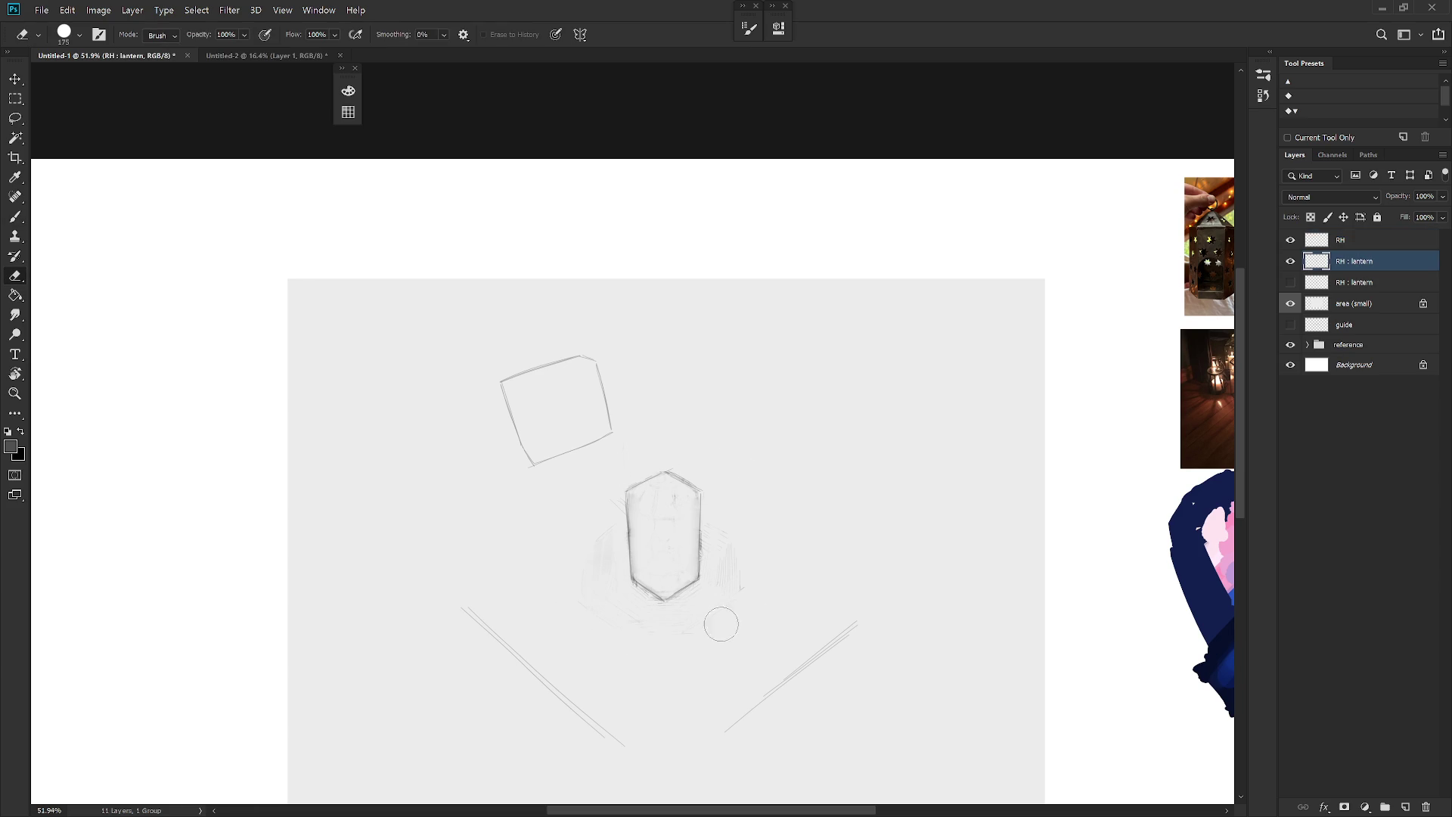
key("b")
mouse_move(715, 512)
left_mouse_down()
mouse_move(728, 605)
mouse_move(642, 614)
left_mouse_up()
key("ctrl+z")
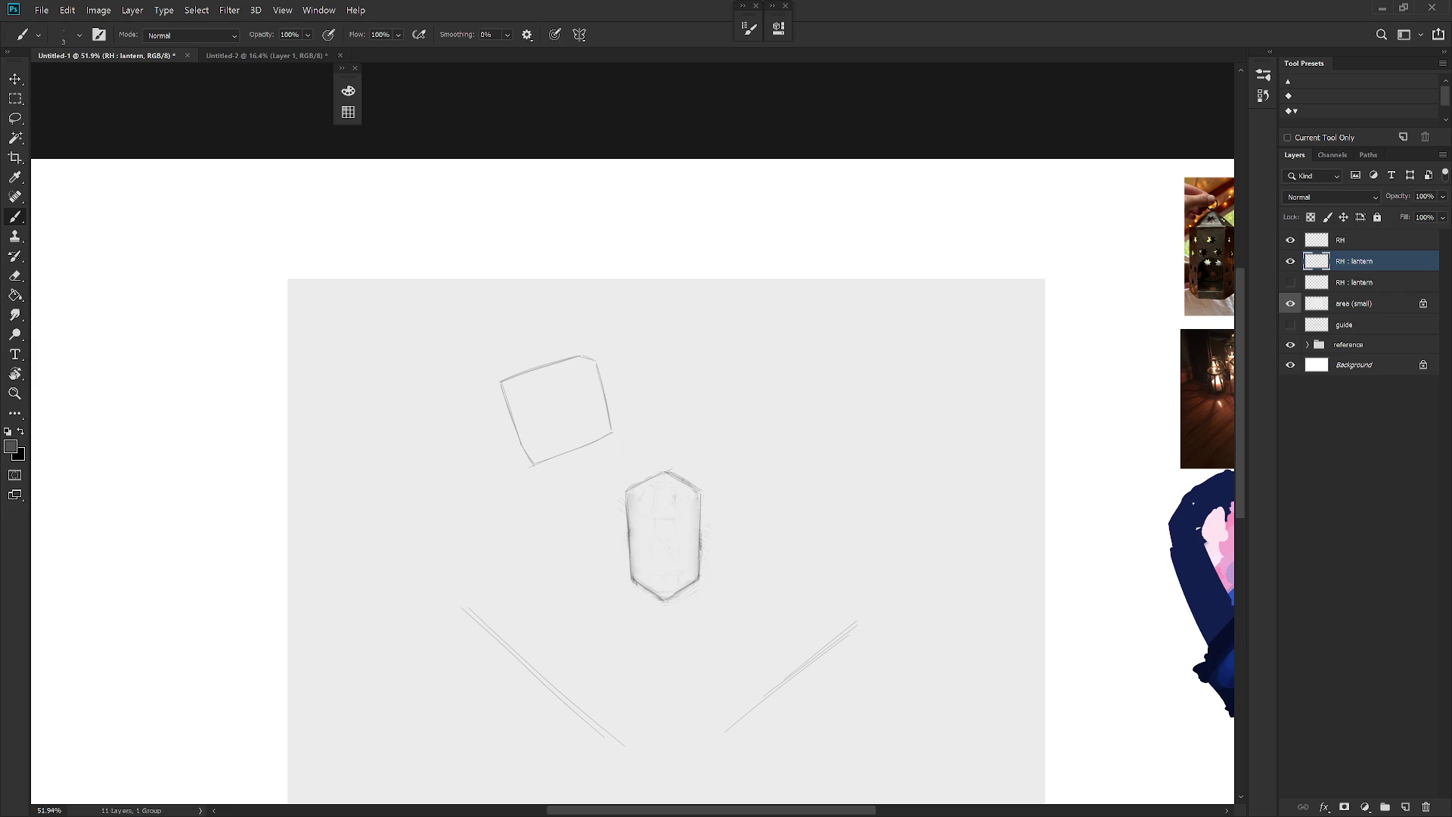
left_click(1354, 241)
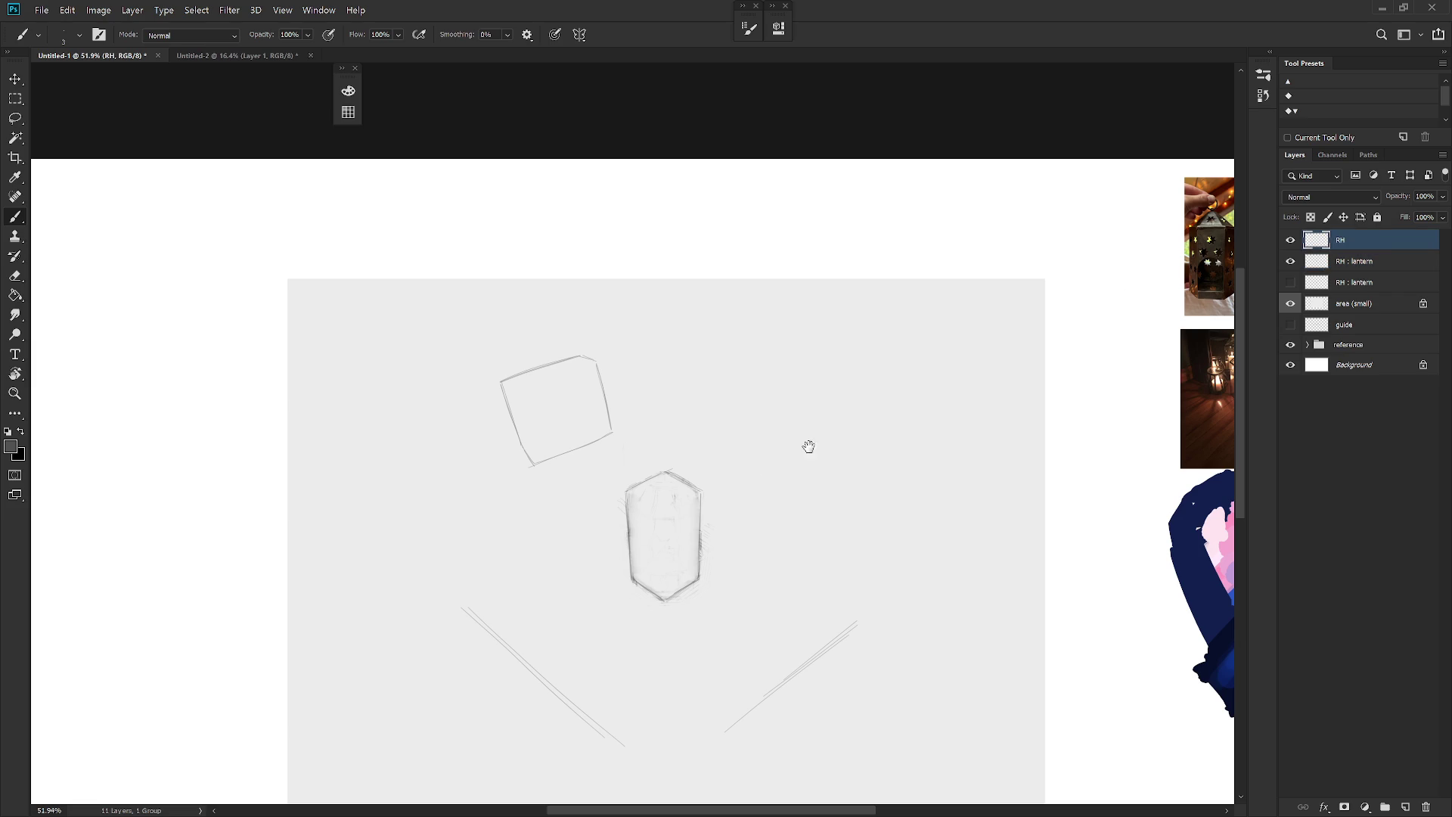
Step: Nudge the upper box up slightly and start sketching lines beneath it
left_click_drag(706, 458, 783, 483)
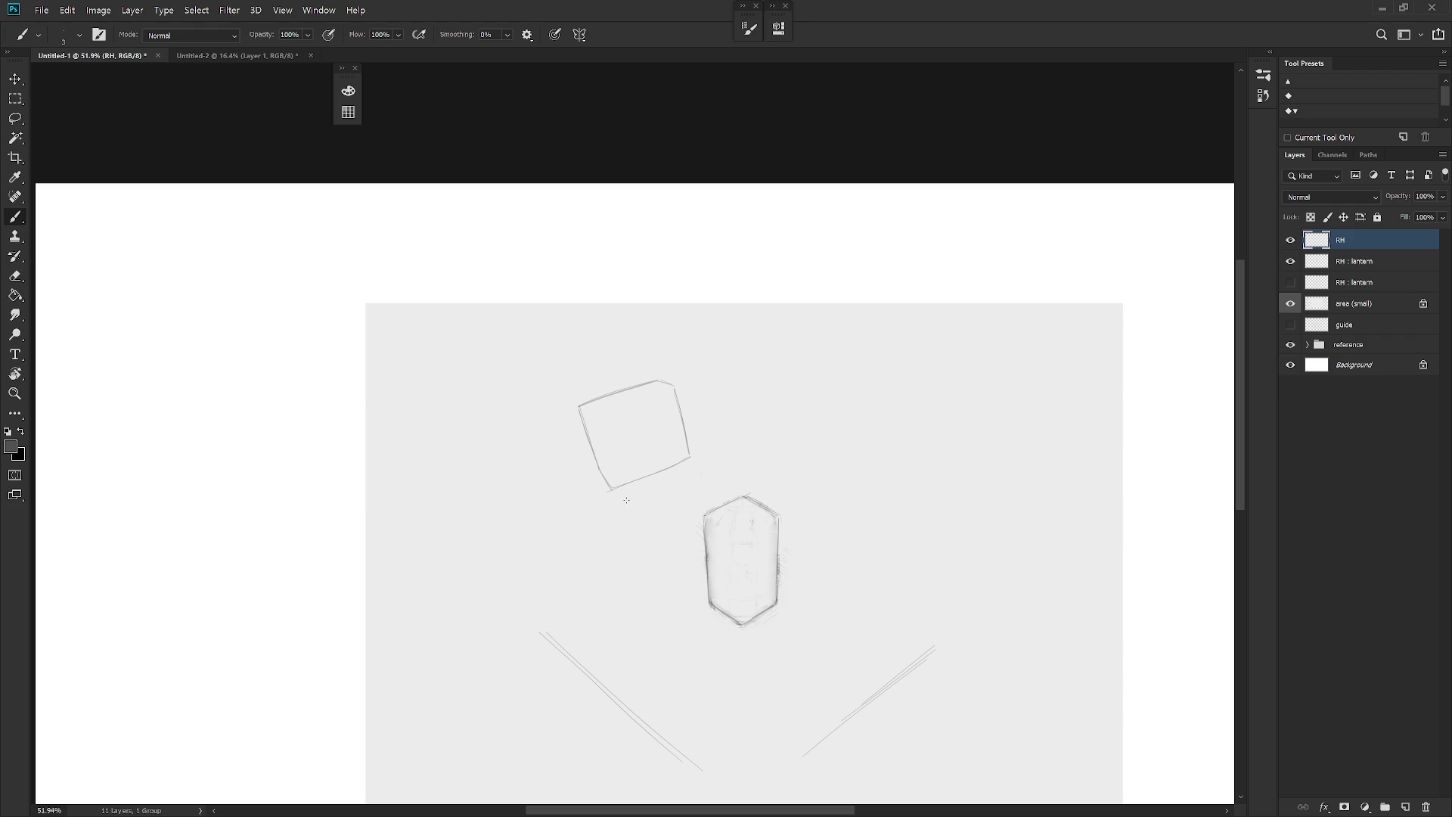
left_click_drag(690, 457, 693, 444)
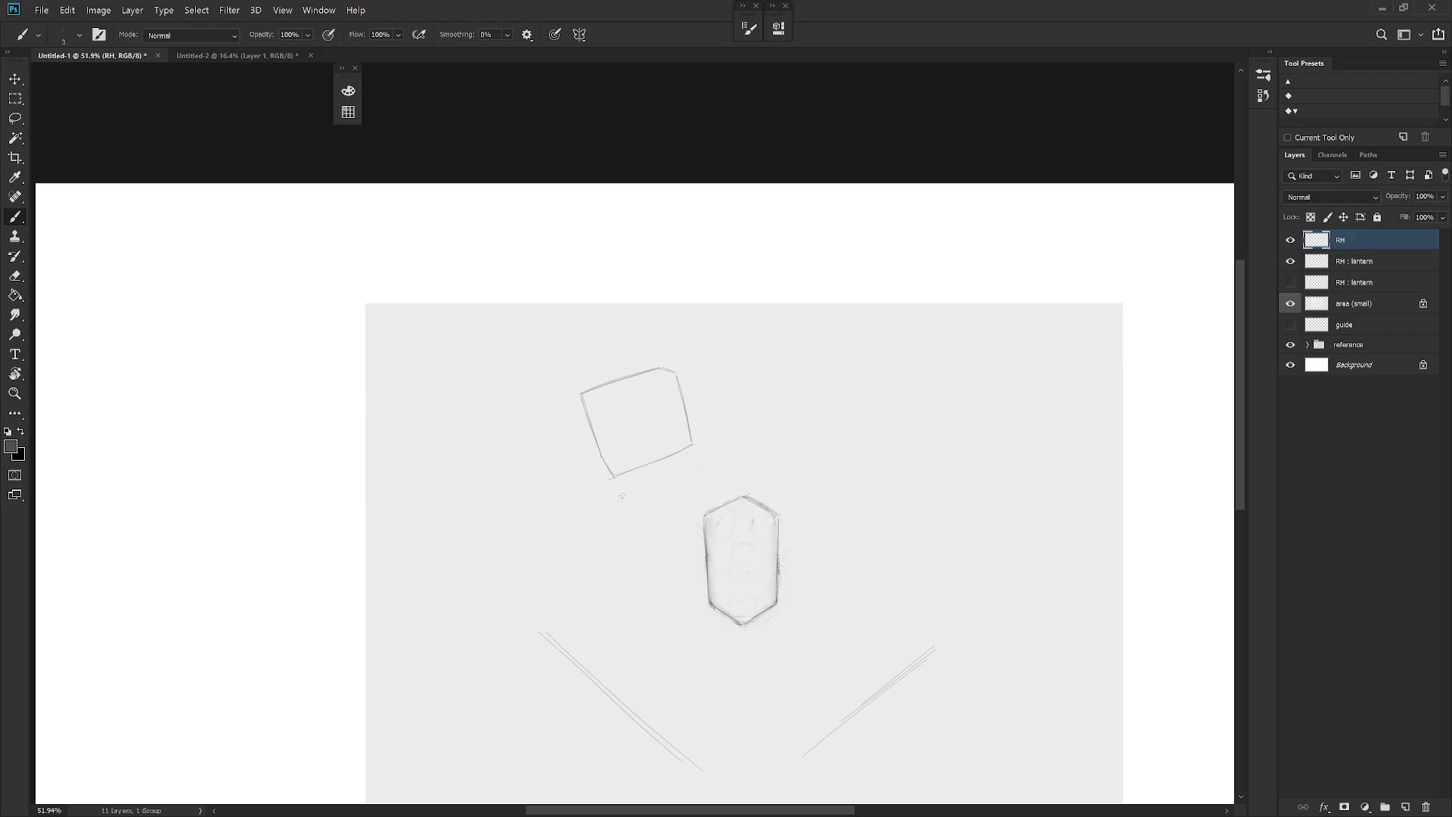
left_click_drag(623, 489, 687, 479)
mouse_move(623, 488)
left_mouse_down()
mouse_move(688, 472)
mouse_move(702, 490)
mouse_move(694, 448)
left_mouse_up()
key("ctrl+z")
key("ctrl+z")
key("e")
key("b")
Step: Draw the lower shape's first edges left of the hexagon lantern and lasso-adjust one edge
left_click_drag(679, 526, 627, 546)
key("ctrl+z")
left_click_drag(705, 493, 679, 529)
mouse_move(611, 489)
left_mouse_down()
mouse_move(605, 523)
mouse_move(621, 548)
left_mouse_up()
key("l")
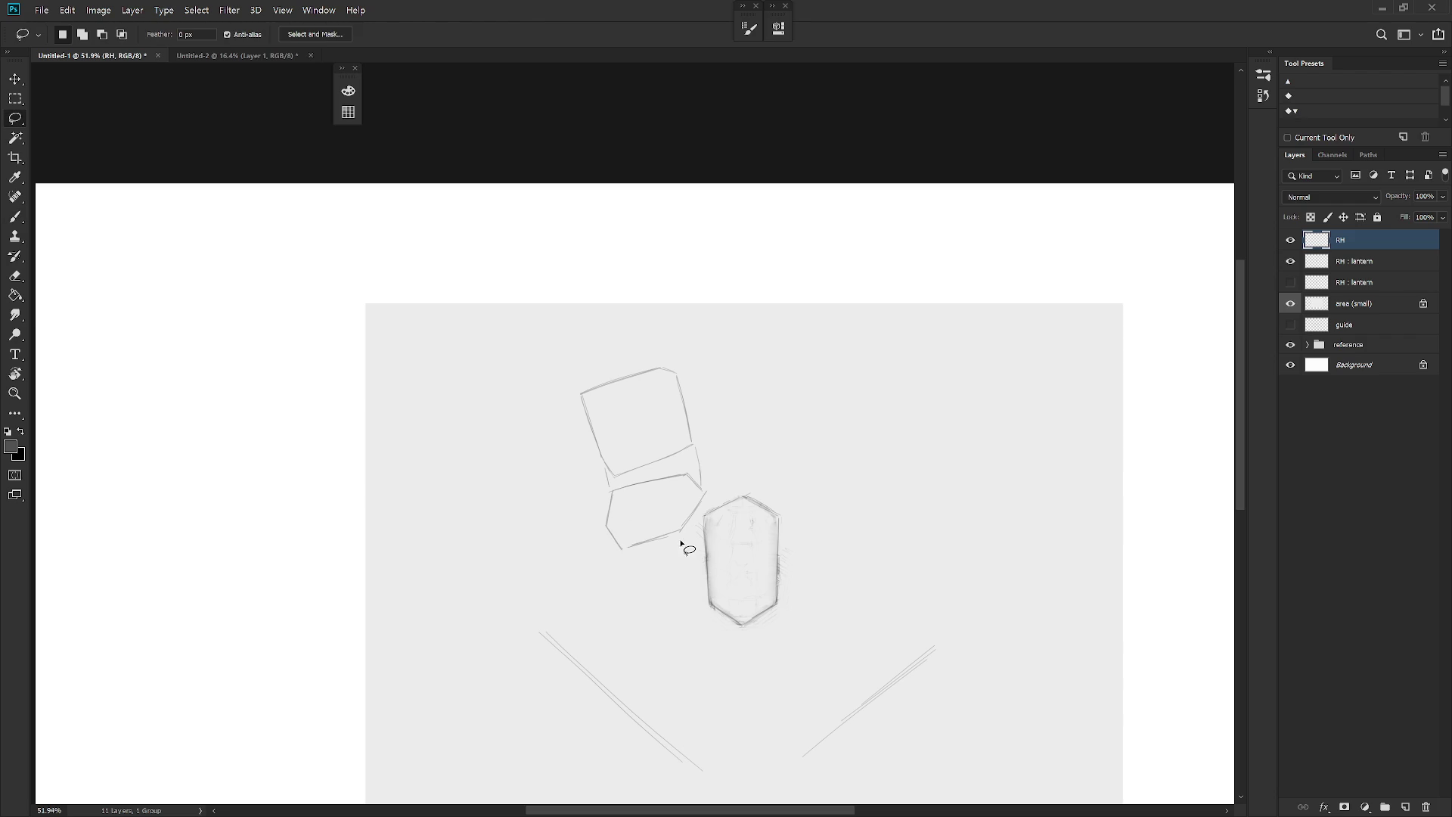
mouse_move(709, 487)
left_mouse_down()
mouse_move(639, 541)
mouse_move(678, 539)
mouse_move(674, 551)
left_mouse_up()
key("ctrl+d")
Step: Erase stray parts of the box edge and redraw the lower shape's top edge
key("e")
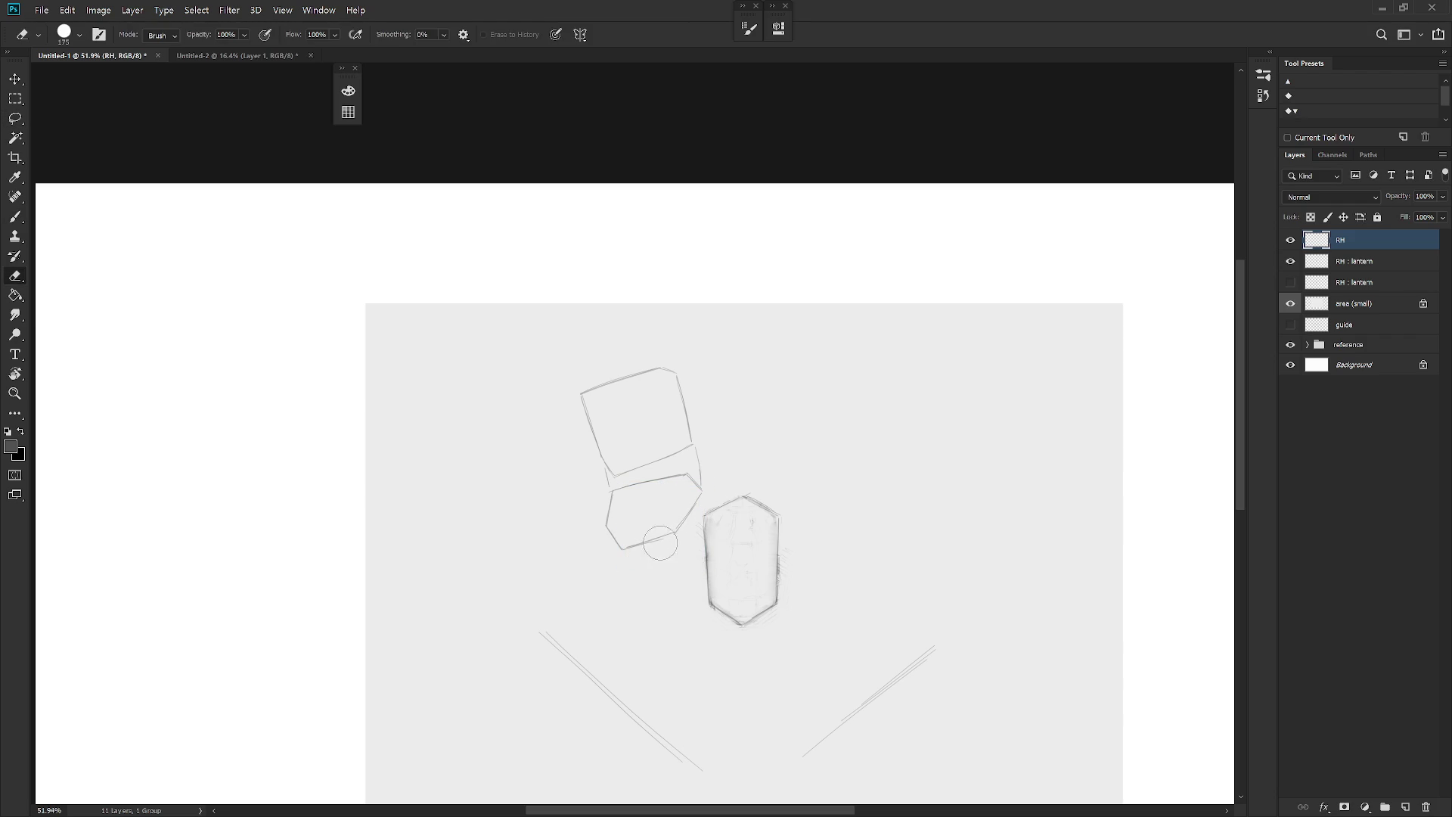
key("b")
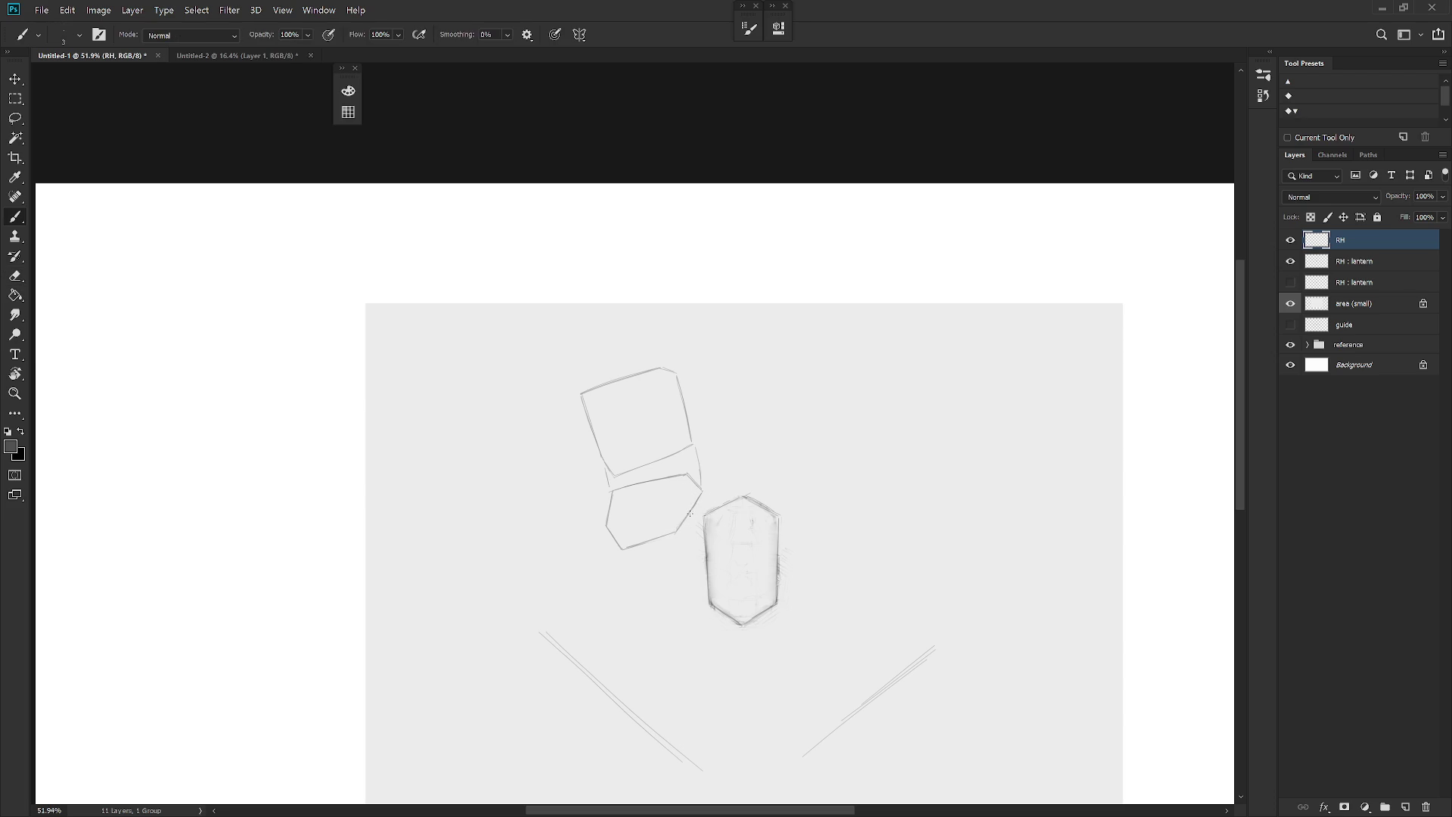
key("e")
left_click_drag(635, 473, 693, 442)
key("b")
key("e")
mouse_move(642, 485)
left_mouse_down()
mouse_move(680, 474)
mouse_move(635, 493)
mouse_move(664, 478)
left_mouse_up()
key("b")
key("ctrl+z")
left_click_drag(617, 491, 688, 473)
key("e")
key("b")
Step: Reposition the lower shape with a free transform and draw short joints linking it to the box
key("l")
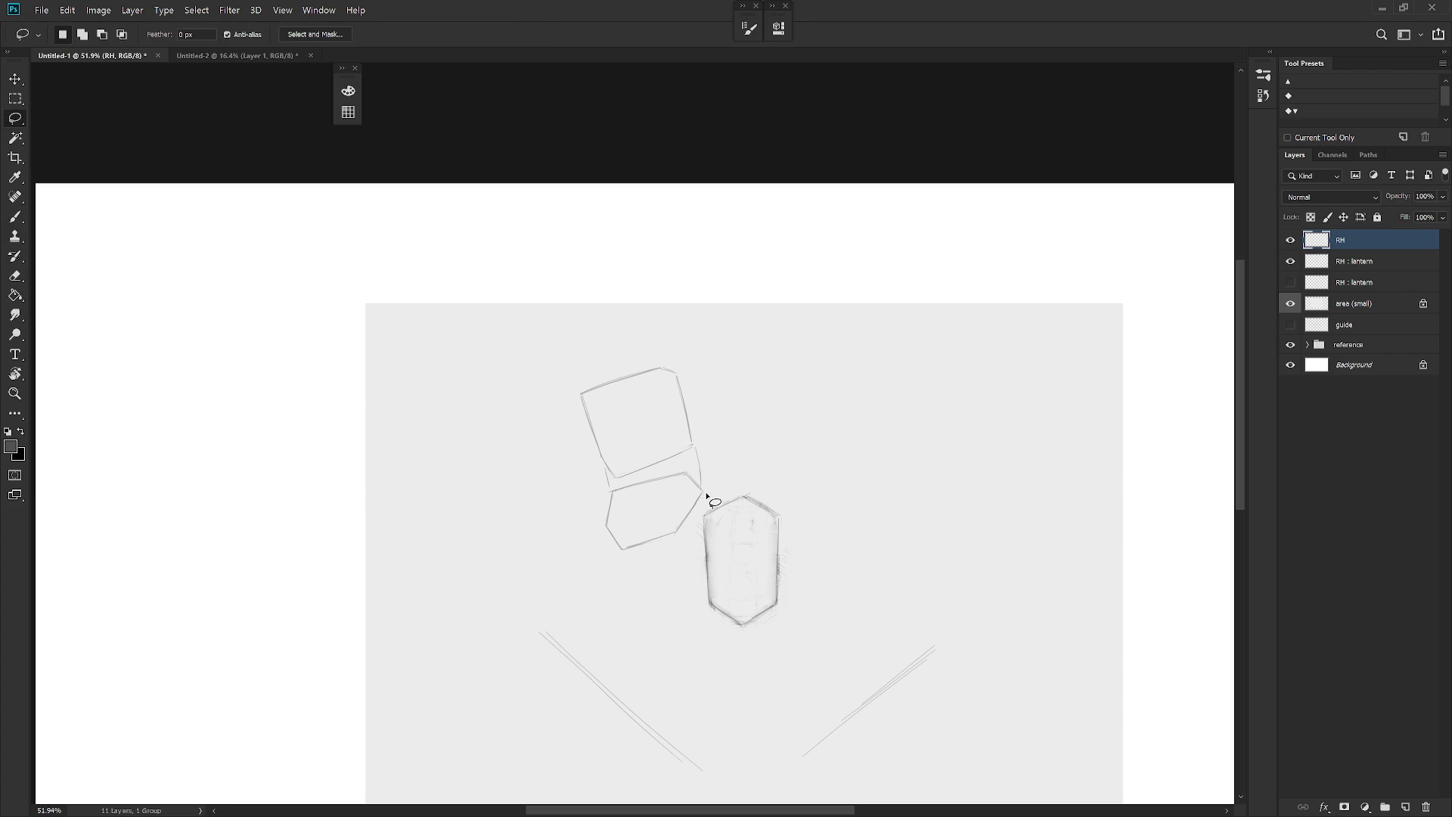
mouse_move(641, 479)
left_mouse_down()
mouse_move(617, 496)
mouse_move(660, 565)
left_mouse_up()
key("ctrl+t")
key("Return")
key("ctrl+d")
key("e")
key("b")
left_click_drag(696, 455, 697, 481)
left_click_drag(606, 468, 609, 486)
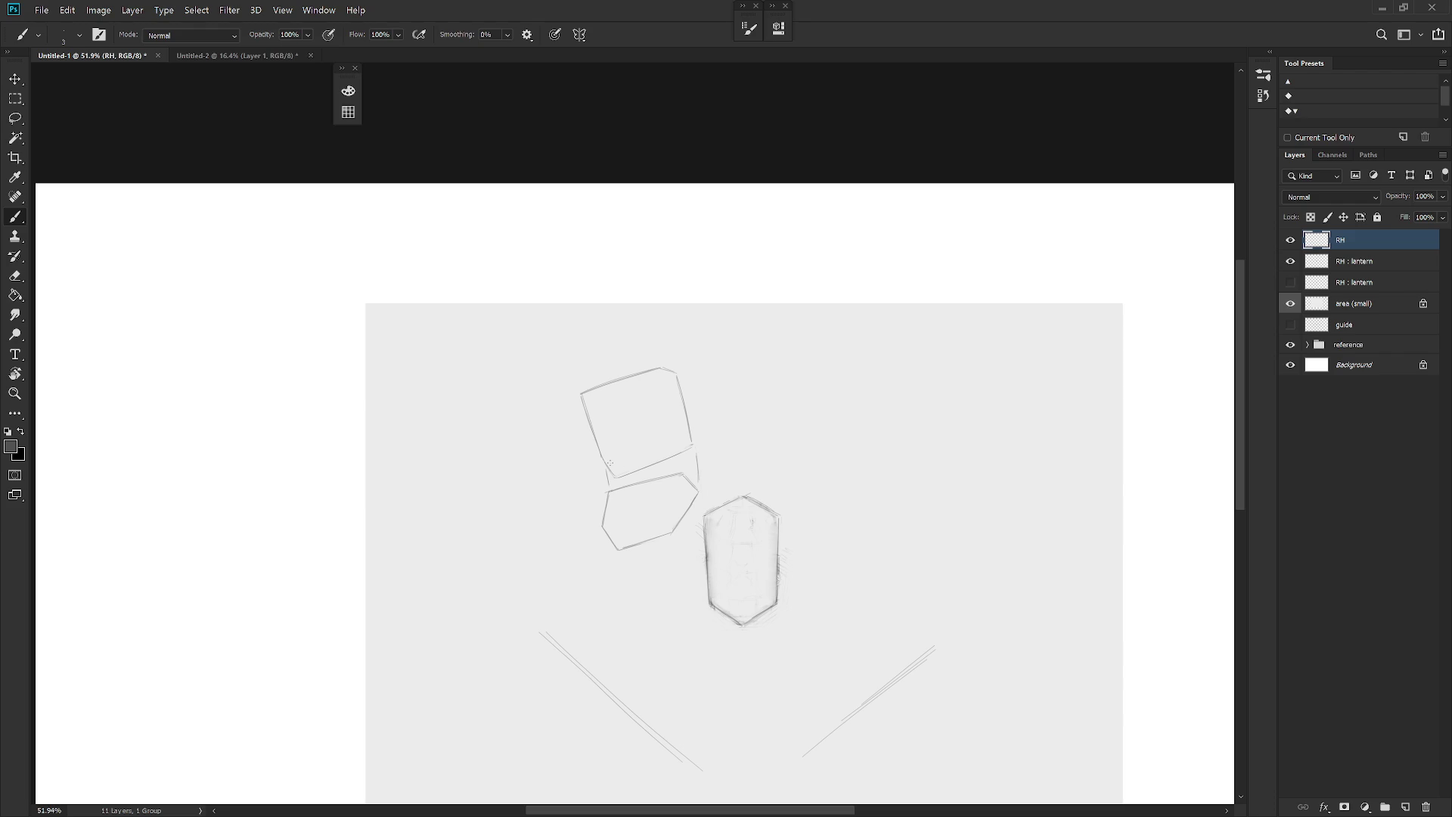
scroll(610, 463, "down", 3)
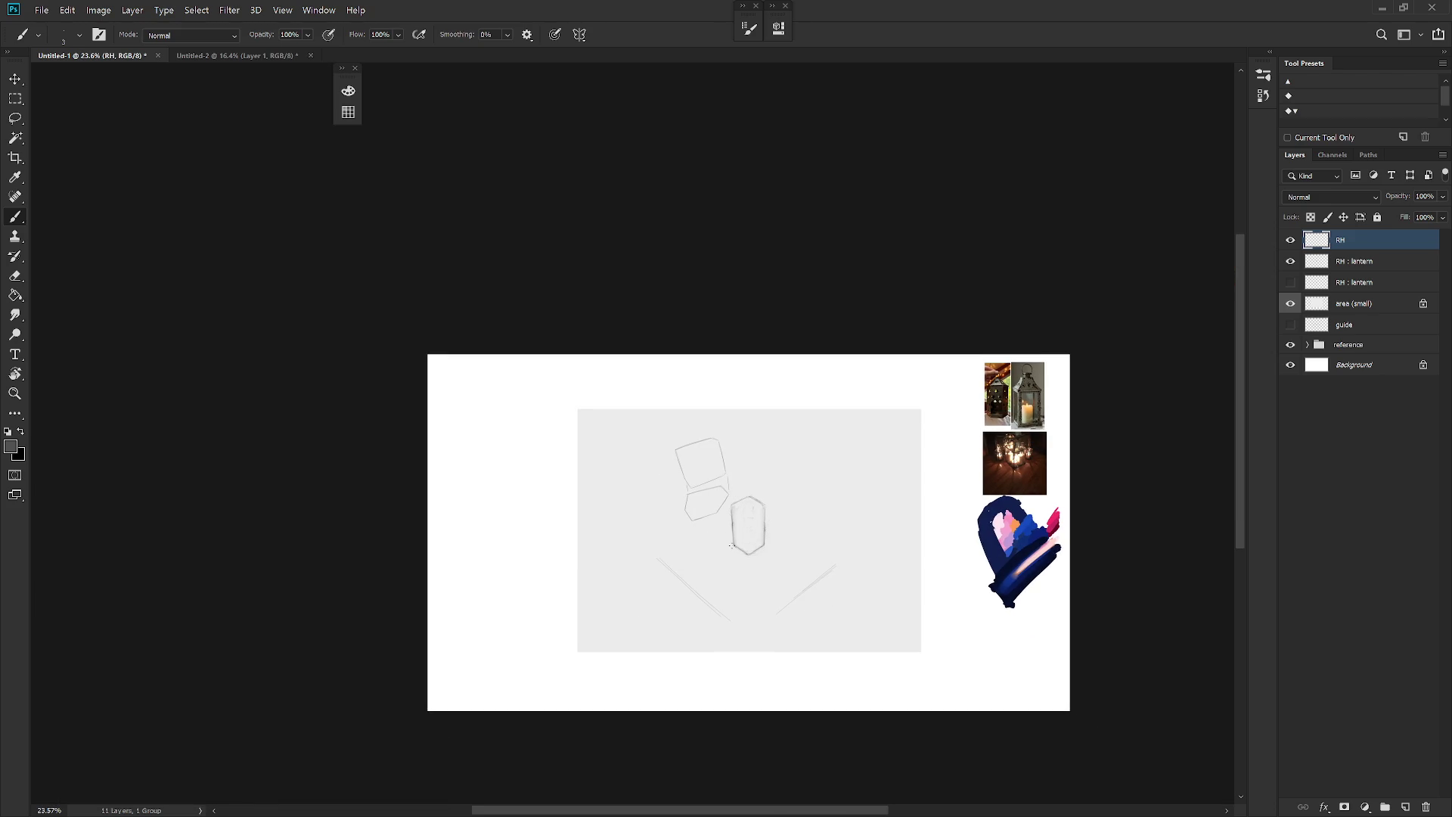
Step: Create a new layer named RH
key("ctrl+shift+n")
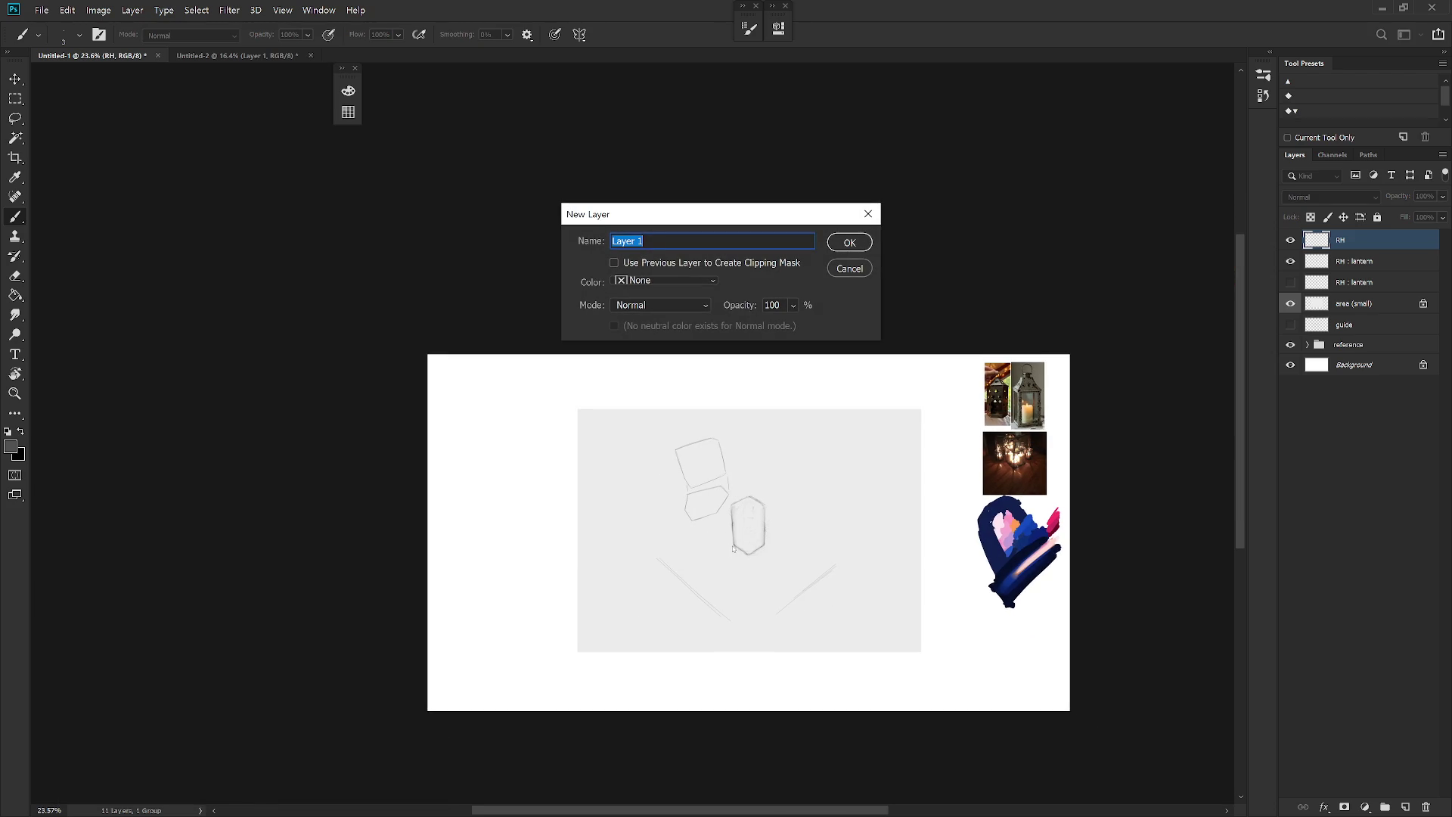
type("RH")
key("Return")
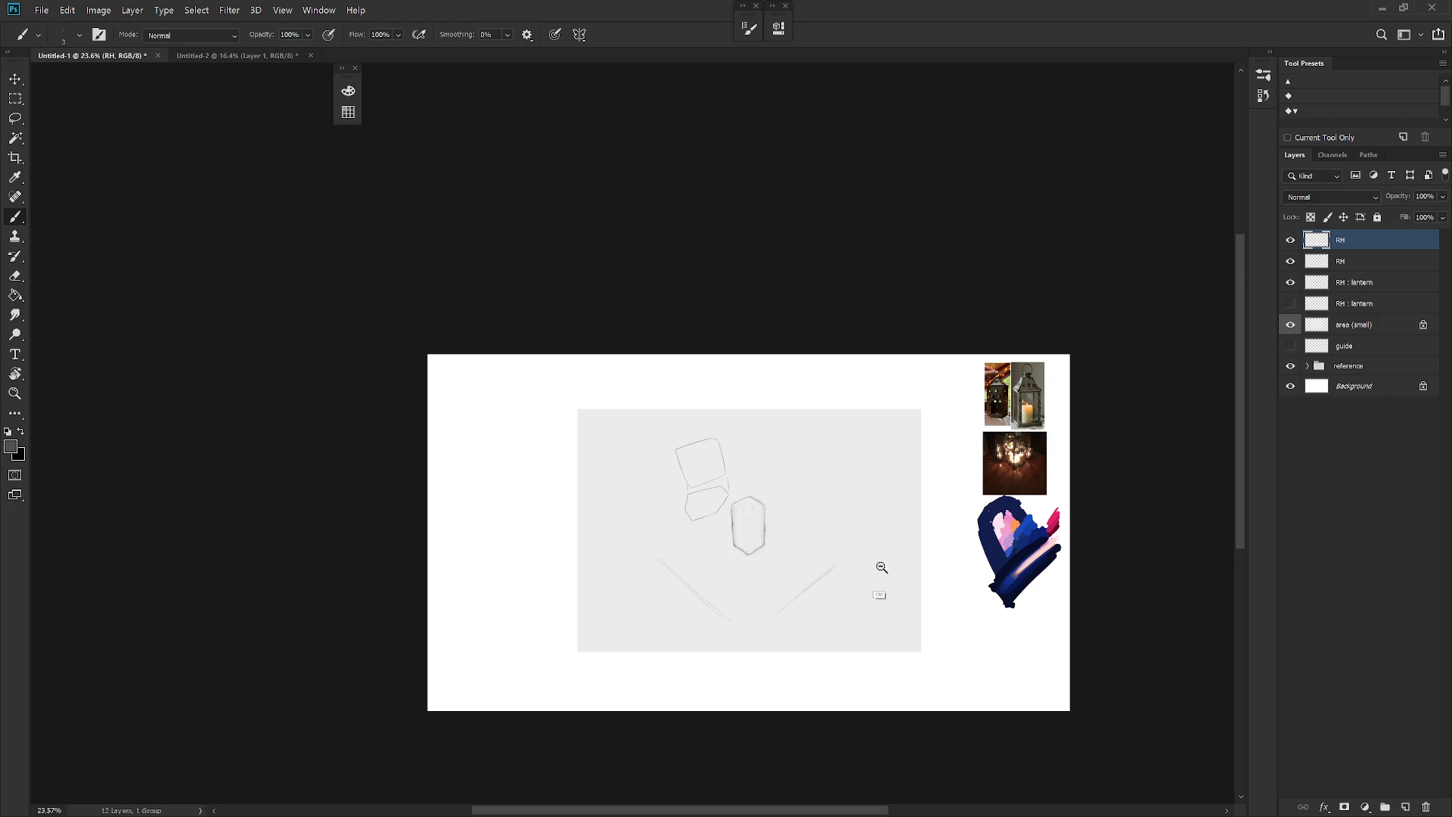
Step: Sketch a circle right of the hexagon lantern with a longer line past its lower right
scroll(876, 577, "up", 2)
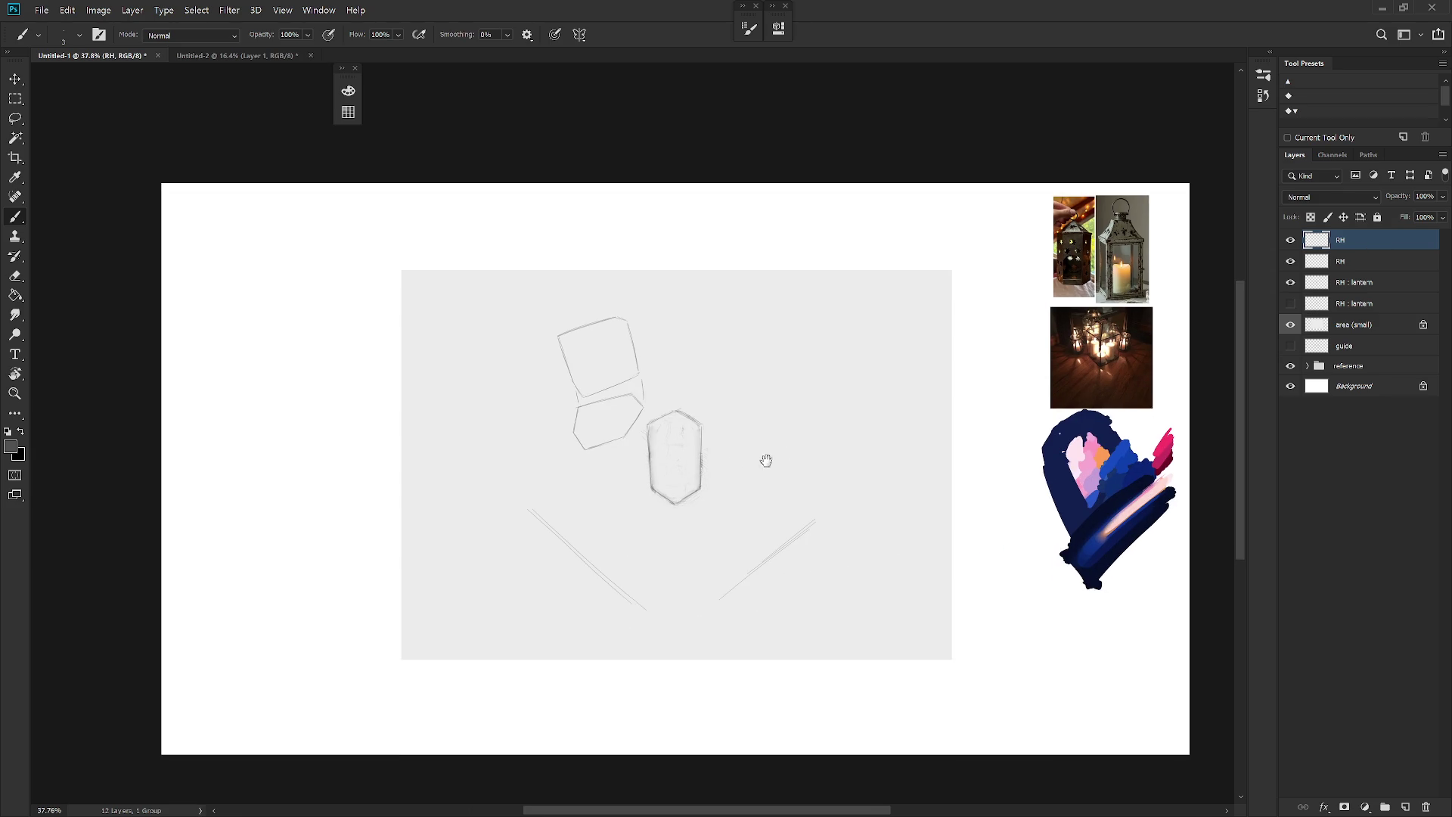
scroll(765, 459, "up", 1)
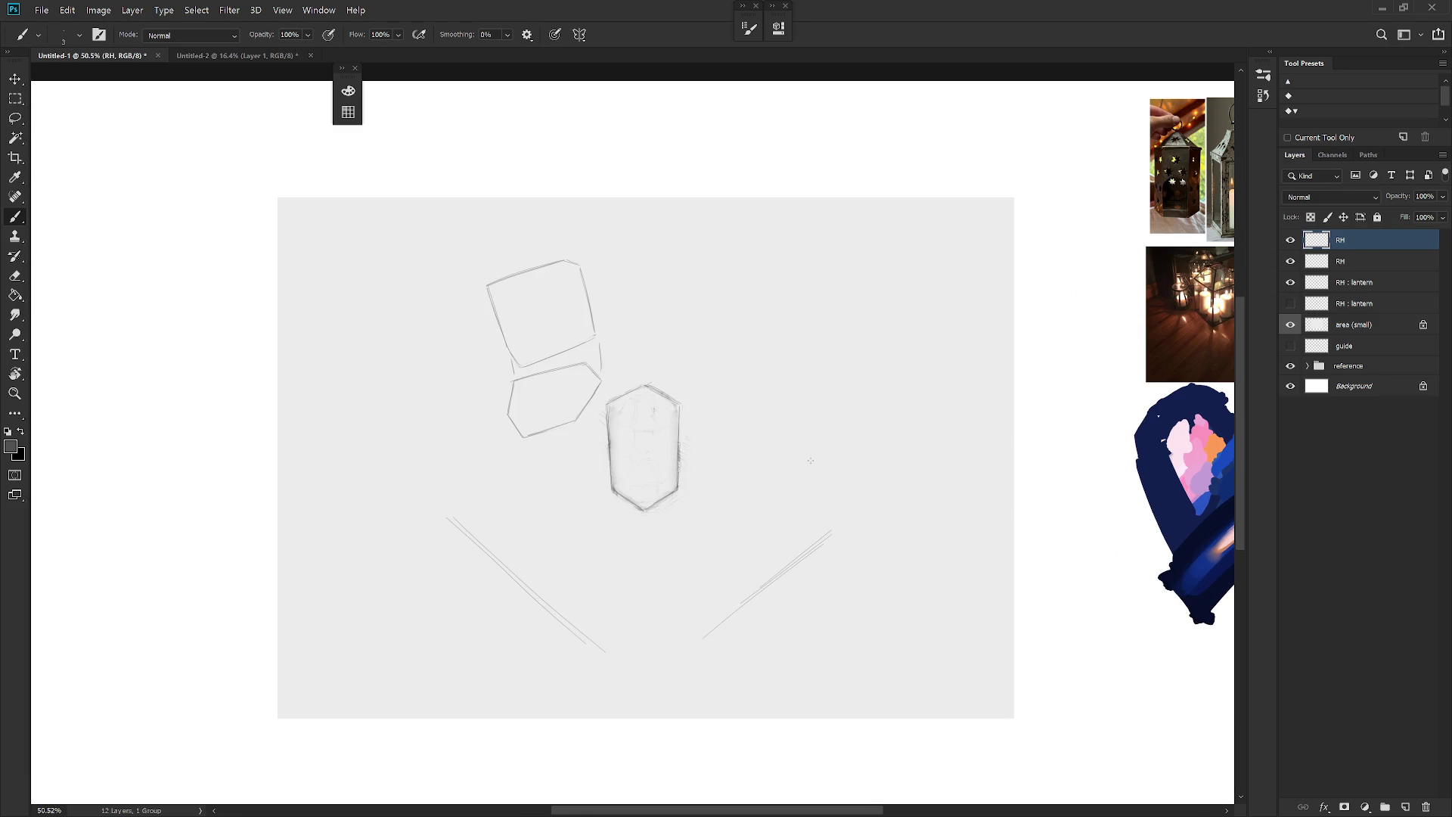
mouse_move(779, 394)
left_mouse_down()
mouse_move(828, 473)
mouse_move(820, 409)
mouse_move(764, 484)
mouse_move(847, 439)
left_mouse_up()
key("ctrl+z")
mouse_move(798, 522)
left_mouse_down()
mouse_move(856, 428)
mouse_move(890, 440)
left_mouse_up()
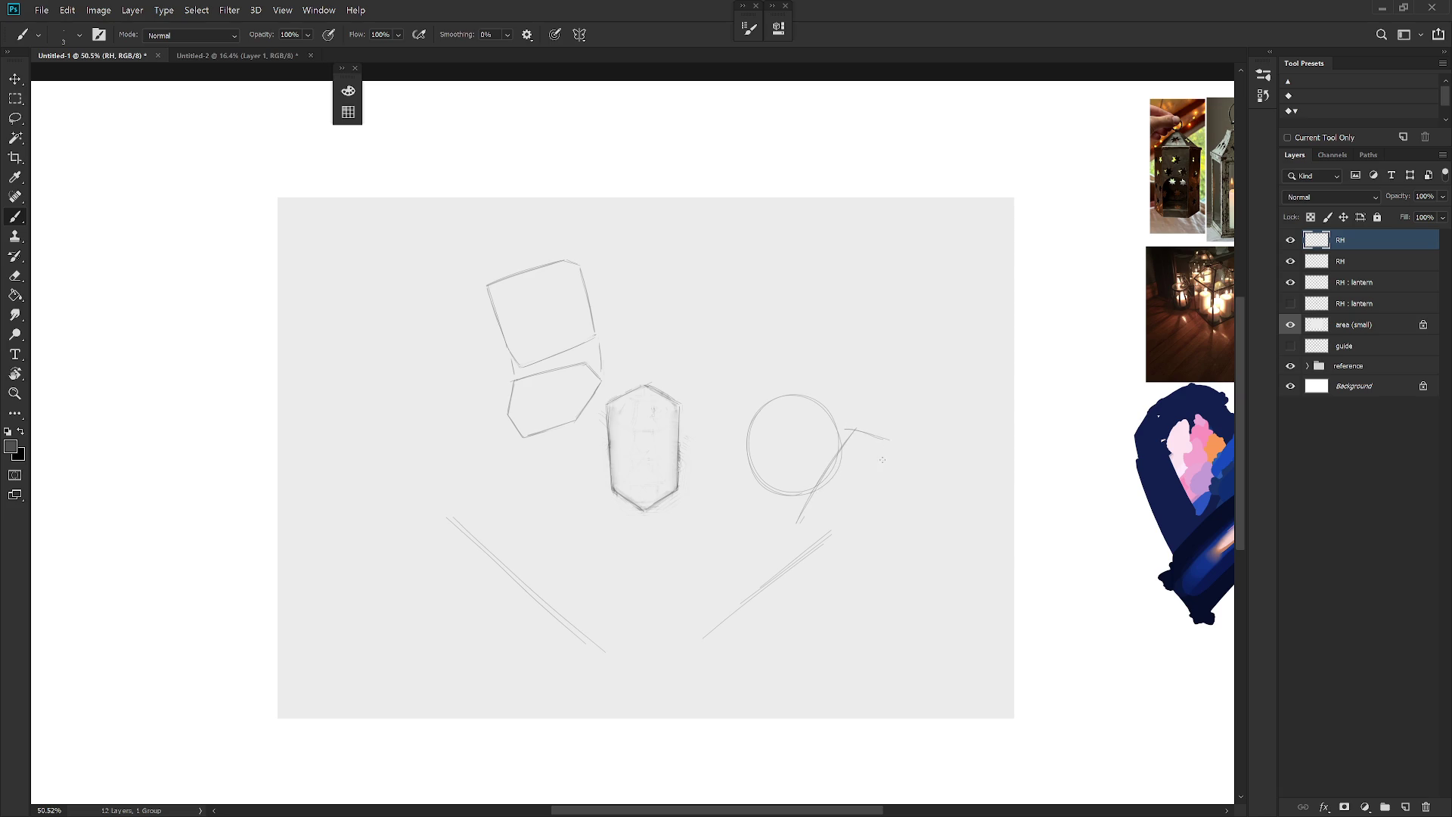
Step: Tidy the strokes around the circle and draw a box's left and bottom edges beneath it
key("ctrl+z")
key("ctrl+z")
key("ctrl+z")
key("ctrl+z")
key("ctrl+shift+z")
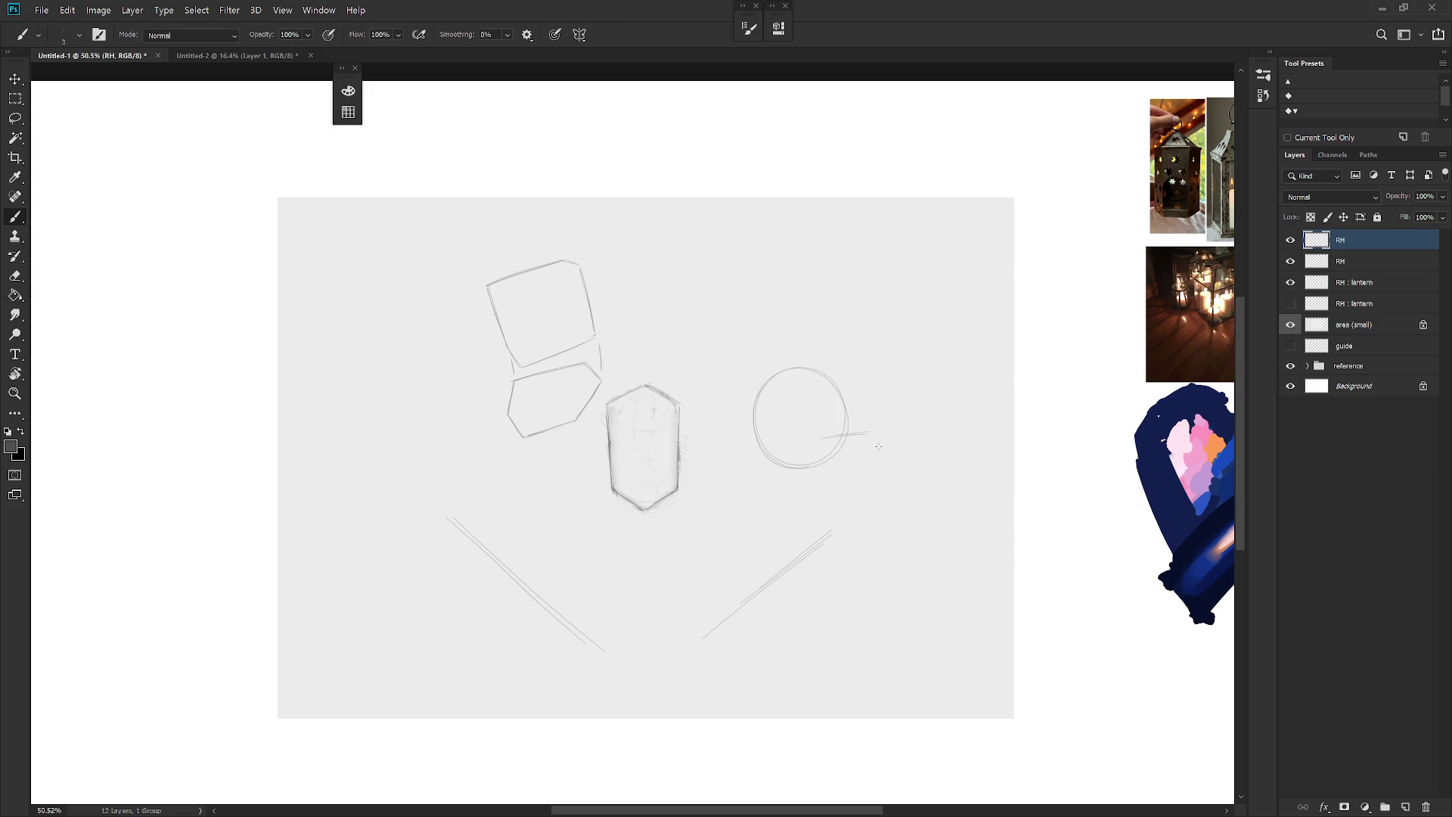
key("ctrl+z")
mouse_move(777, 484)
left_mouse_down()
mouse_move(891, 463)
mouse_move(848, 454)
mouse_move(894, 435)
mouse_move(924, 536)
left_mouse_up()
key("ctrl+z")
key("ctrl+z")
mouse_move(816, 566)
left_mouse_down()
mouse_move(776, 486)
mouse_move(821, 573)
left_mouse_up()
left_click_drag(826, 574, 901, 552)
Step: Shift the circle and box slightly up and to the left
left_click_drag(875, 616, 869, 603)
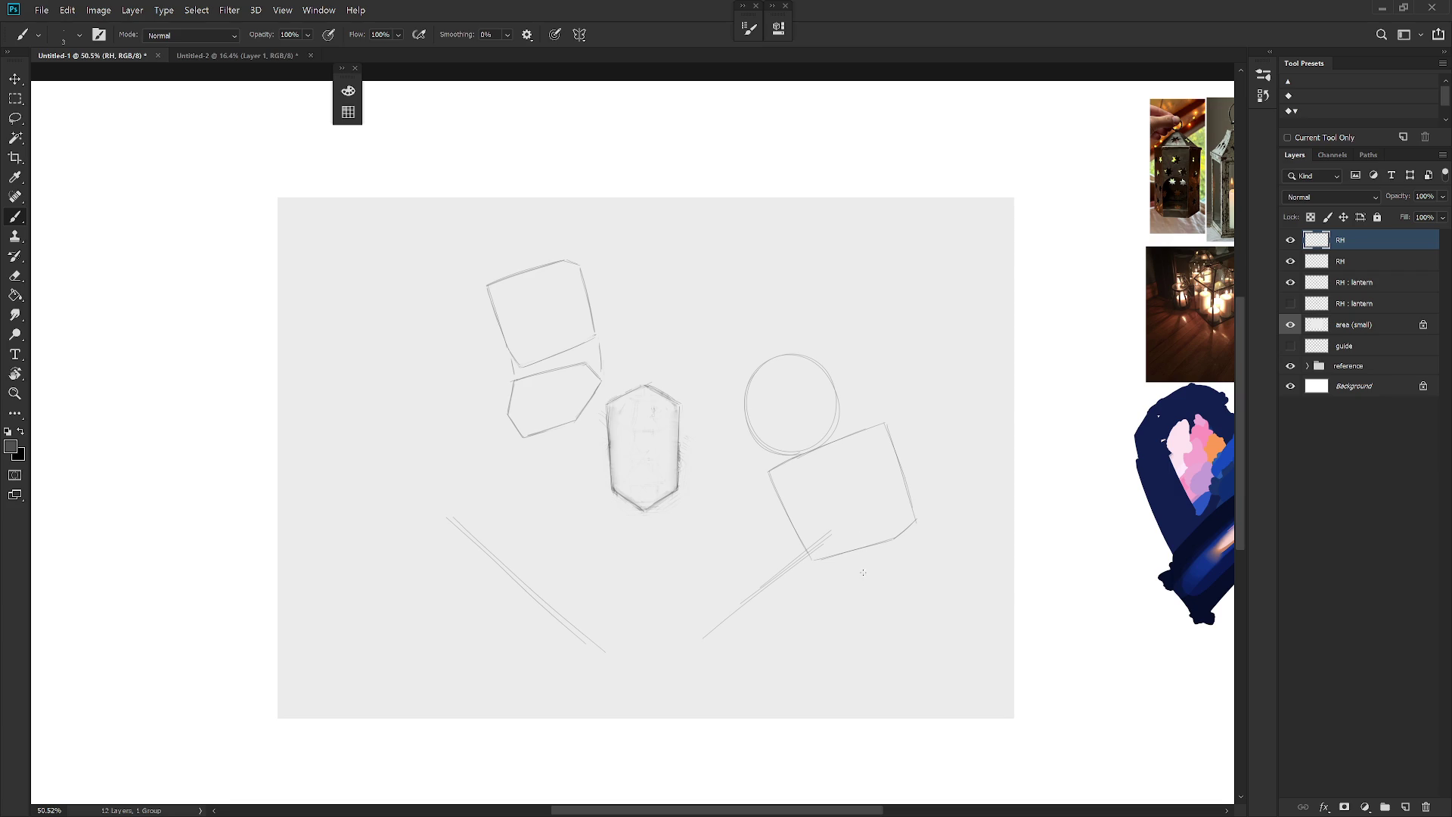
scroll(876, 559, "down", 3)
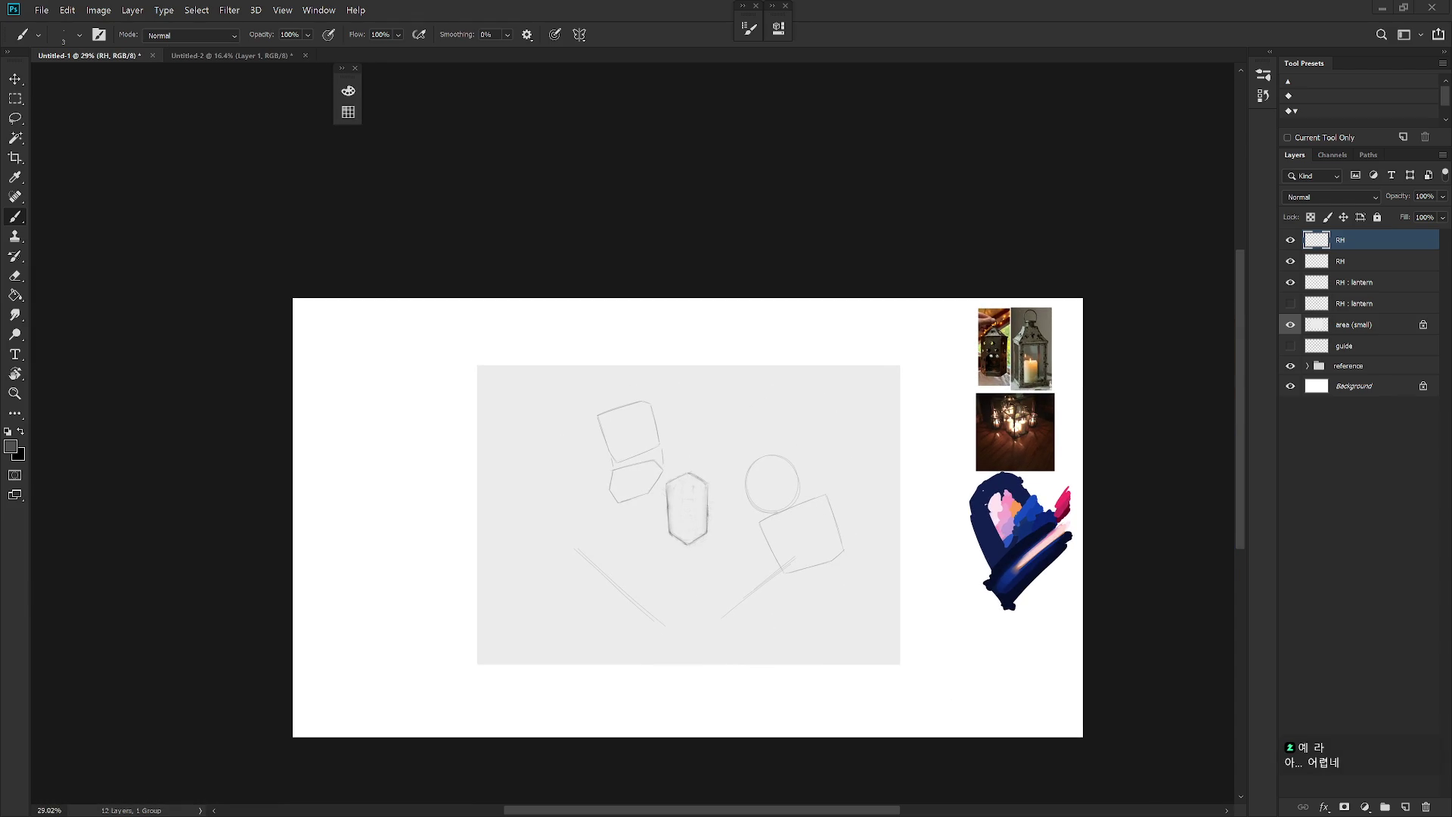
scroll(804, 515, "up", 2)
Step: Sketch a pentagon-shaped lantern outline near the bottom right with the brush
key("shift+b")
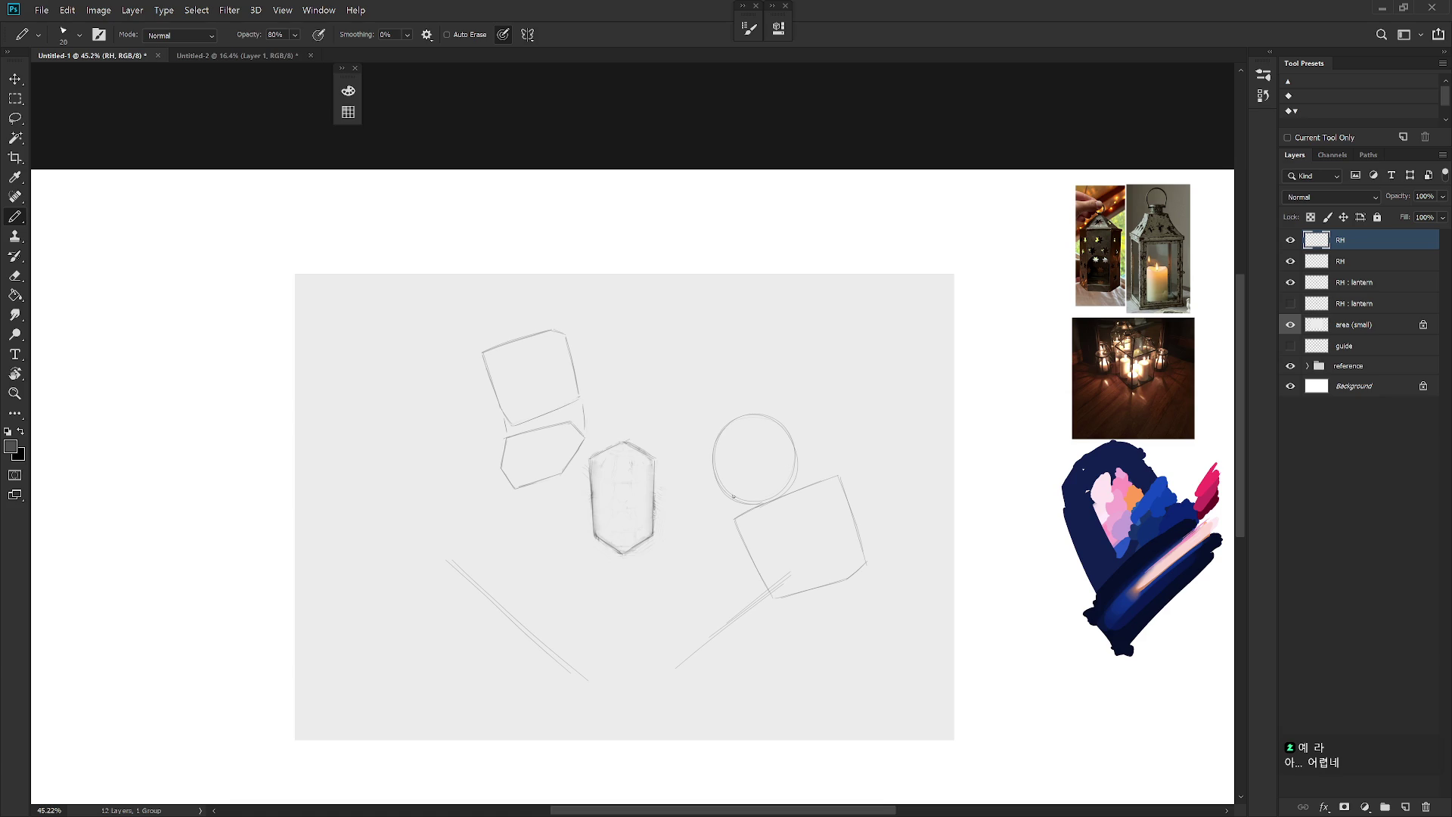
key("shift+b")
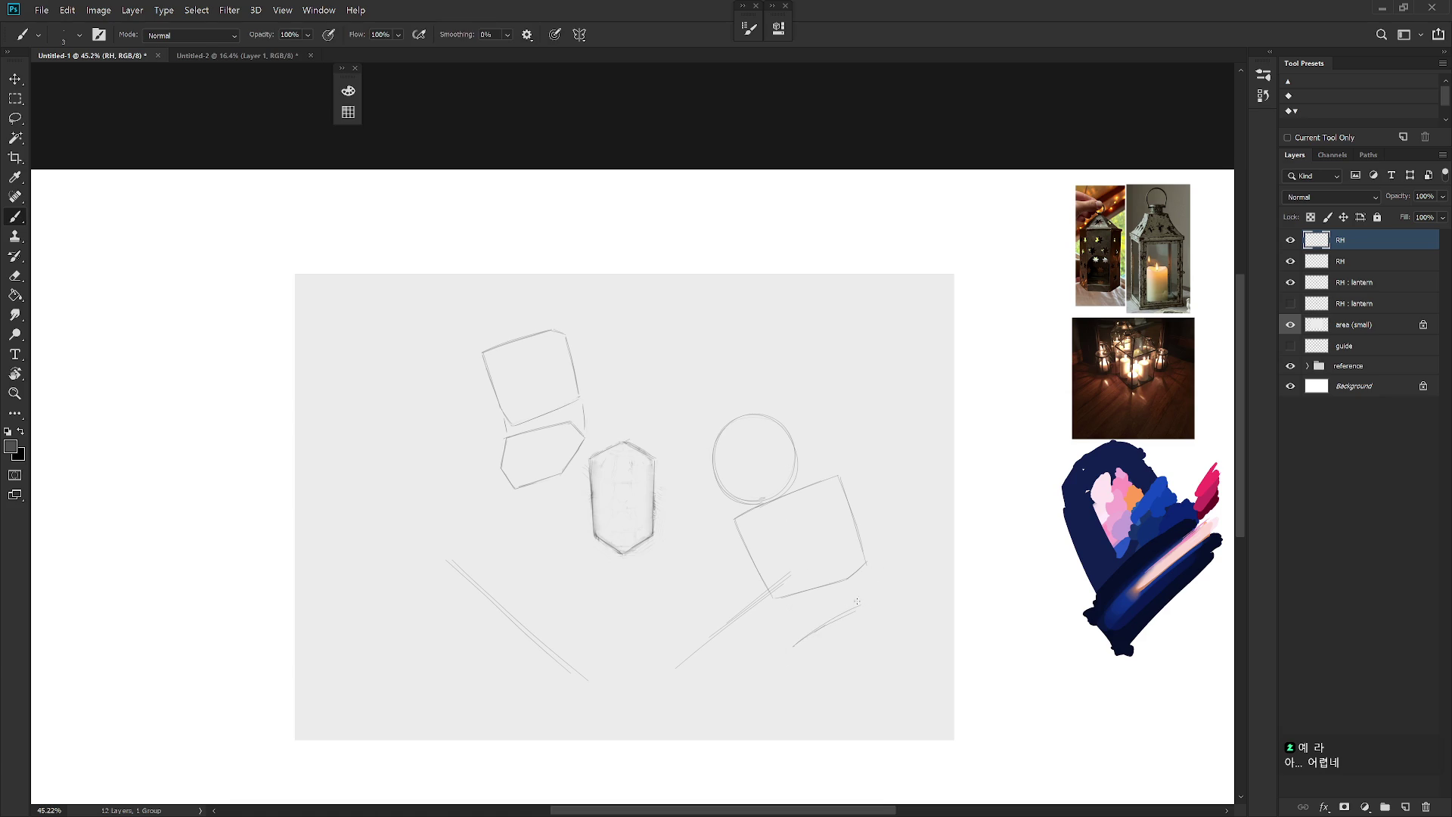
left_click_drag(892, 626, 915, 684)
left_click_drag(795, 643, 803, 712)
left_click_drag(918, 686, 837, 720)
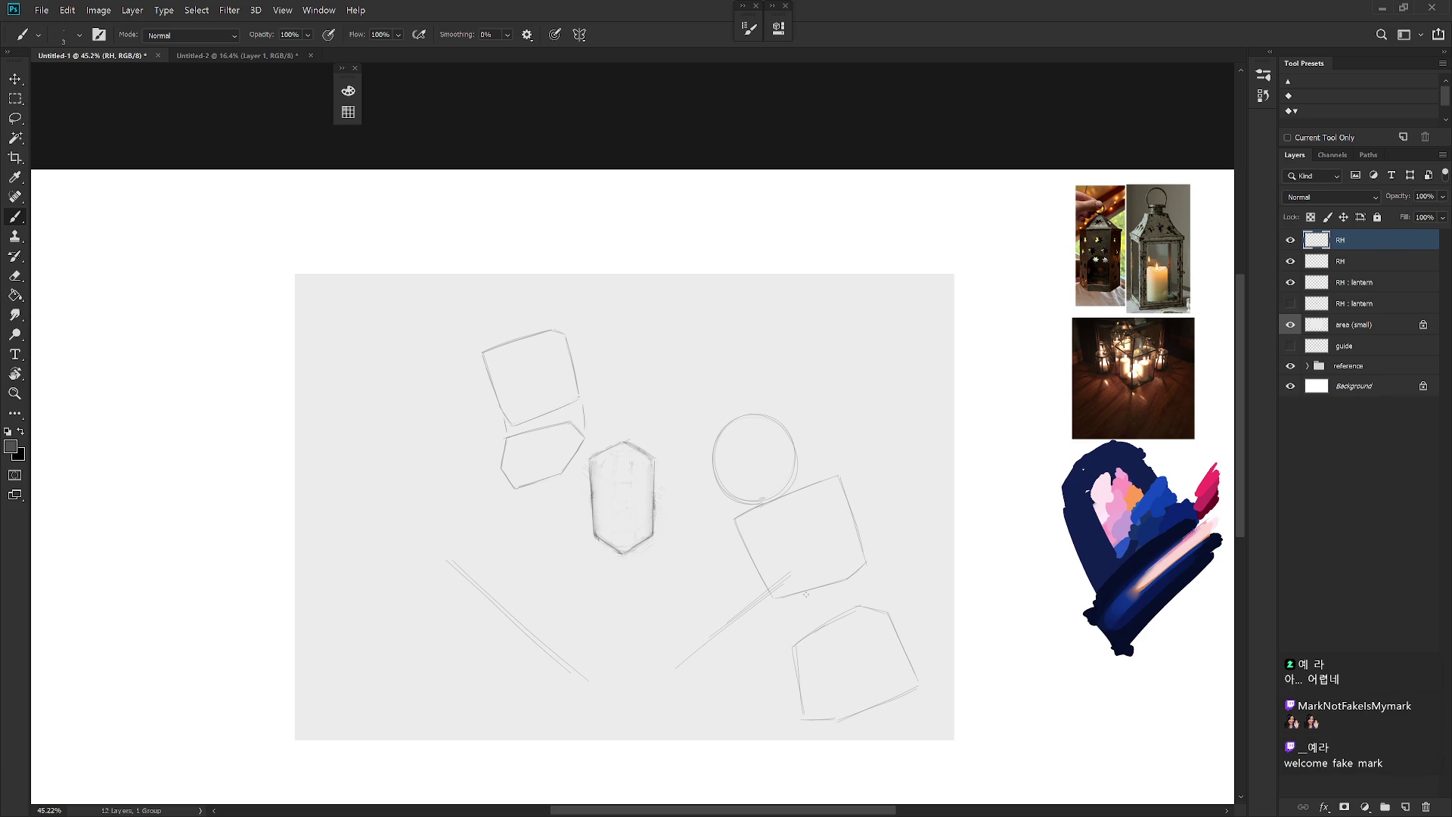
Step: Lasso-delete the old square sketch and redraw the tilted box beneath the circle
key("l")
mouse_move(842, 583)
left_mouse_down()
mouse_move(915, 512)
mouse_move(794, 492)
mouse_move(811, 656)
mouse_move(860, 633)
left_mouse_up()
key("Delete")
key("ctrl+d")
key("b")
left_click_drag(835, 472, 765, 513)
key("ctrl+z")
key("ctrl+z")
left_click_drag(832, 472, 751, 522)
left_click_drag(835, 473, 863, 554)
mouse_move(752, 525)
left_mouse_down()
mouse_move(768, 602)
mouse_move(873, 555)
mouse_move(769, 646)
mouse_move(809, 594)
left_mouse_up()
Step: Enlarge the lower pentagon to about 121% and nudge it into place
key("l")
key("ctrl+t")
left_click_drag(951, 734, 984, 783)
left_click_drag(870, 721, 887, 728)
key("Return")
key("b")
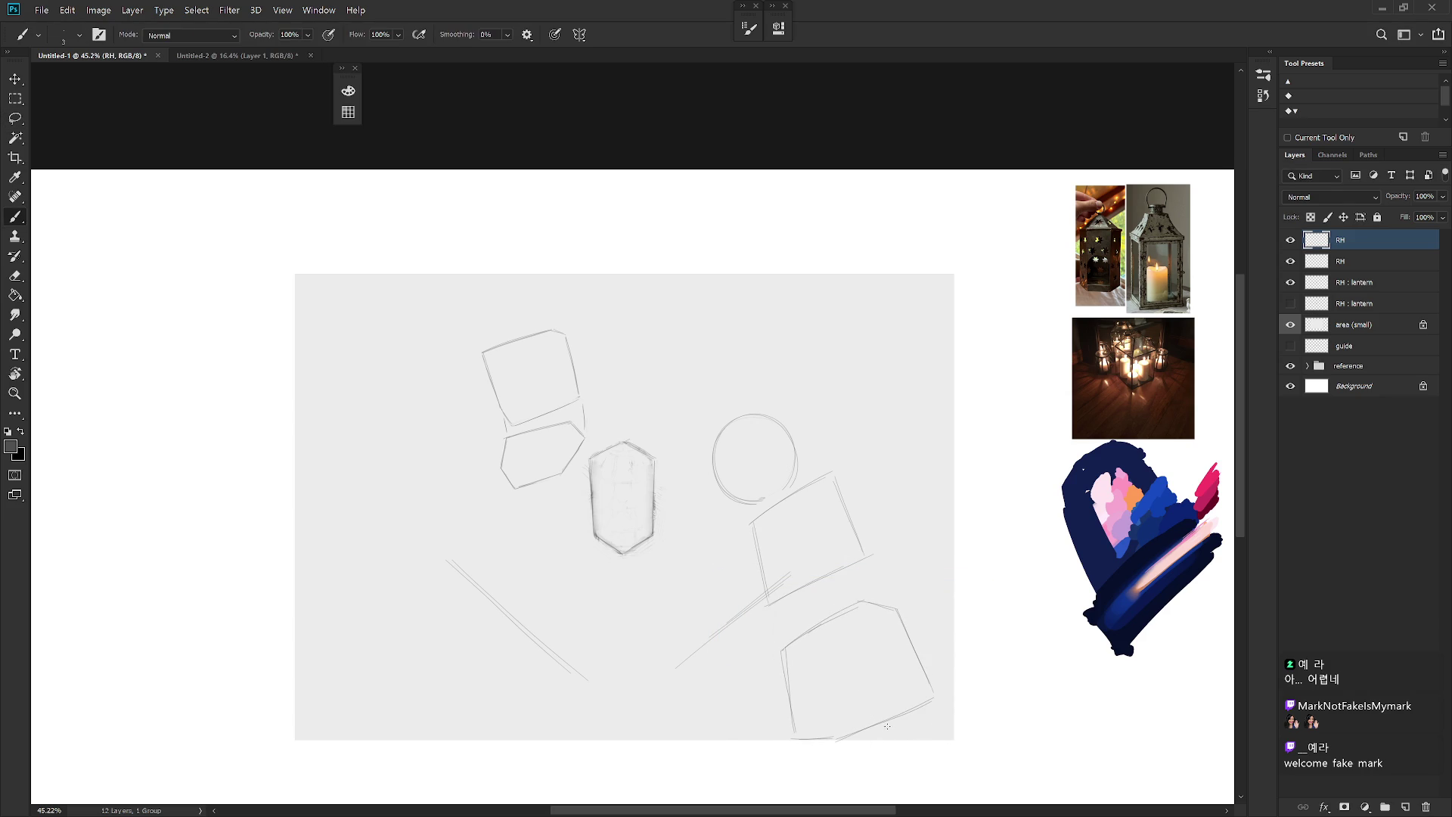
Step: Select the circle sketch and nudge it into position with a free transform
key("l")
mouse_move(791, 496)
left_mouse_down()
mouse_move(819, 411)
mouse_move(688, 415)
mouse_move(782, 481)
mouse_move(800, 464)
left_mouse_up()
key("ctrl+t")
key("Return")
key("b")
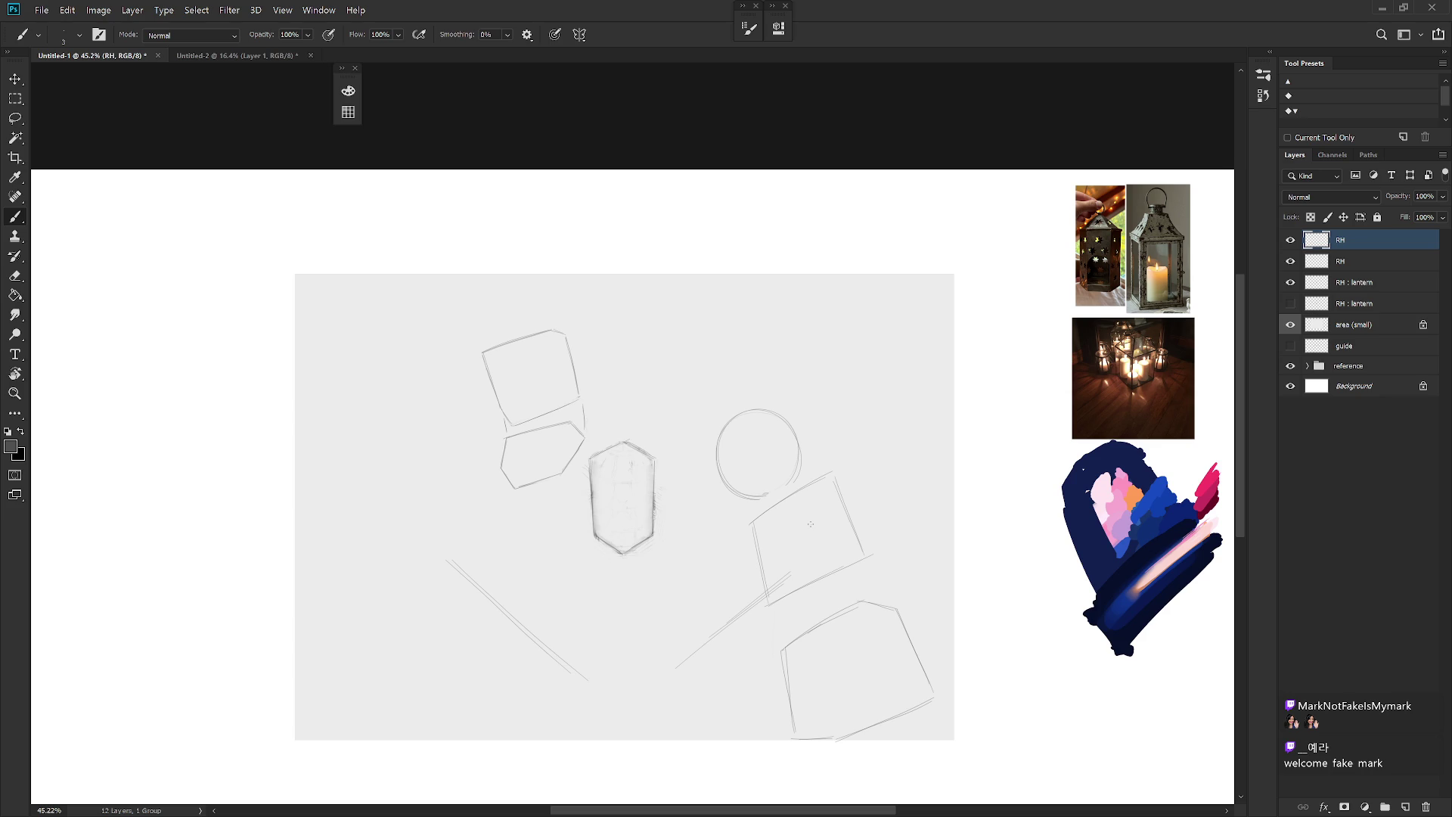
left_click_drag(659, 635, 728, 628)
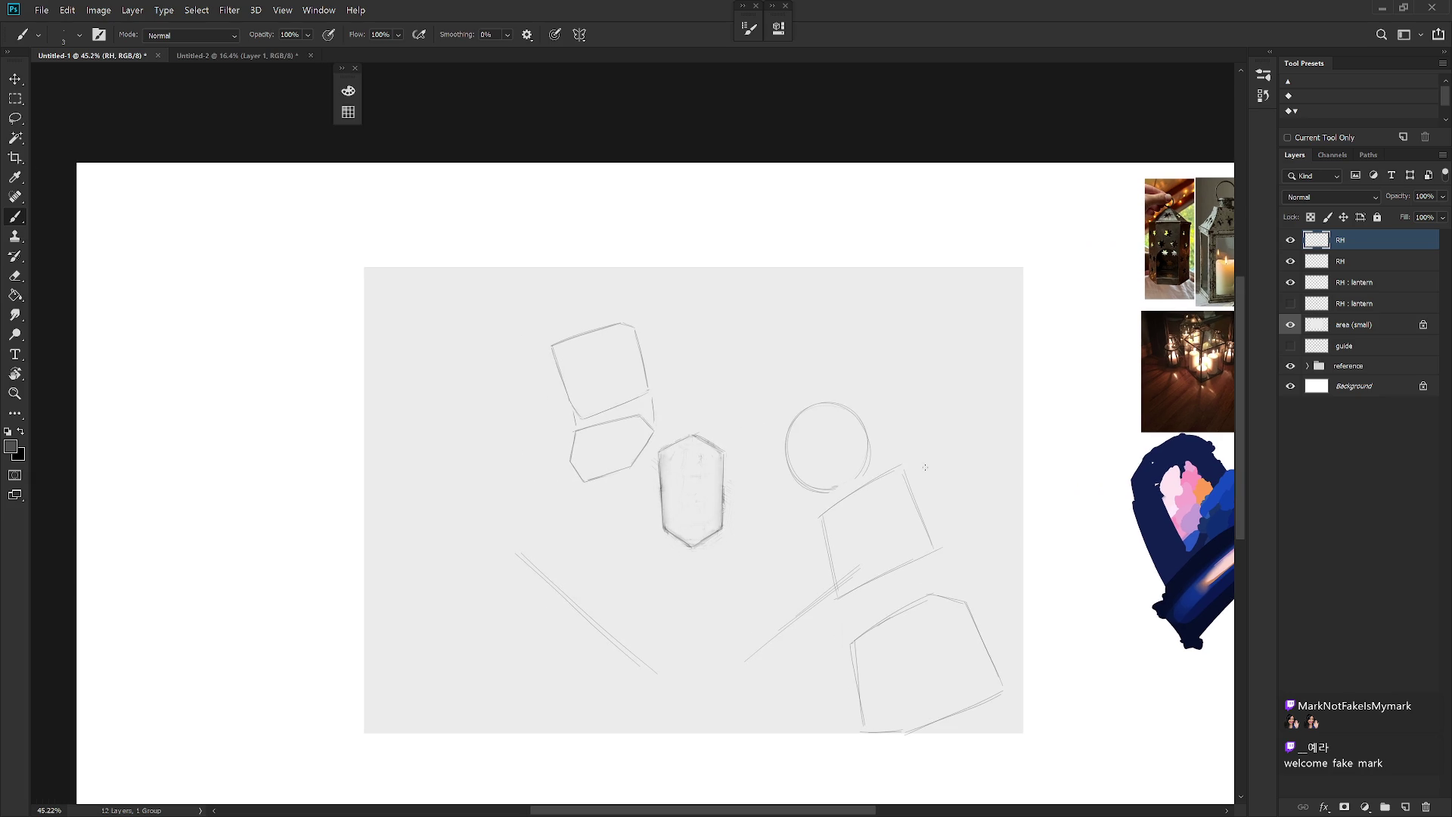
Step: Delete the box right of the circle and start a slanted outline there
key("l")
mouse_move(848, 614)
left_mouse_down()
mouse_move(923, 583)
mouse_move(888, 461)
mouse_move(849, 614)
left_mouse_up()
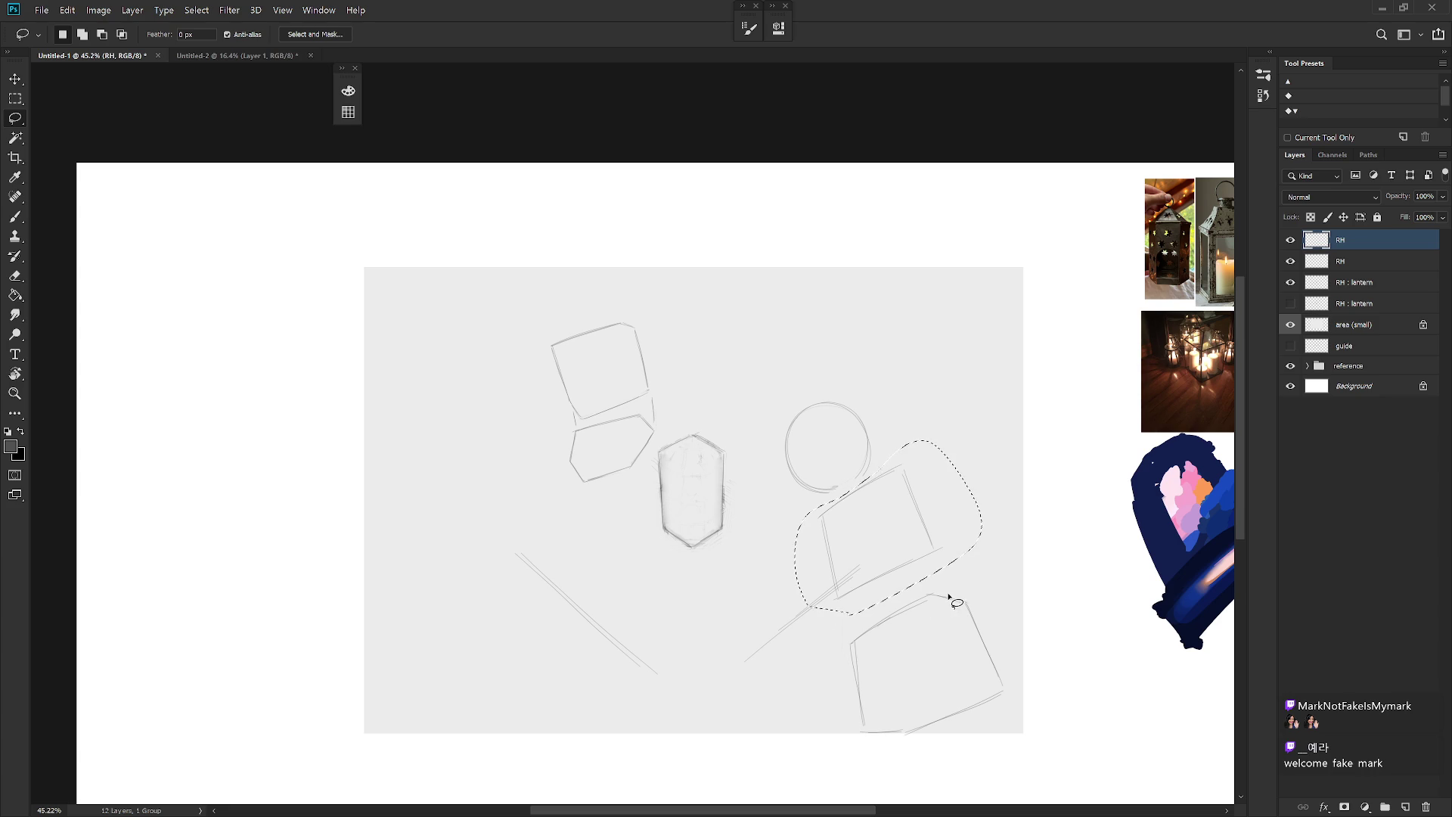
key("Delete")
key("ctrl+d")
key("b")
left_click_drag(879, 459, 837, 538)
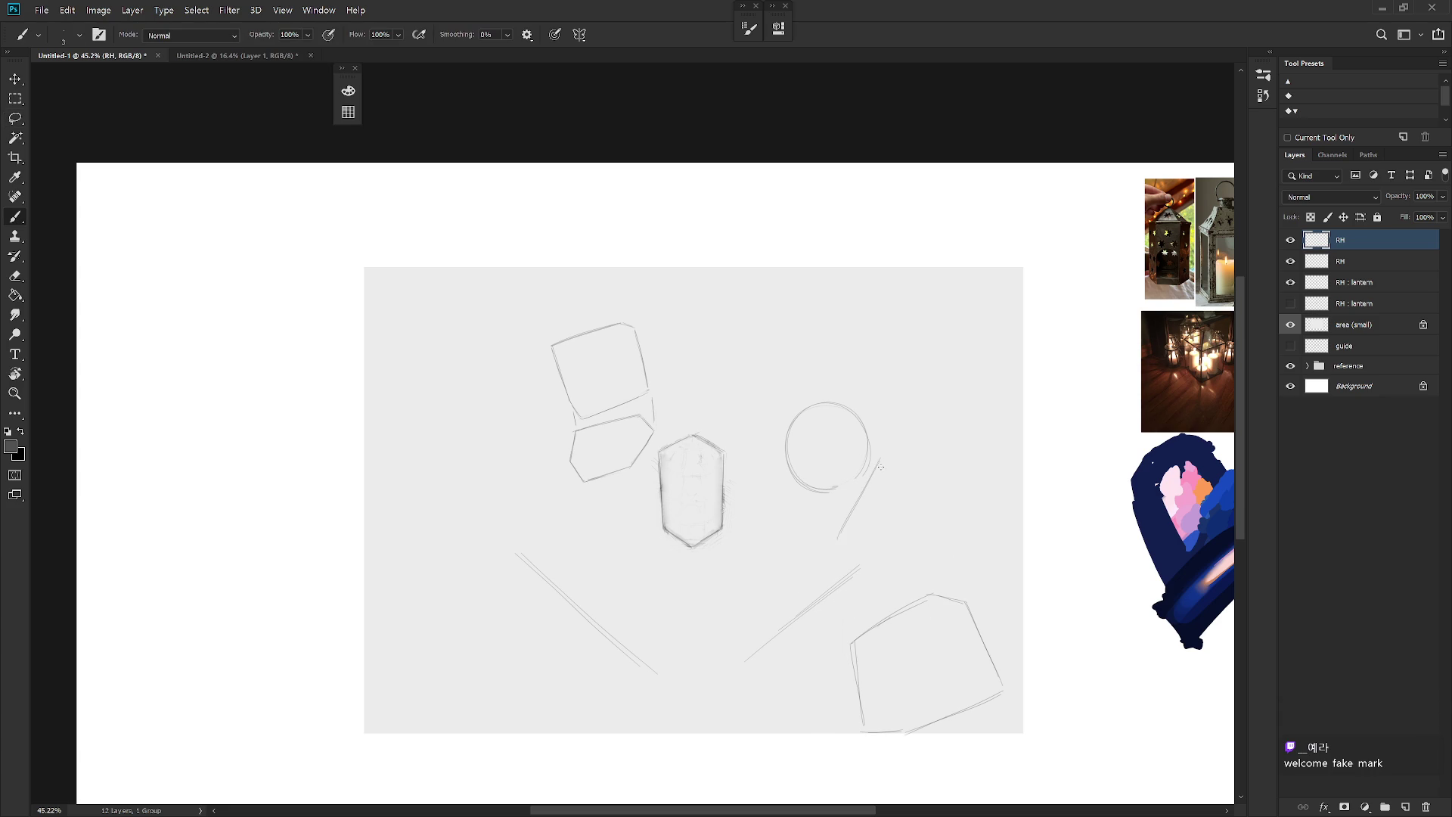
left_click_drag(882, 458, 907, 463)
Step: Select the diagonal stroke with the circle and adjust them with a free transform
key("l")
mouse_move(846, 554)
left_mouse_down()
mouse_move(882, 457)
mouse_move(845, 556)
left_mouse_up()
left_click_drag(876, 502, 869, 502)
key("ctrl+t")
key("Return")
key("ctrl+d")
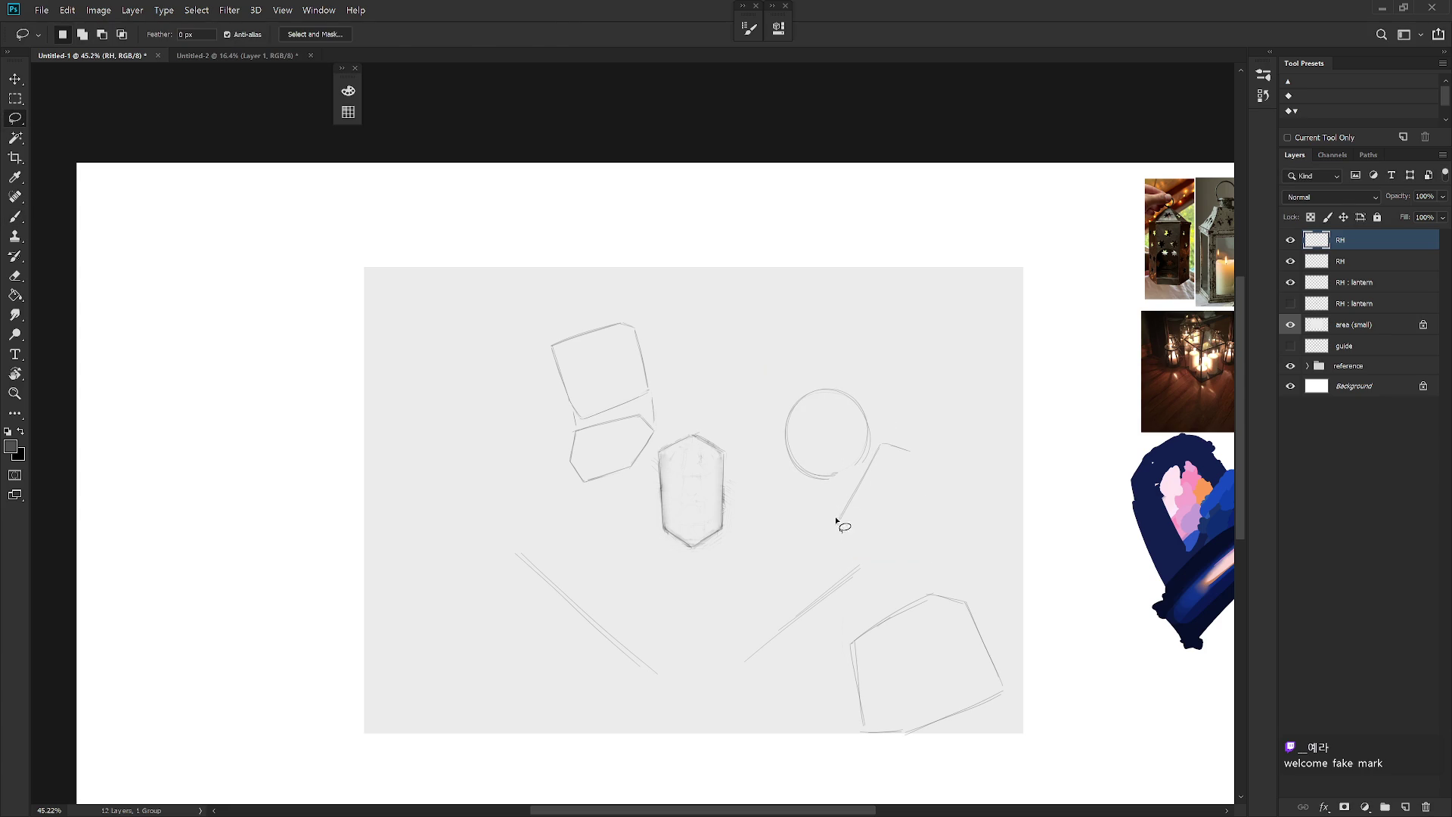
key("b")
Step: Draw the tall lantern's vertical left side and its long right edge
left_click_drag(839, 524, 842, 596)
key("ctrl+z")
left_click_drag(838, 524, 843, 600)
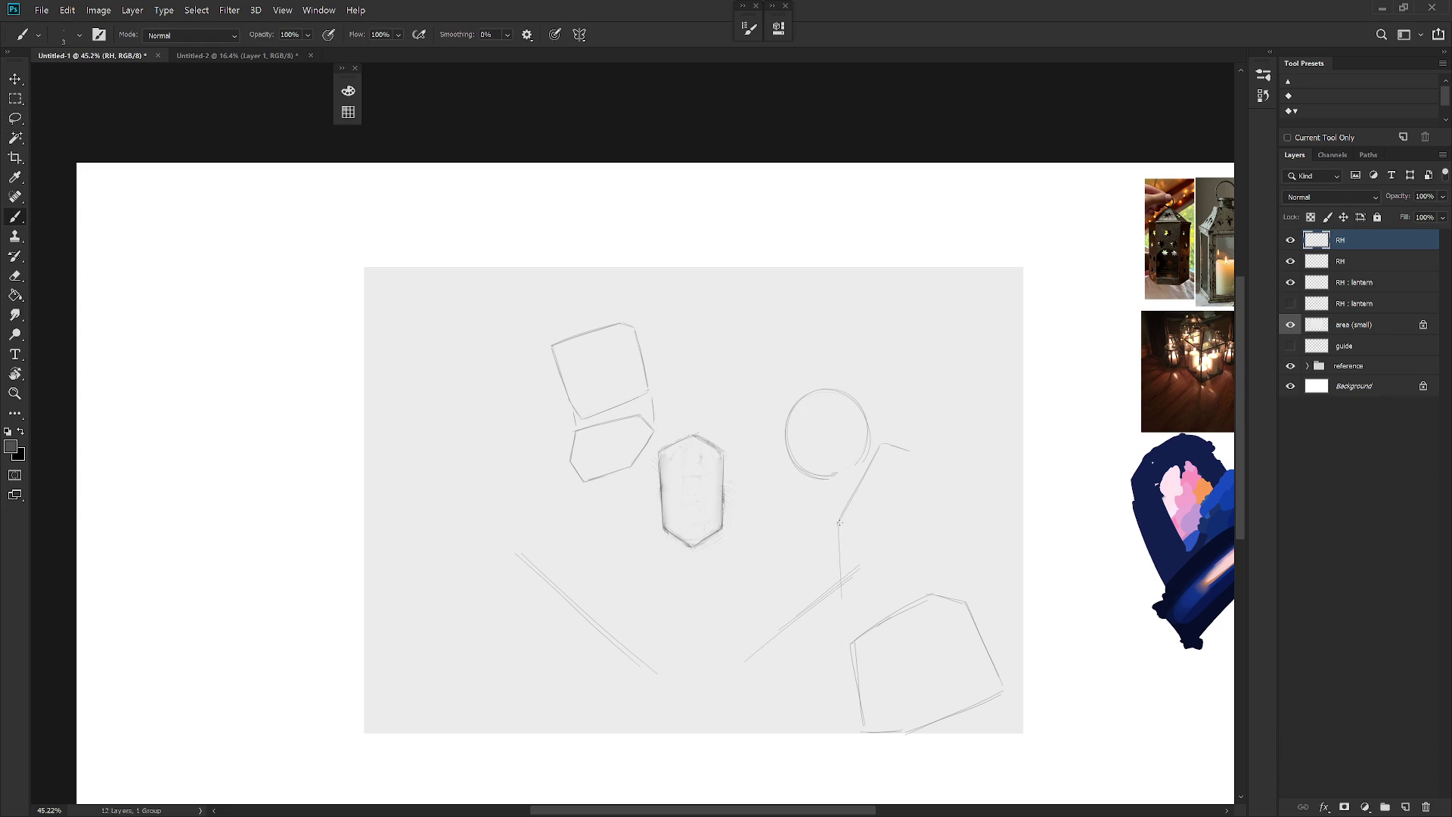
left_click_drag(935, 544, 873, 603)
mouse_move(937, 538)
left_mouse_down()
mouse_move(870, 599)
mouse_move(939, 543)
left_mouse_up()
key("ctrl+z")
left_click_drag(909, 452, 938, 536)
Step: Shift the right-side lantern sketches up-left and select the second RH layer
key("v")
left_click_drag(951, 686, 946, 676)
key("b")
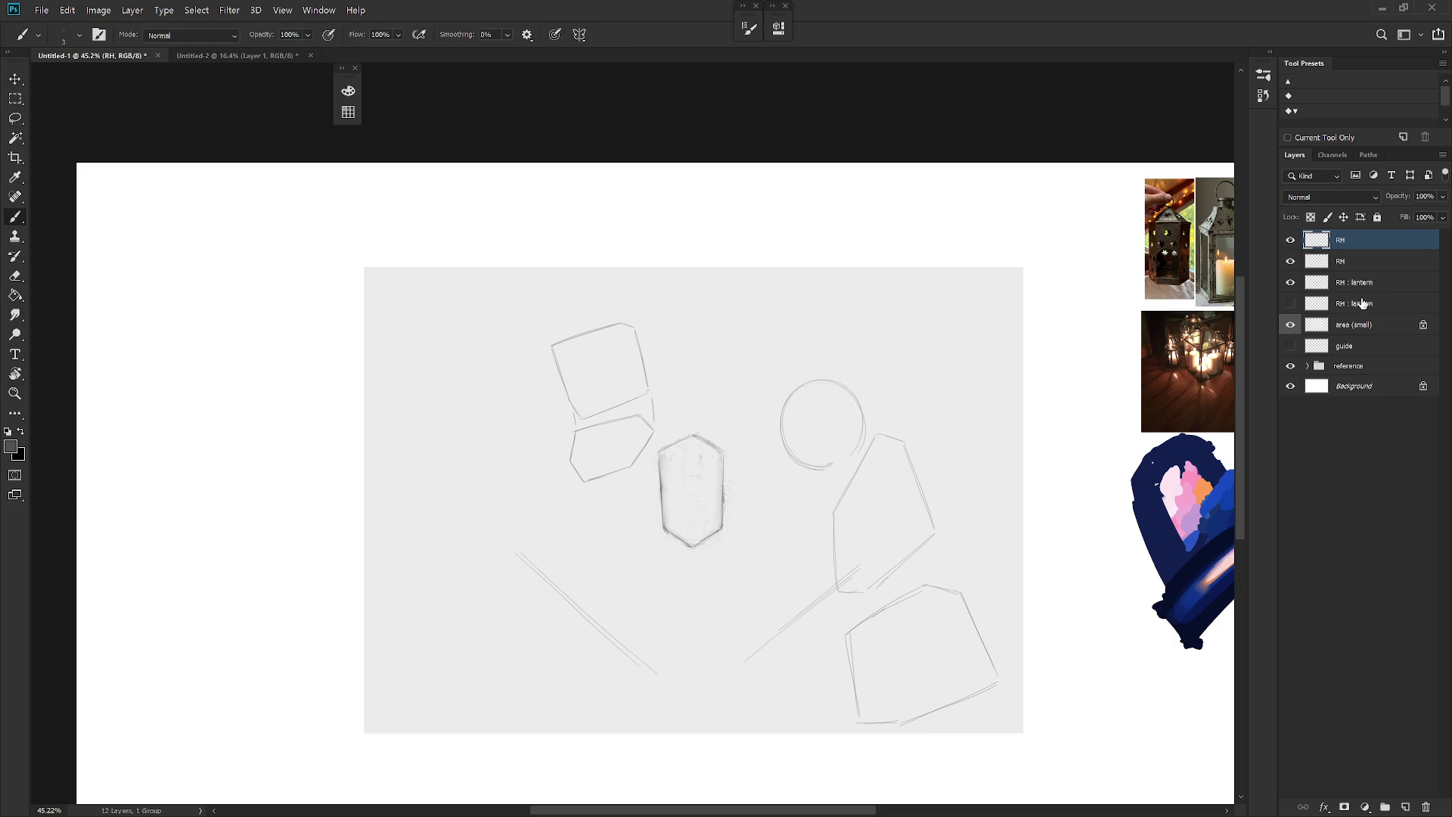
left_click(1370, 265)
Step: Delete the second RH layer and create a new layer named RH
key("Delete")
key("ctrl+shift+n")
type("Rh")
key("Return")
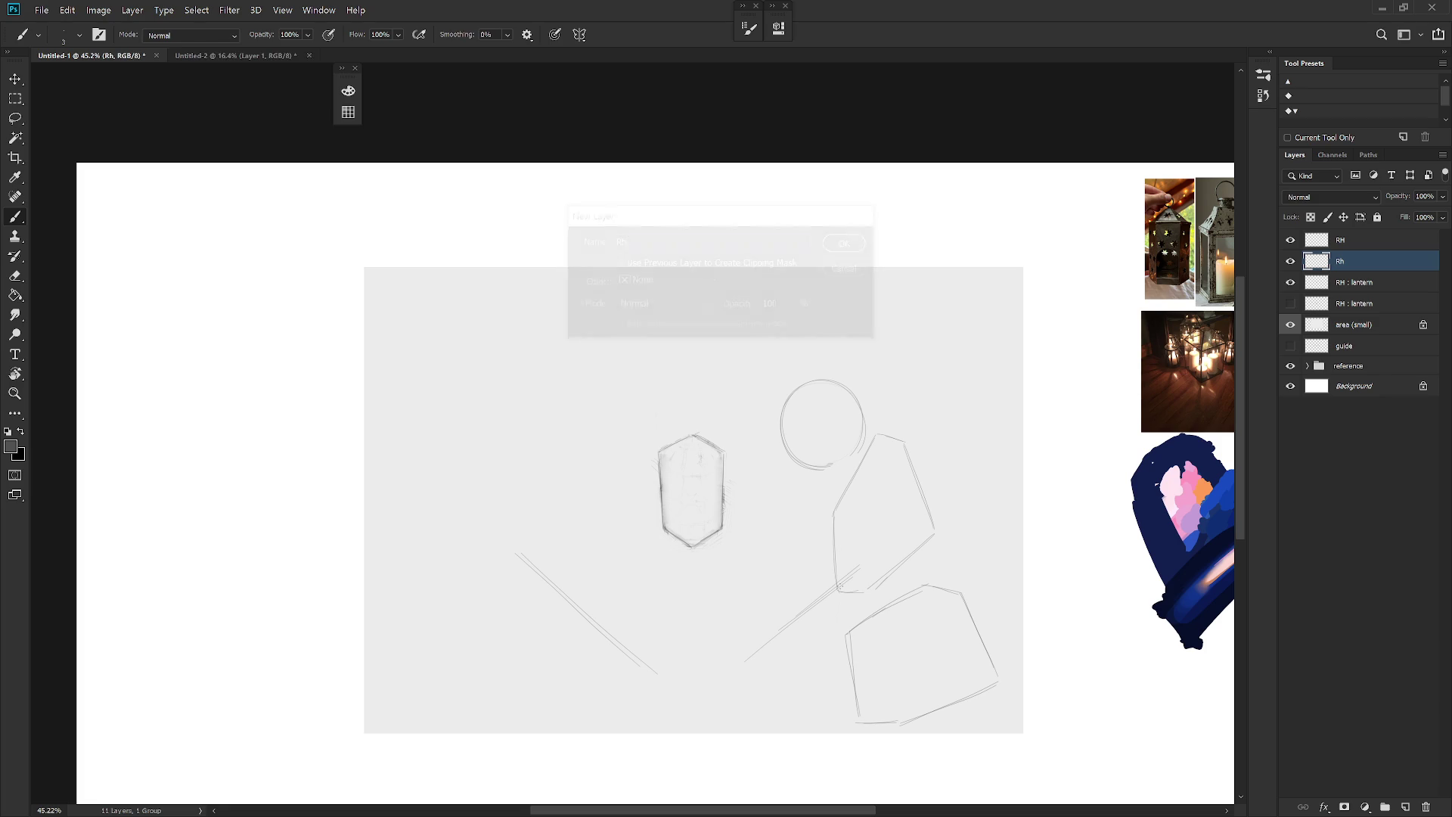
double_click(1347, 262)
type("RH")
key("Return")
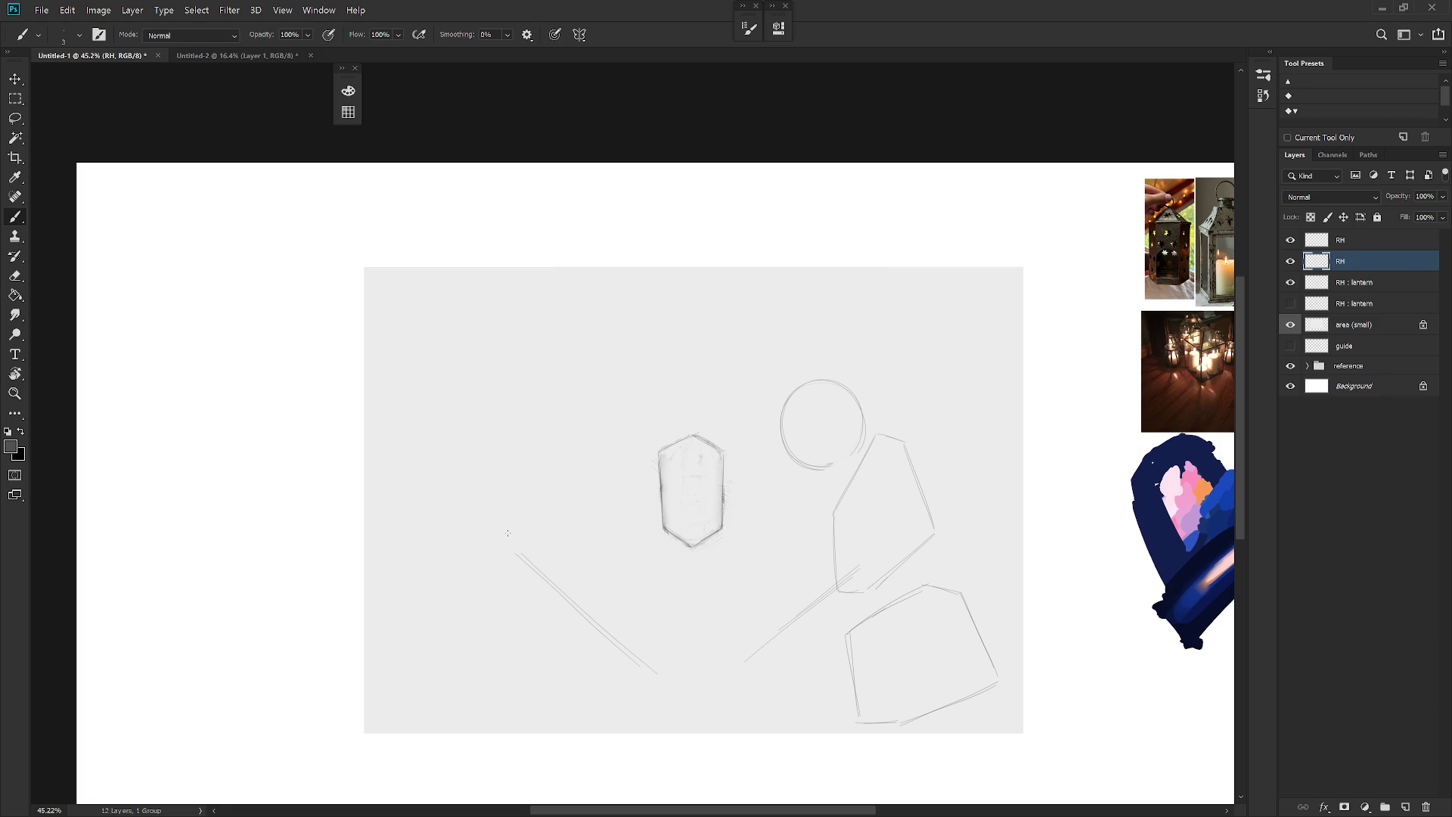
Step: Redraw the left box's diagonal and bottom edges left of the hexagon
mouse_move(583, 462)
left_mouse_down()
mouse_move(503, 423)
mouse_move(594, 446)
left_mouse_up()
key("ctrl+z")
left_click_drag(536, 488, 615, 473)
key("ctrl+z")
left_click_drag(517, 461, 533, 493)
left_click_drag(510, 439, 606, 399)
left_click_drag(535, 503, 619, 466)
Step: Draw a tilted upper box above the left box with top, sides and bottom
left_click_drag(569, 299, 577, 297)
mouse_move(478, 313)
left_mouse_down()
mouse_move(574, 279)
mouse_move(607, 333)
left_mouse_up()
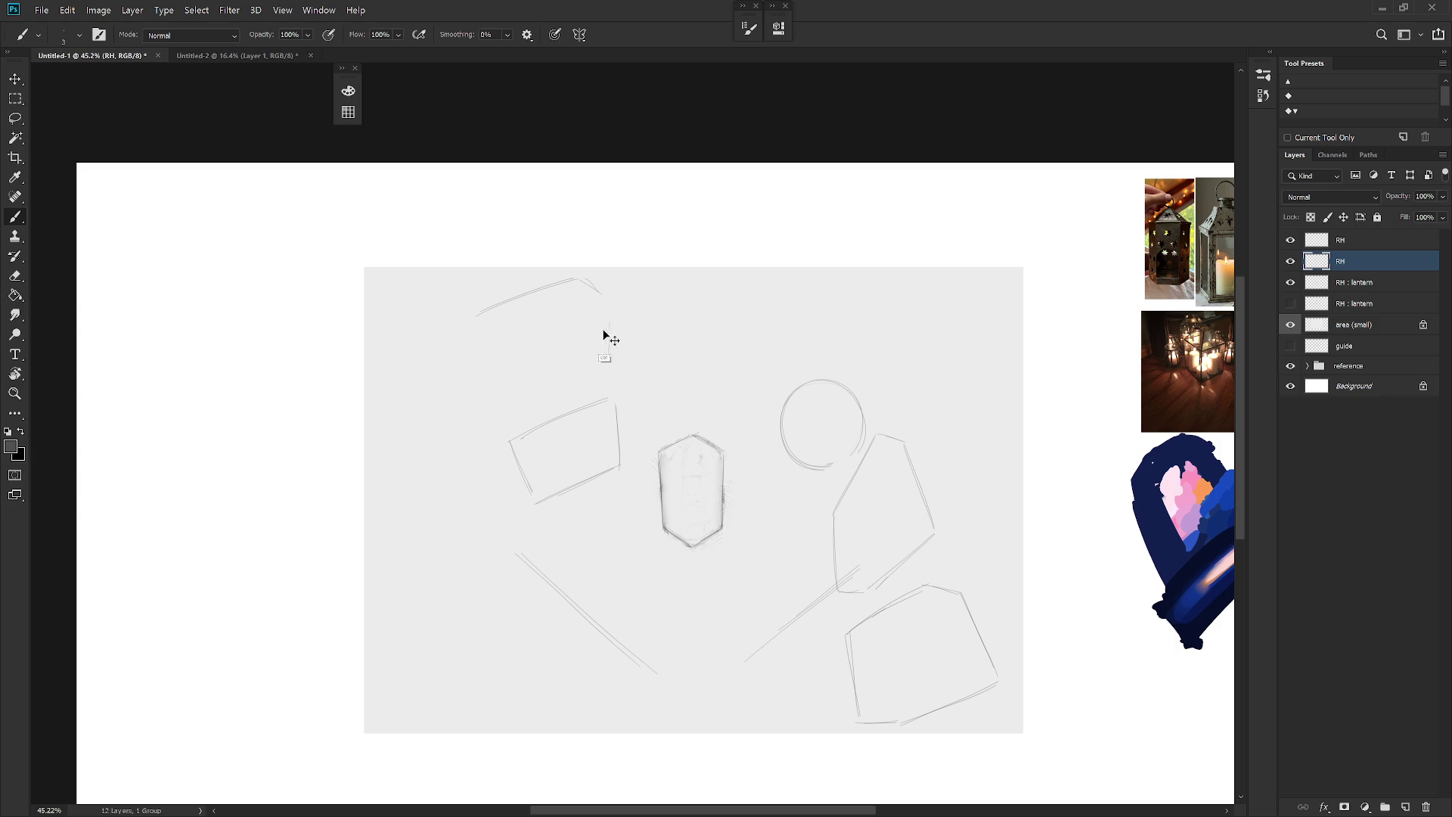
key("ctrl+z")
left_click_drag(582, 279, 609, 358)
mouse_move(519, 403)
left_mouse_down()
mouse_move(587, 356)
mouse_move(608, 367)
left_mouse_up()
left_click_drag(493, 339, 513, 393)
Step: Erase the stray left tip of the upper box's top edge
key("e")
left_click_drag(474, 324, 484, 315)
key("b")
key("e")
key("b")
key("alt+bracketright")
key("e")
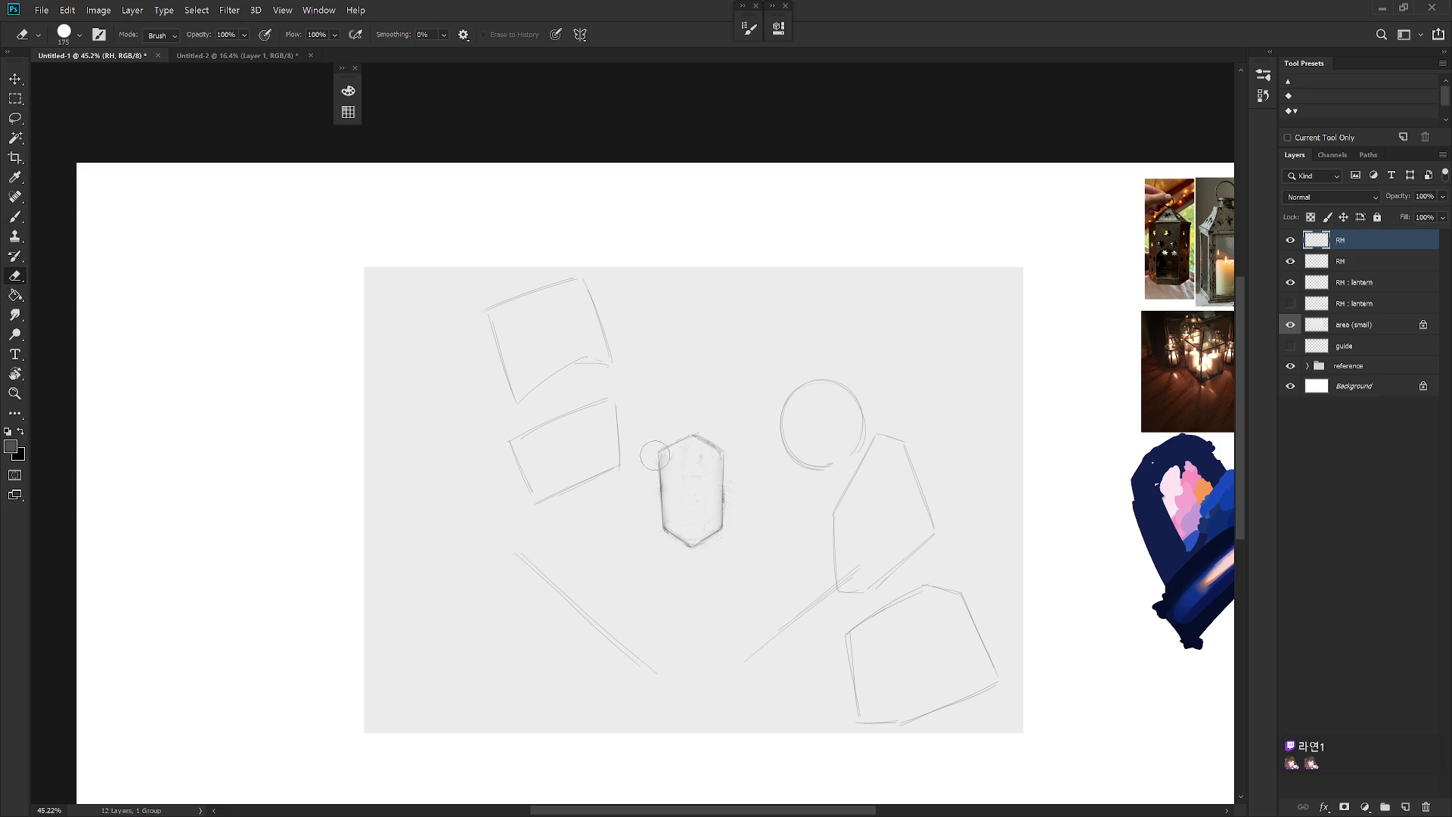
Step: On the RH : lantern layer, fade the rough hexagon and retrace its edges darker
left_click(1369, 286)
mouse_move(667, 431)
left_mouse_down()
mouse_move(694, 415)
mouse_move(719, 454)
mouse_move(719, 540)
mouse_move(688, 545)
mouse_move(719, 531)
left_mouse_up()
key("b")
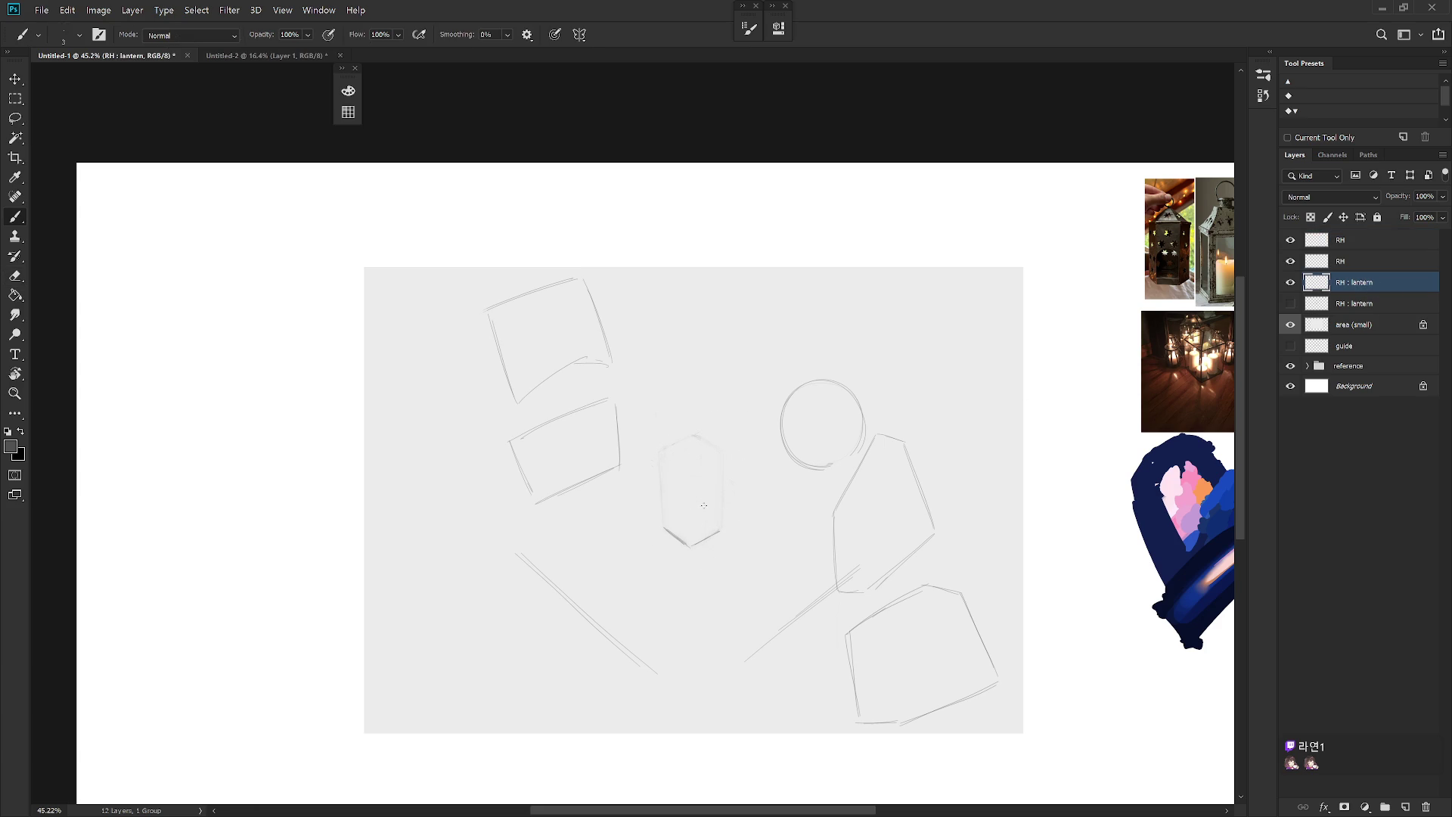
left_click_drag(655, 469, 664, 527)
mouse_move(728, 454)
left_mouse_down()
mouse_move(723, 530)
mouse_move(691, 552)
mouse_move(719, 529)
left_mouse_up()
key("e")
key("b")
left_click_drag(655, 455, 697, 434)
left_click_drag(697, 552, 723, 529)
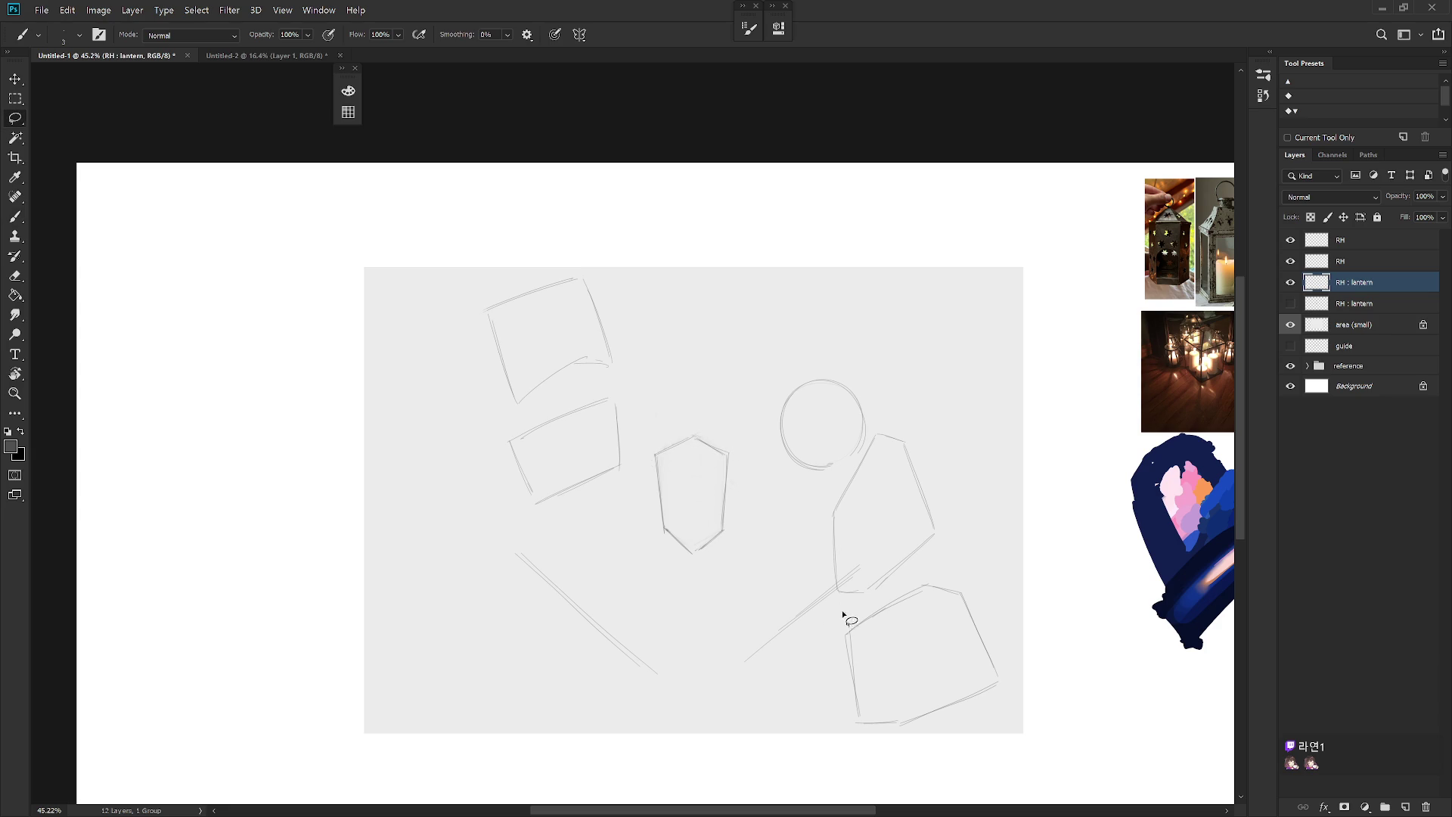
Step: Erase the two long diagonal lines at the bottom and select the top RH layer
key("e")
left_click_drag(848, 613, 720, 629)
key("b")
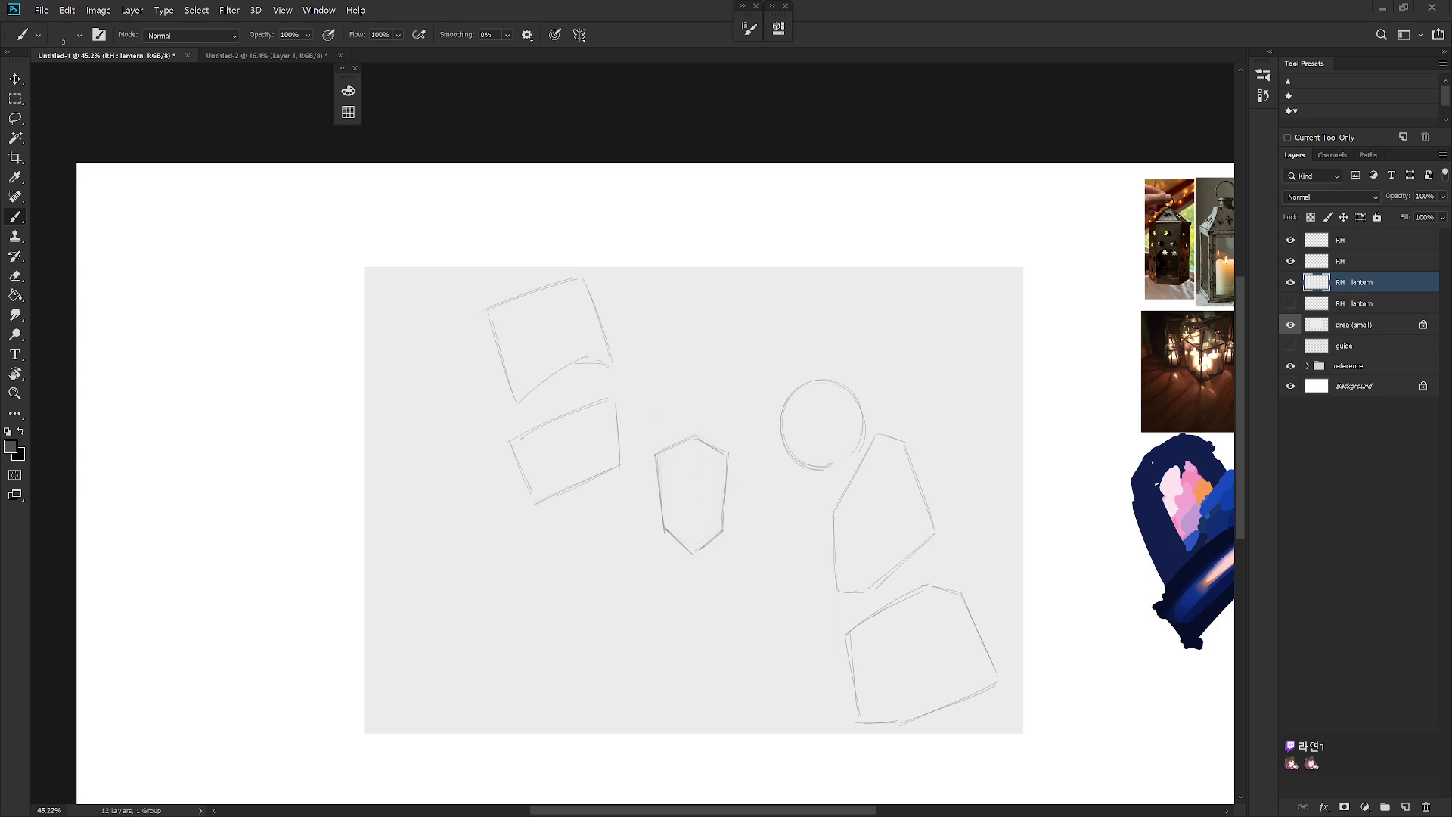
left_click(1361, 242)
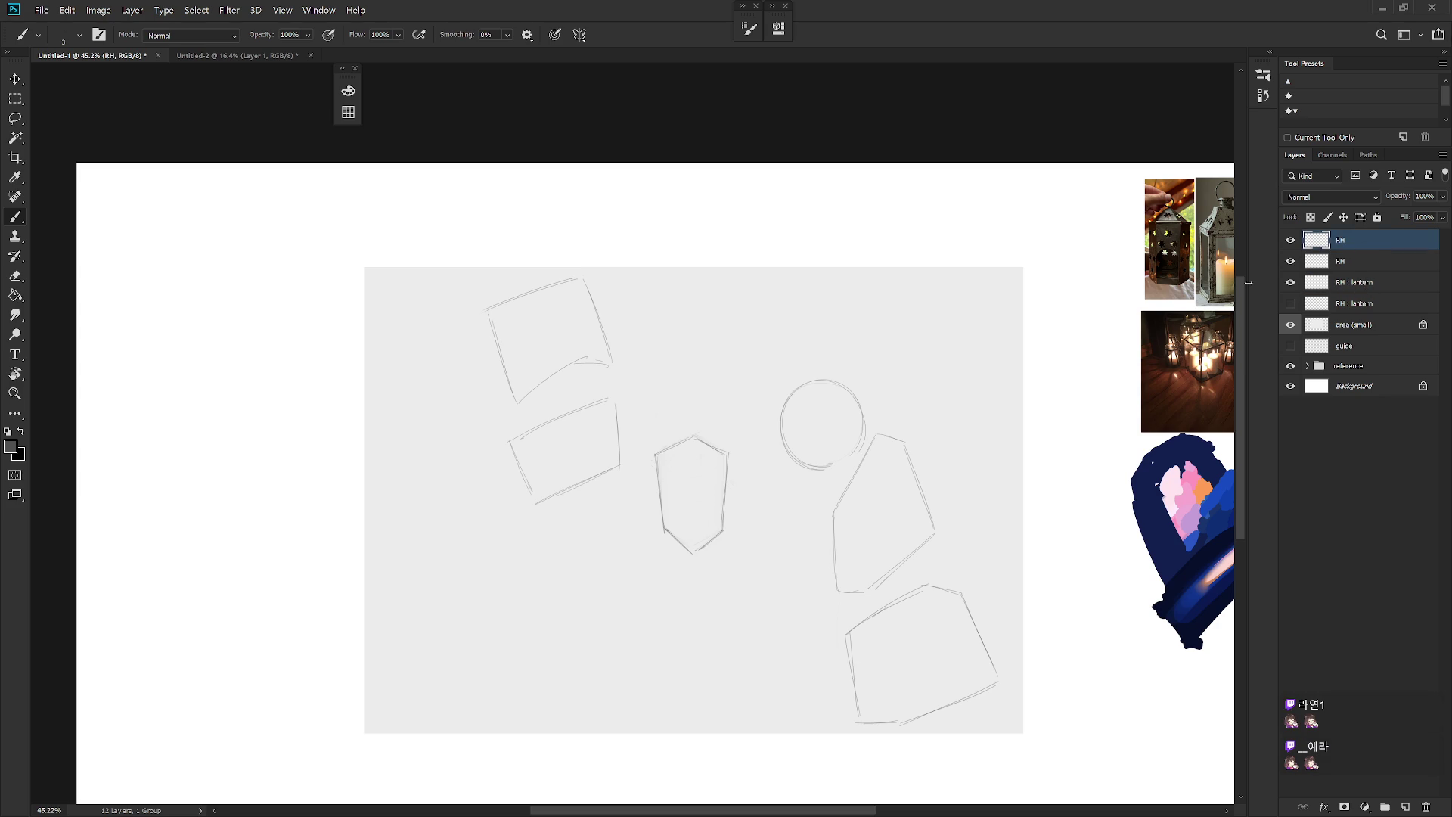
key("ctrl+shift+n")
Step: Name the new layer RH and draw a lantern top edge above the circle
type("RH")
key("Return")
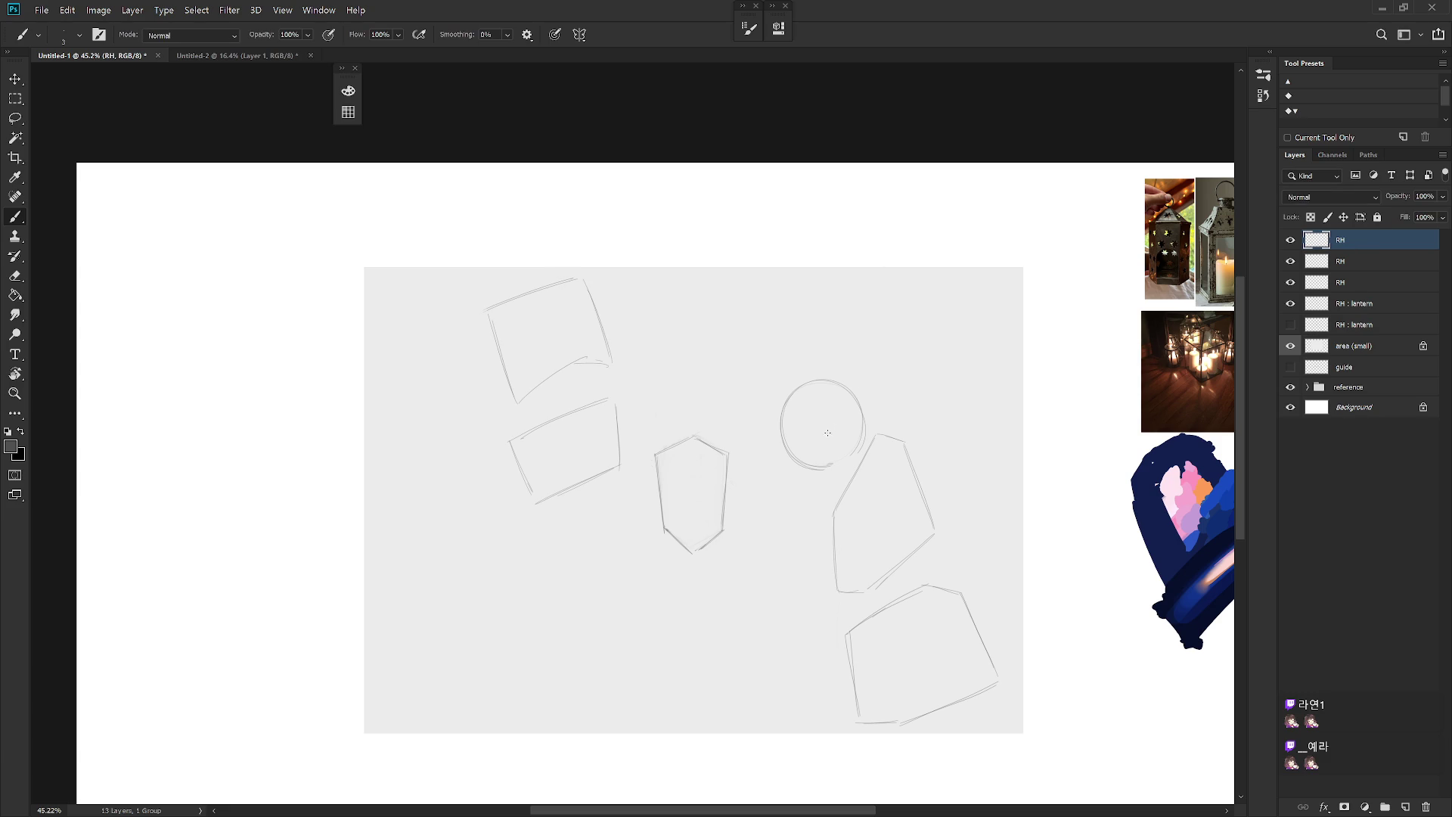
left_click_drag(749, 302, 849, 320)
left_click_drag(754, 289, 854, 310)
left_click(1363, 309, "shift")
left_click(1360, 243)
key("ctrl+z")
Step: Draw the lantern's right, left and lower edges down across the circle
left_click_drag(851, 312, 858, 371)
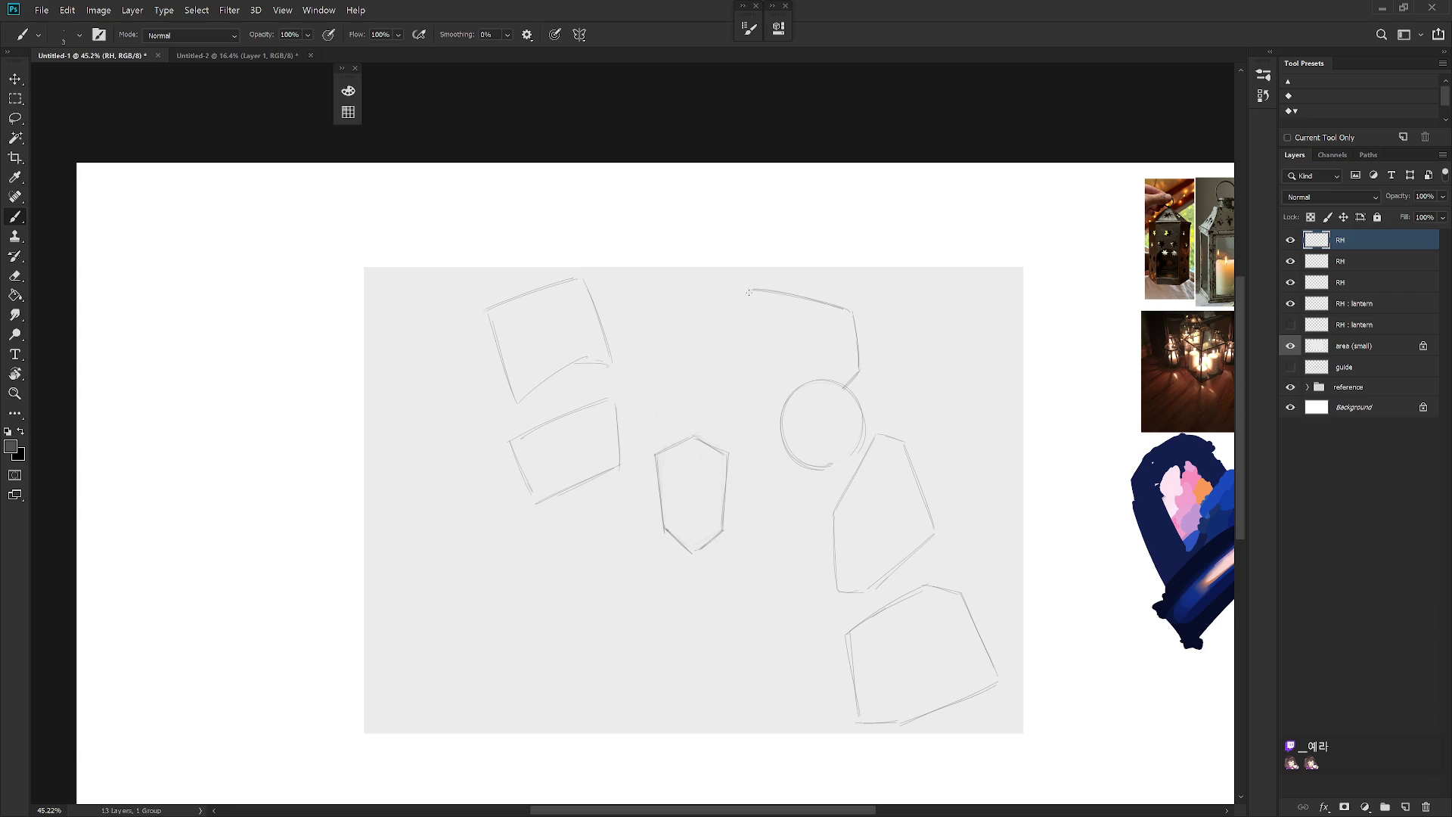
mouse_move(752, 289)
left_mouse_down()
mouse_move(739, 311)
mouse_move(767, 363)
mouse_move(832, 404)
left_mouse_up()
key("ctrl+z")
key("ctrl+z")
key("l")
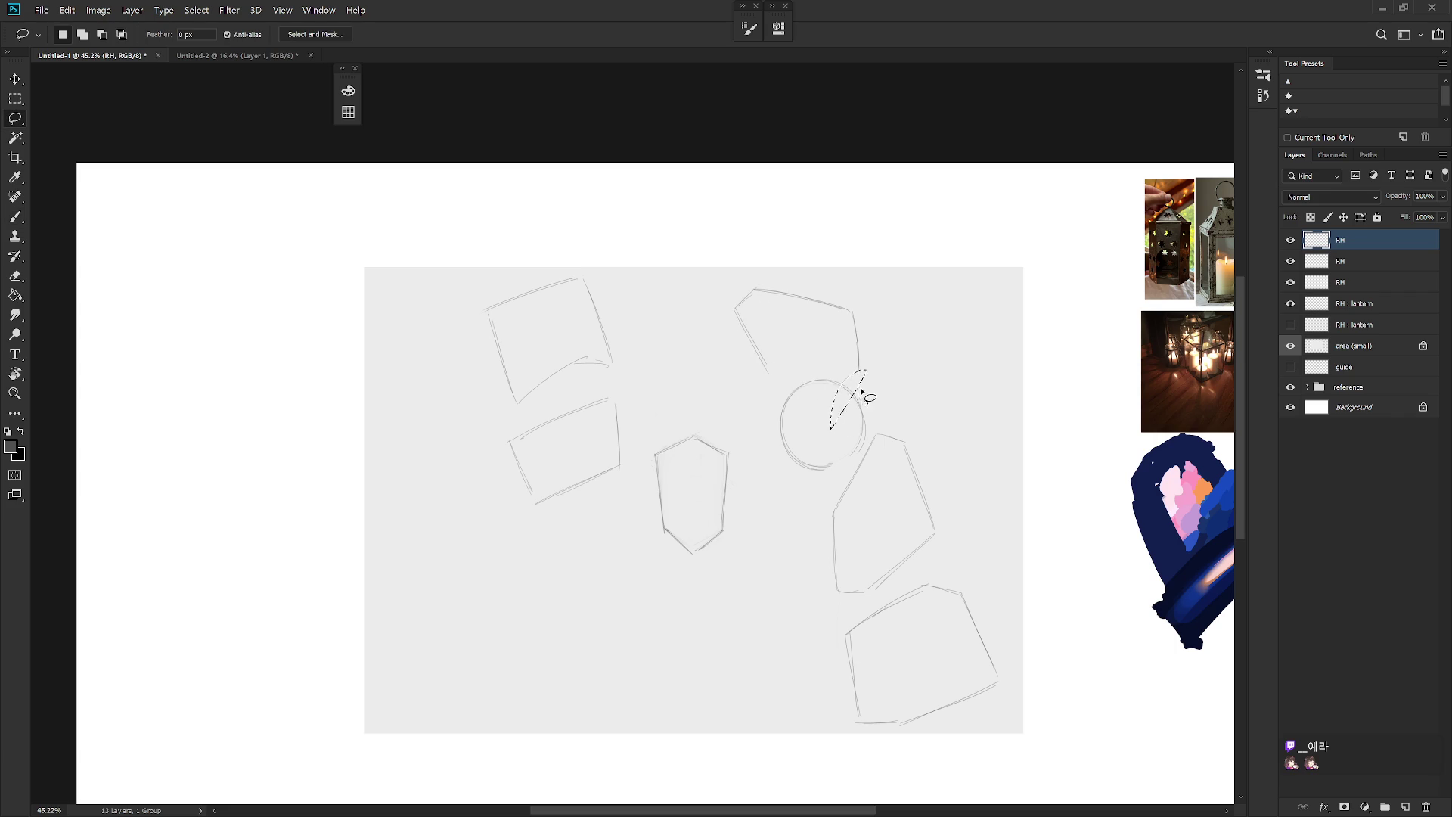
key("b")
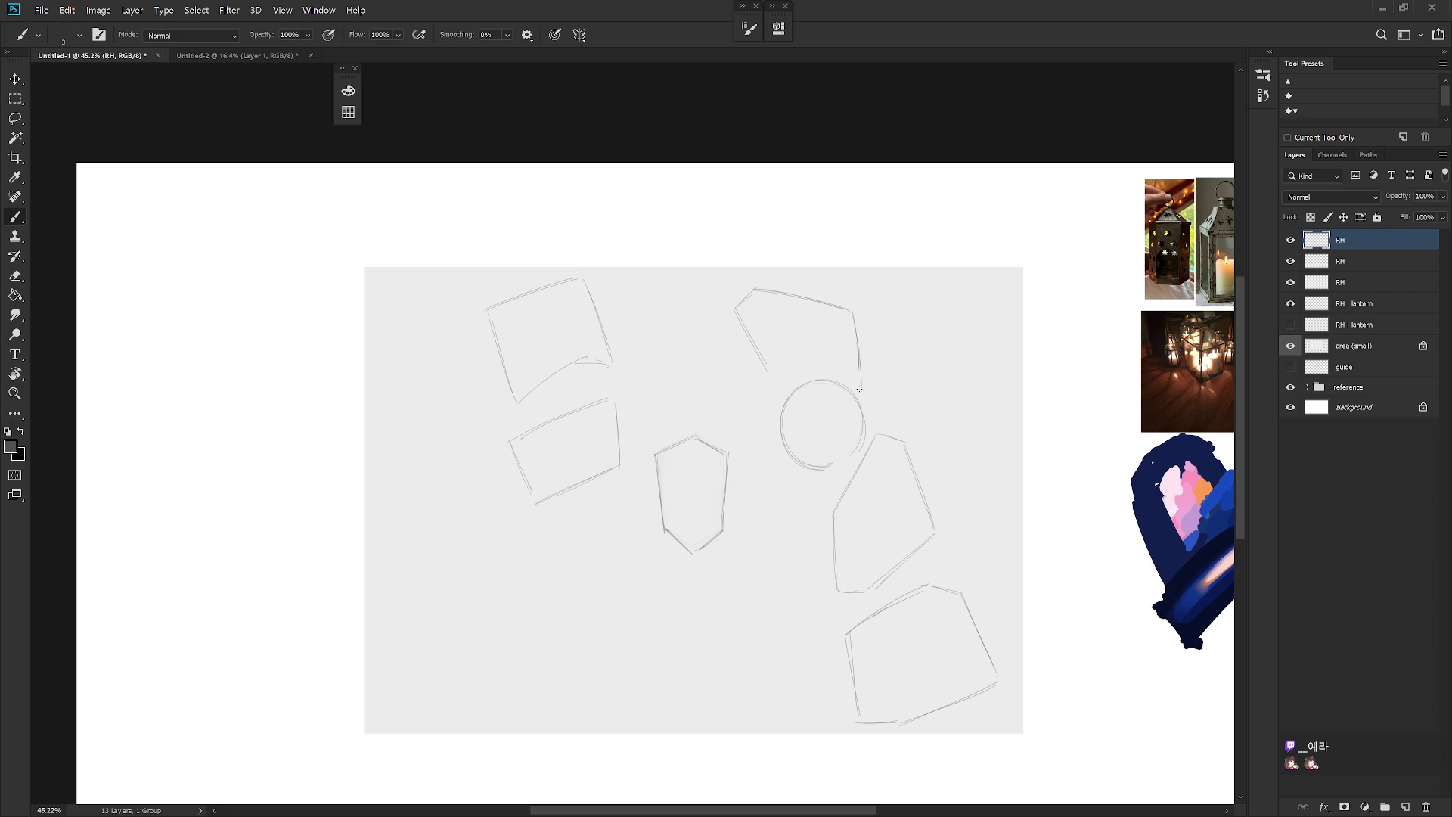
left_click_drag(836, 412, 771, 378)
key("ctrl+z")
left_click_drag(835, 412, 768, 384)
Step: Hide the layer holding the circle and right-hand shapes
key("v")
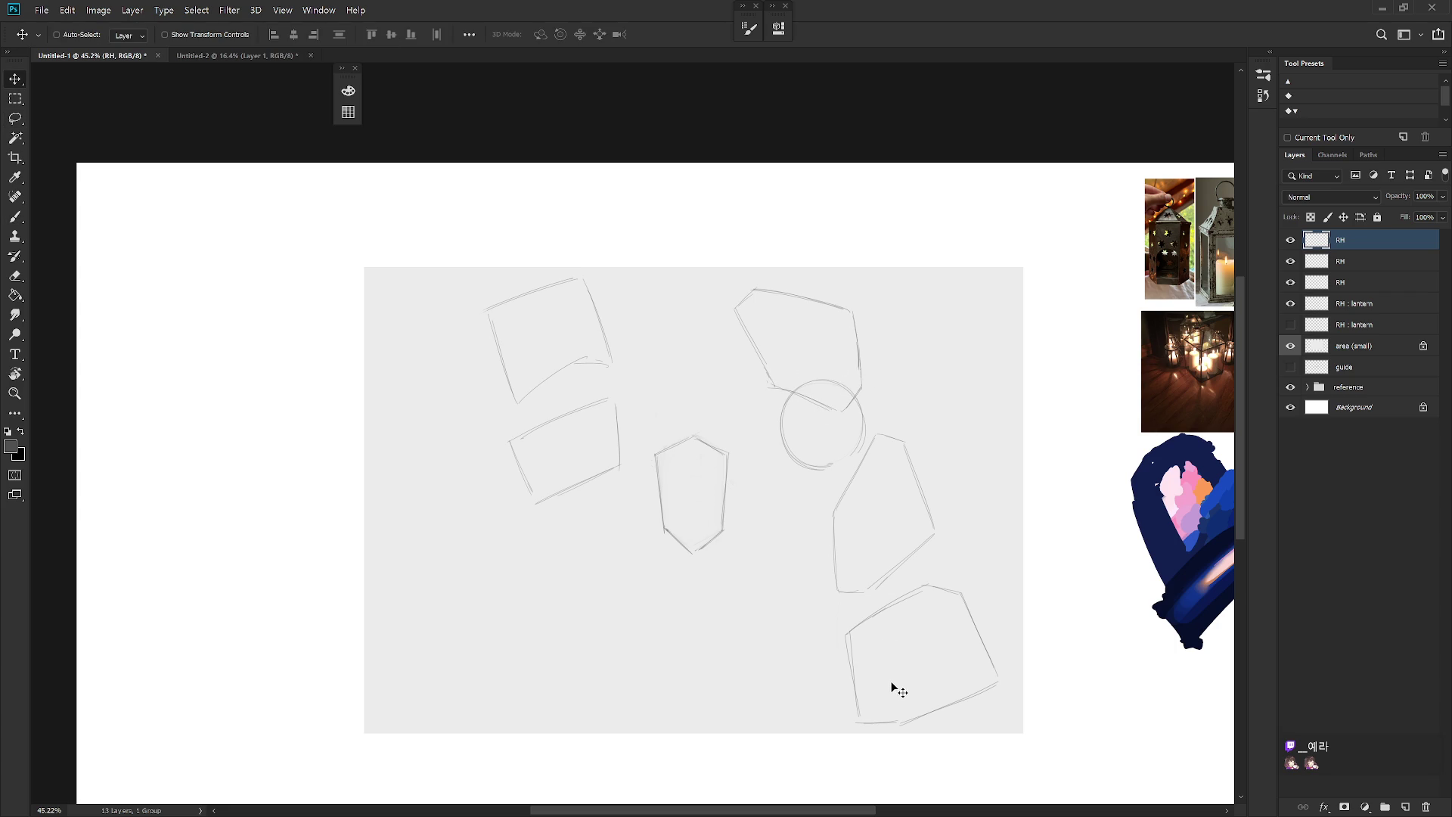
key("b")
left_click(1290, 282)
left_click(1291, 261)
left_click(1291, 282)
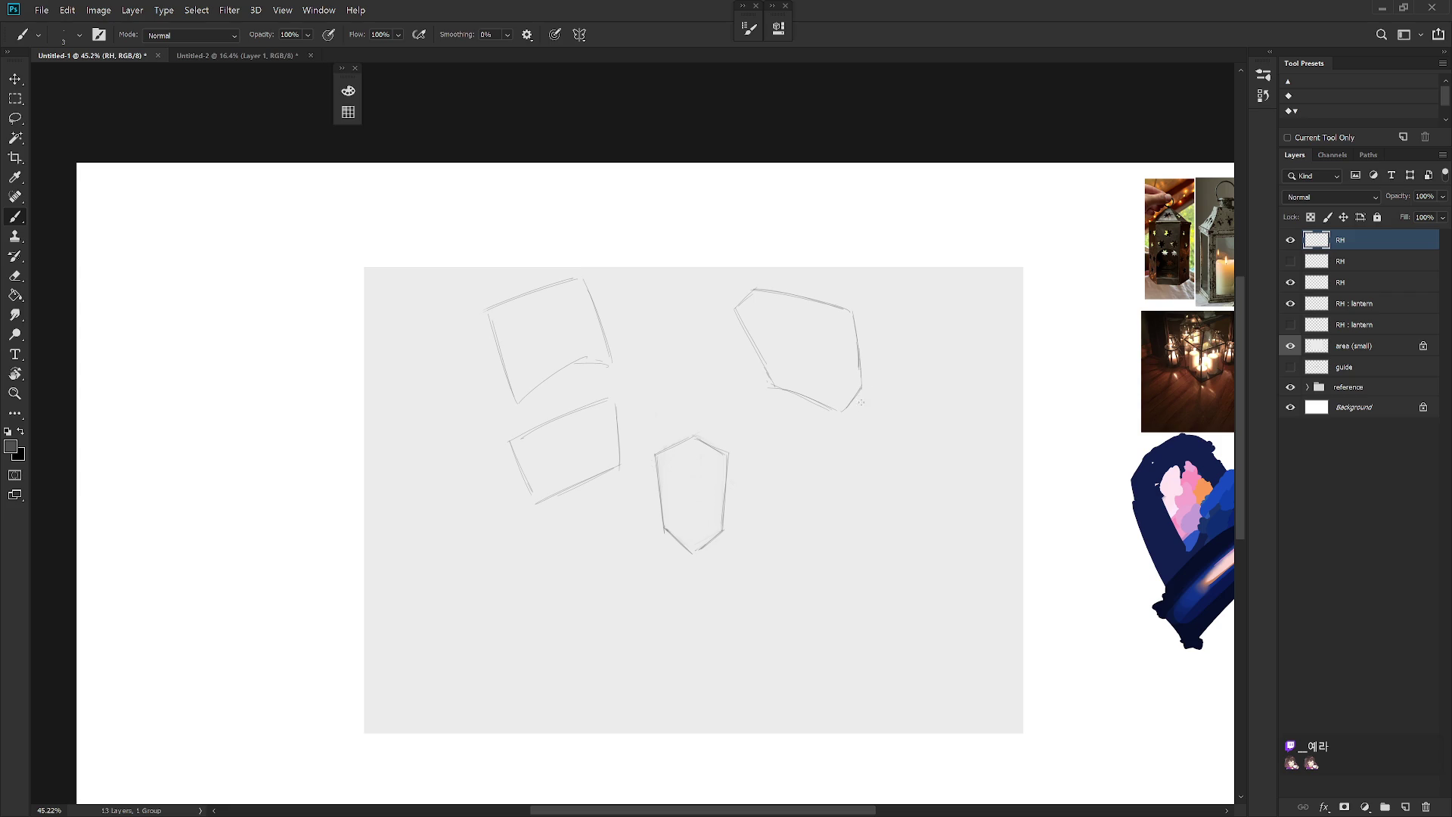
Step: Sketch a small tilted box below the upper-right shape
left_click_drag(787, 410, 846, 431)
left_click_drag(827, 457, 865, 468)
left_click_drag(804, 404, 870, 450)
mouse_move(793, 404)
left_mouse_down()
mouse_move(802, 415)
mouse_move(791, 399)
mouse_move(862, 389)
mouse_move(883, 419)
mouse_move(871, 449)
mouse_move(890, 459)
left_mouse_up()
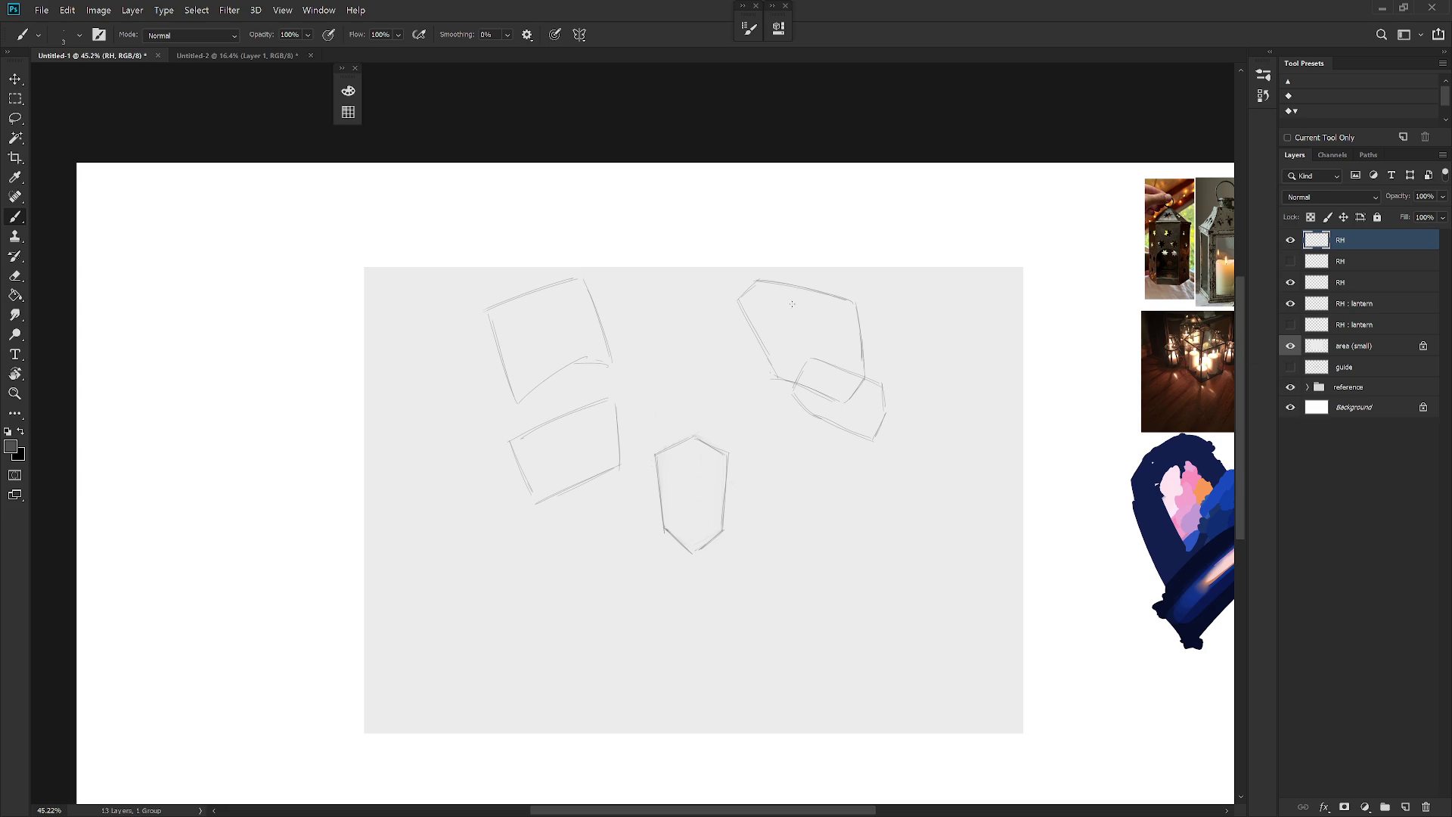
Step: Draw a circle over the upper shape's top and show the right-hand shapes again
mouse_move(738, 321)
left_mouse_down()
mouse_move(816, 253)
mouse_move(810, 284)
mouse_move(737, 273)
mouse_move(793, 322)
left_mouse_up()
key("ctrl+z")
key("ctrl+z")
key("ctrl+z")
key("ctrl+z")
key("ctrl+z")
mouse_move(790, 318)
left_mouse_down()
mouse_move(728, 261)
mouse_move(827, 247)
mouse_move(760, 311)
mouse_move(828, 250)
mouse_move(801, 304)
left_mouse_up()
key("ctrl+z")
left_click(1291, 261)
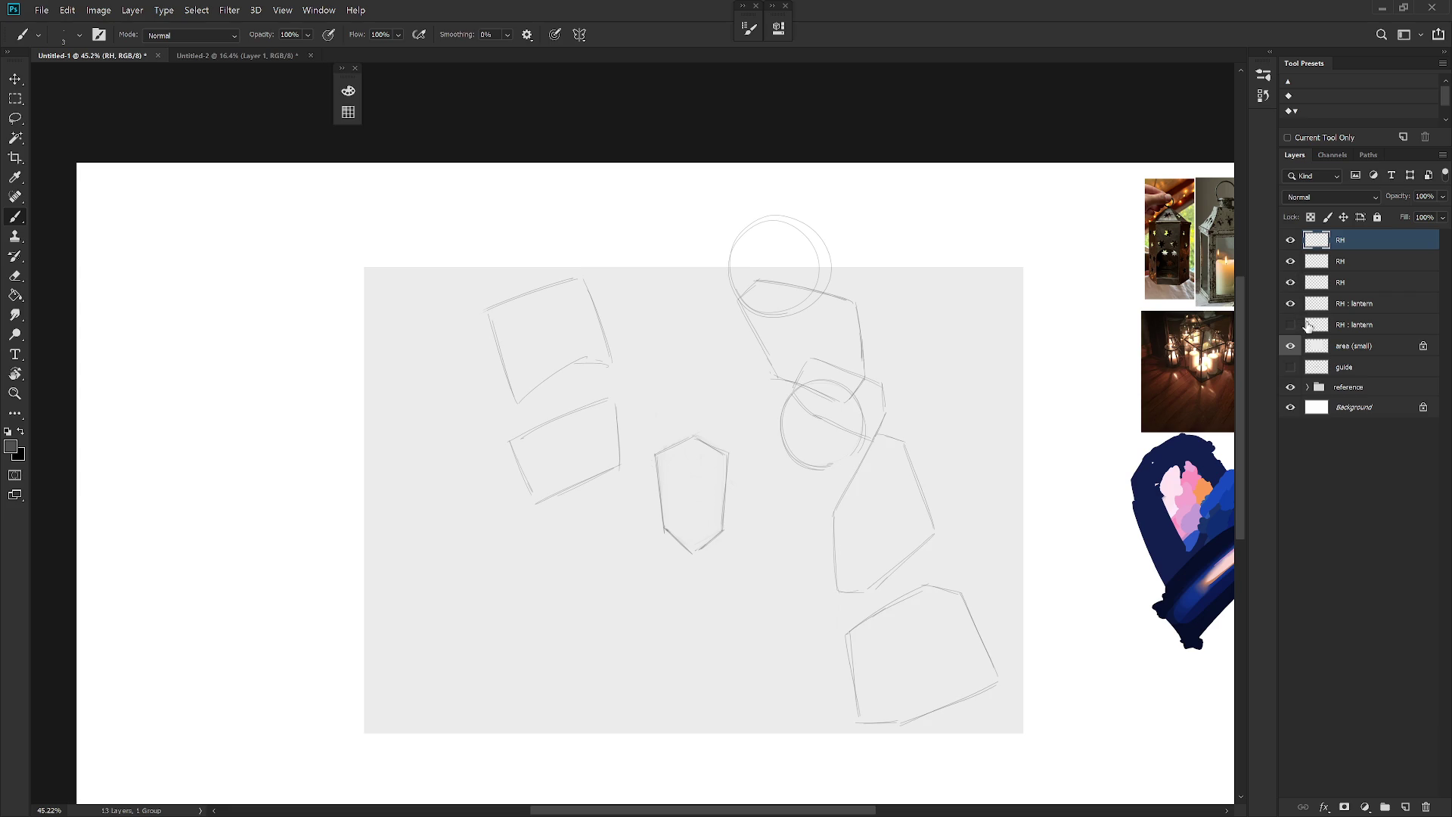
key("ctrl+shift+n")
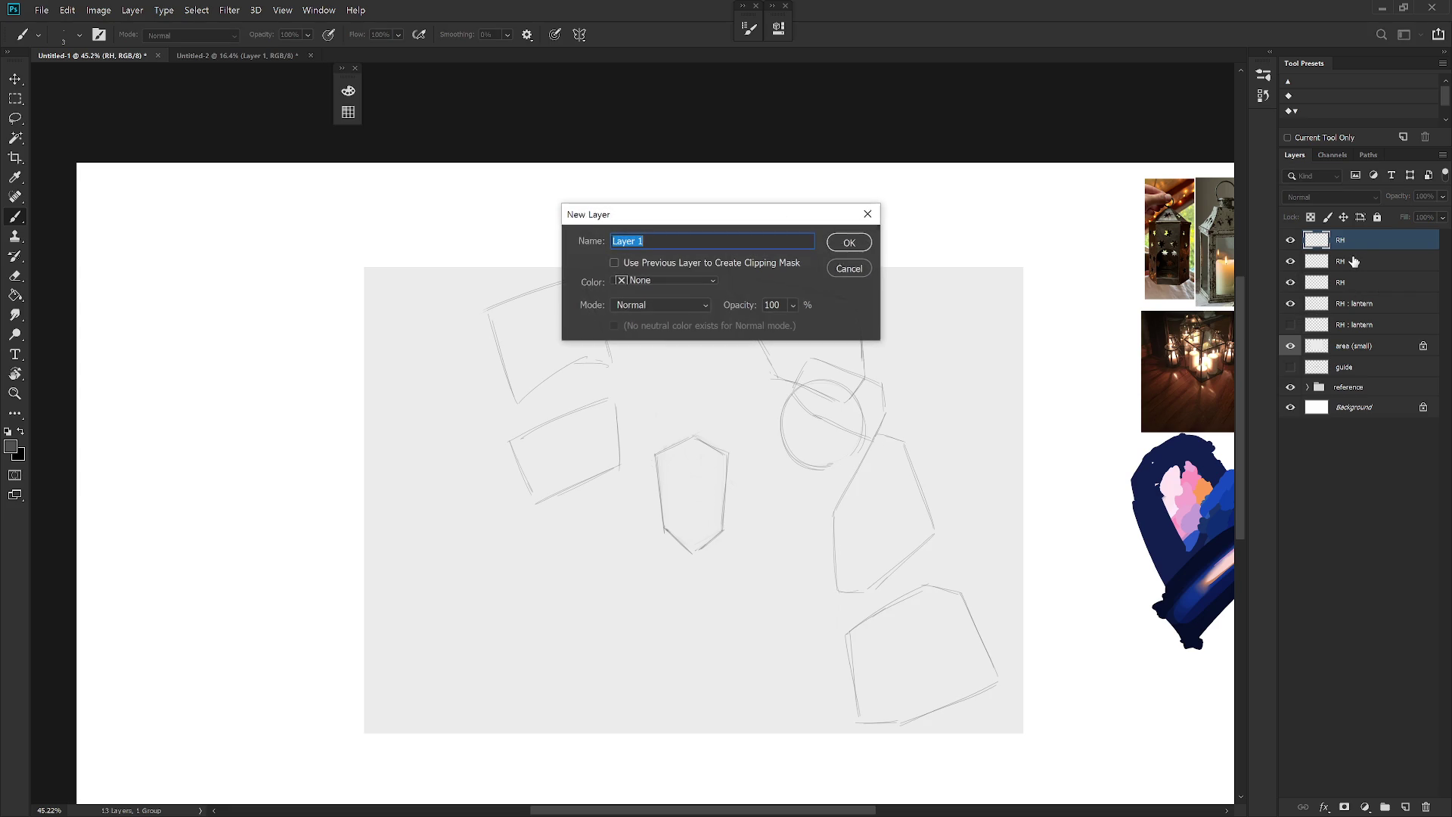
Step: Name the new layer RH, check layer visibility, and make the fourth RH layer active
type("RH")
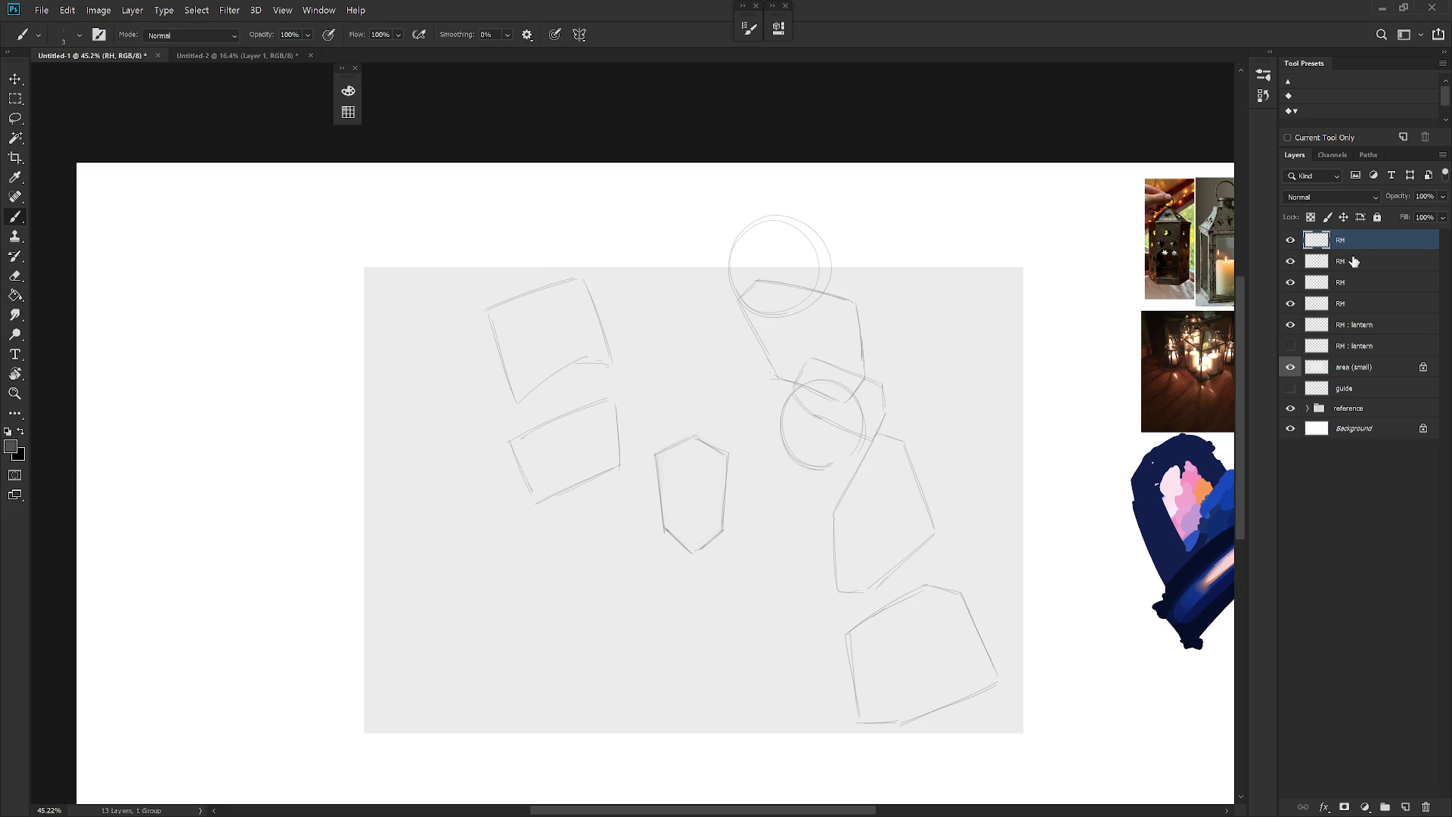
left_click(1290, 282)
left_click(1291, 282)
left_click(1291, 261)
left_click(1291, 261)
left_click(1290, 303)
left_click(1290, 304)
left_click(1362, 303)
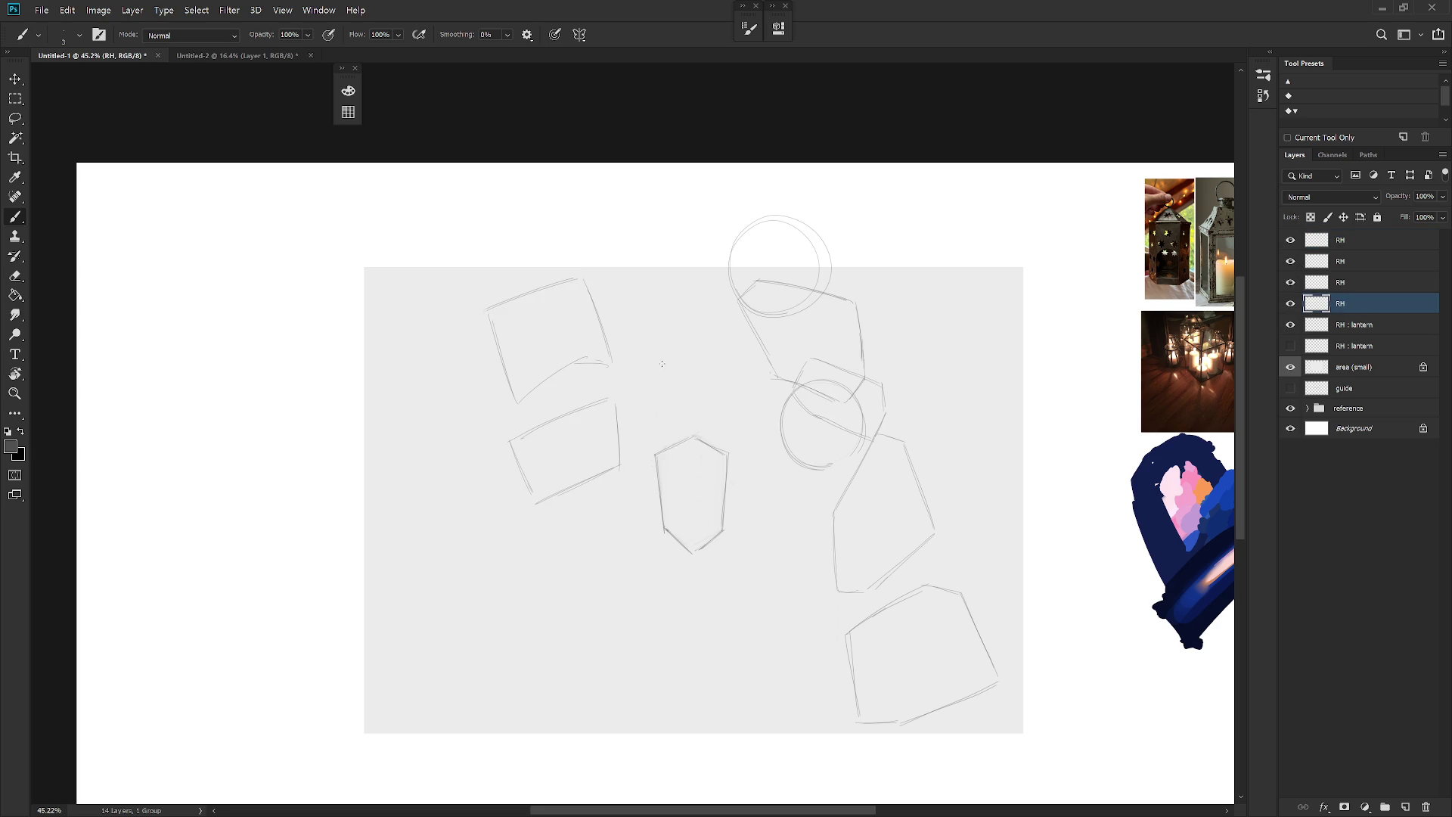
Step: Lasso the top-left box sketch and put it in free transform
key("l")
left_click_drag(549, 246, 499, 418)
key("ctrl+t")
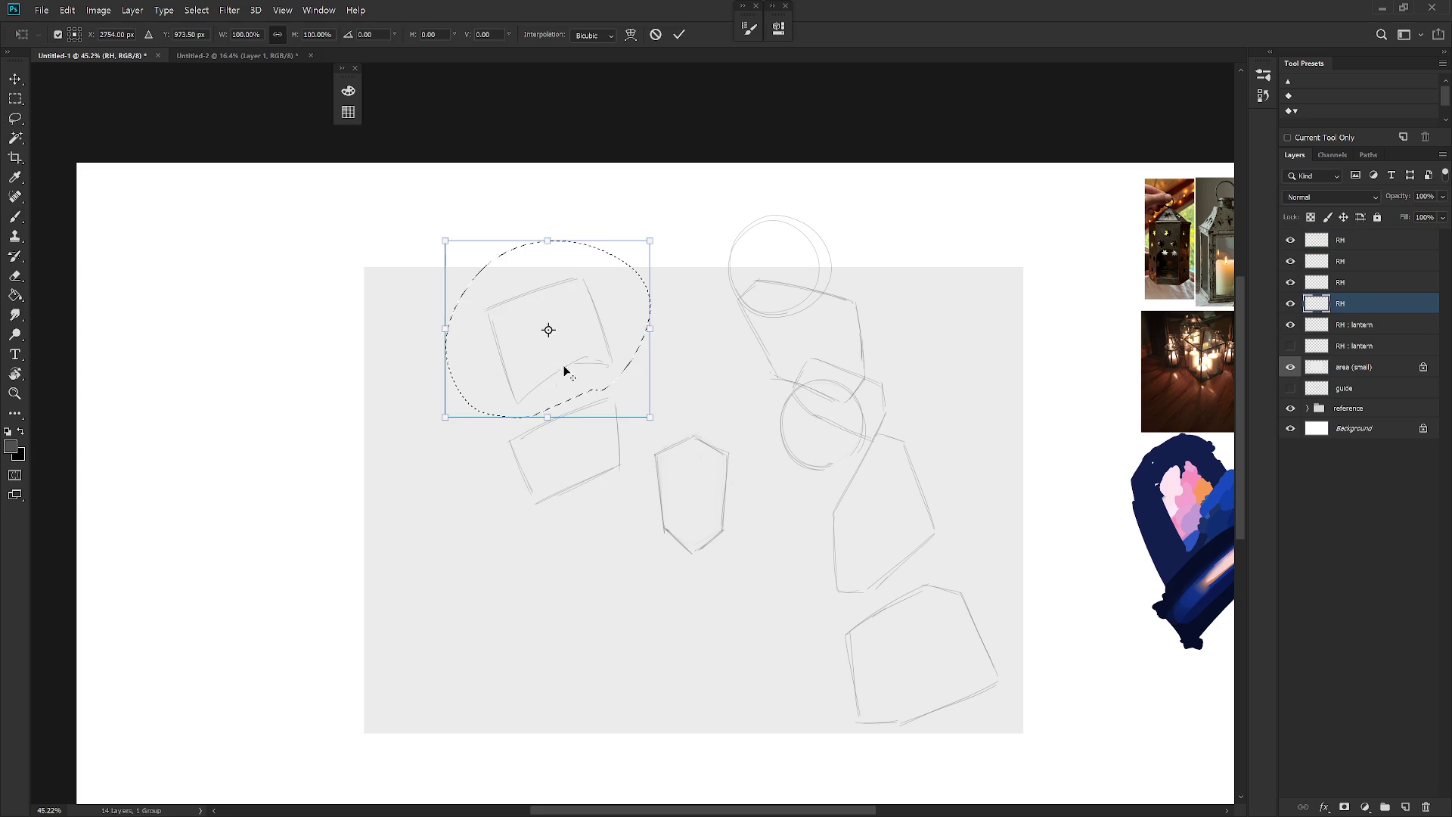
Step: Rotate the top-left box sketch about 17° so it sits upright
mouse_move(685, 238)
left_mouse_down()
mouse_move(704, 266)
mouse_move(605, 327)
mouse_move(712, 263)
left_mouse_up()
key("Escape")
key("b")
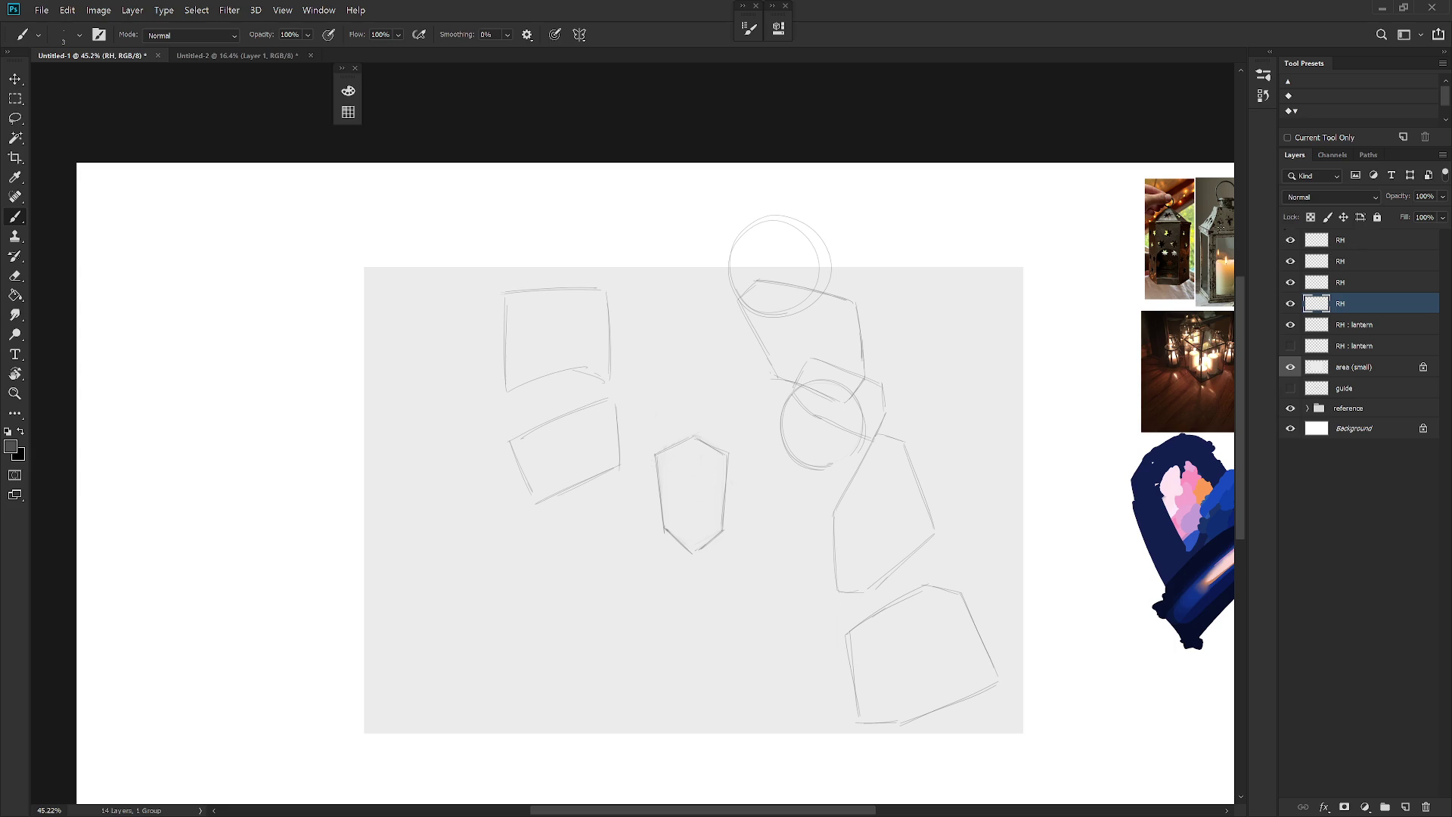
Step: Rotate the two left box sketches upright, then shift them right and slightly up
left_click_drag(582, 206, 605, 216)
key("ctrl+z")
key("ctrl+z")
key("ctrl+t")
left_click_drag(701, 260, 710, 292)
key("Return")
key("v")
left_click_drag(727, 485, 755, 474)
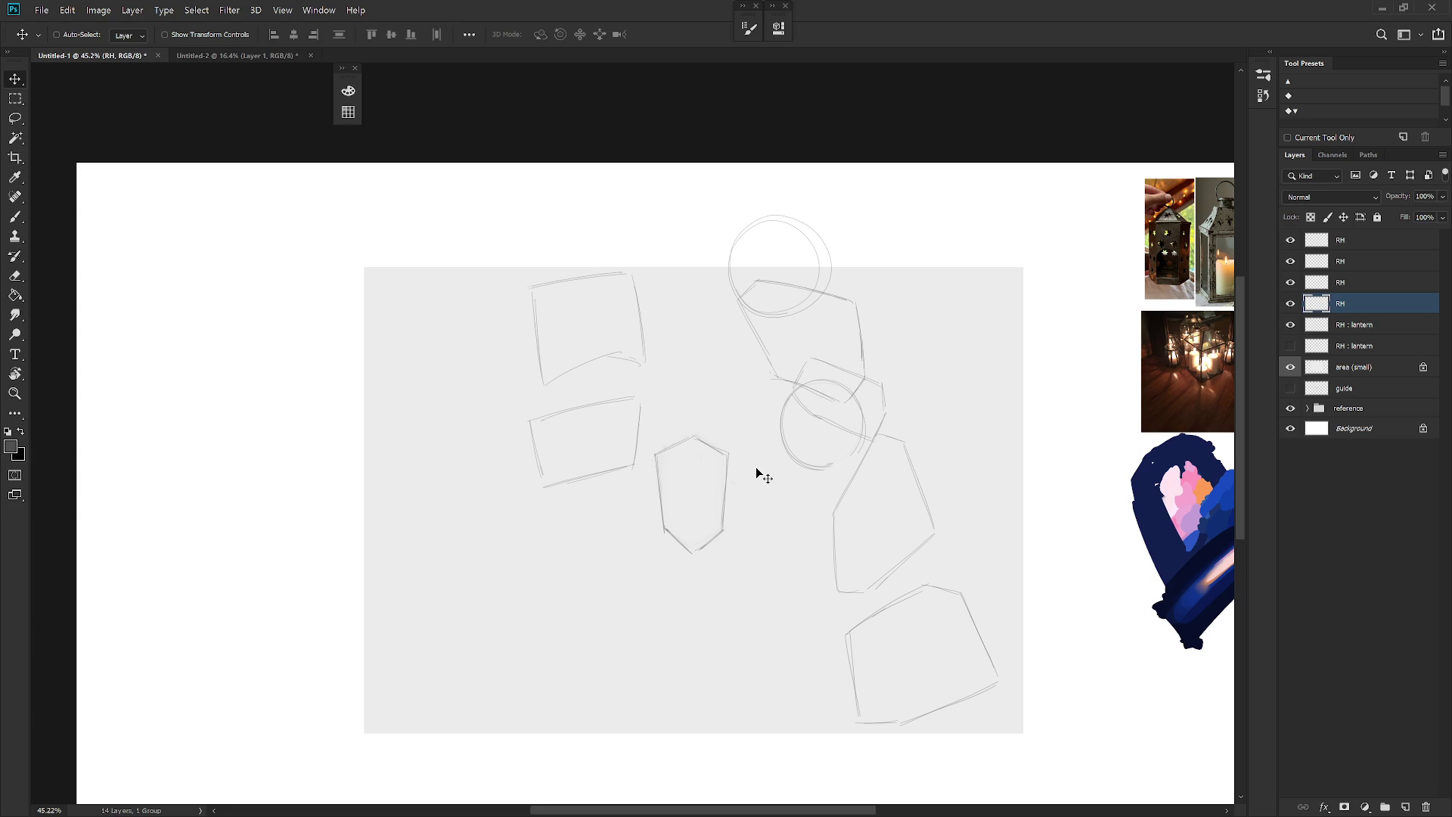
Step: On the third RH layer, add a short diagonal stroke below the central hexagon
left_click(1291, 283)
left_click(1291, 282)
left_click(1354, 282)
key("b")
left_click_drag(747, 577, 712, 609)
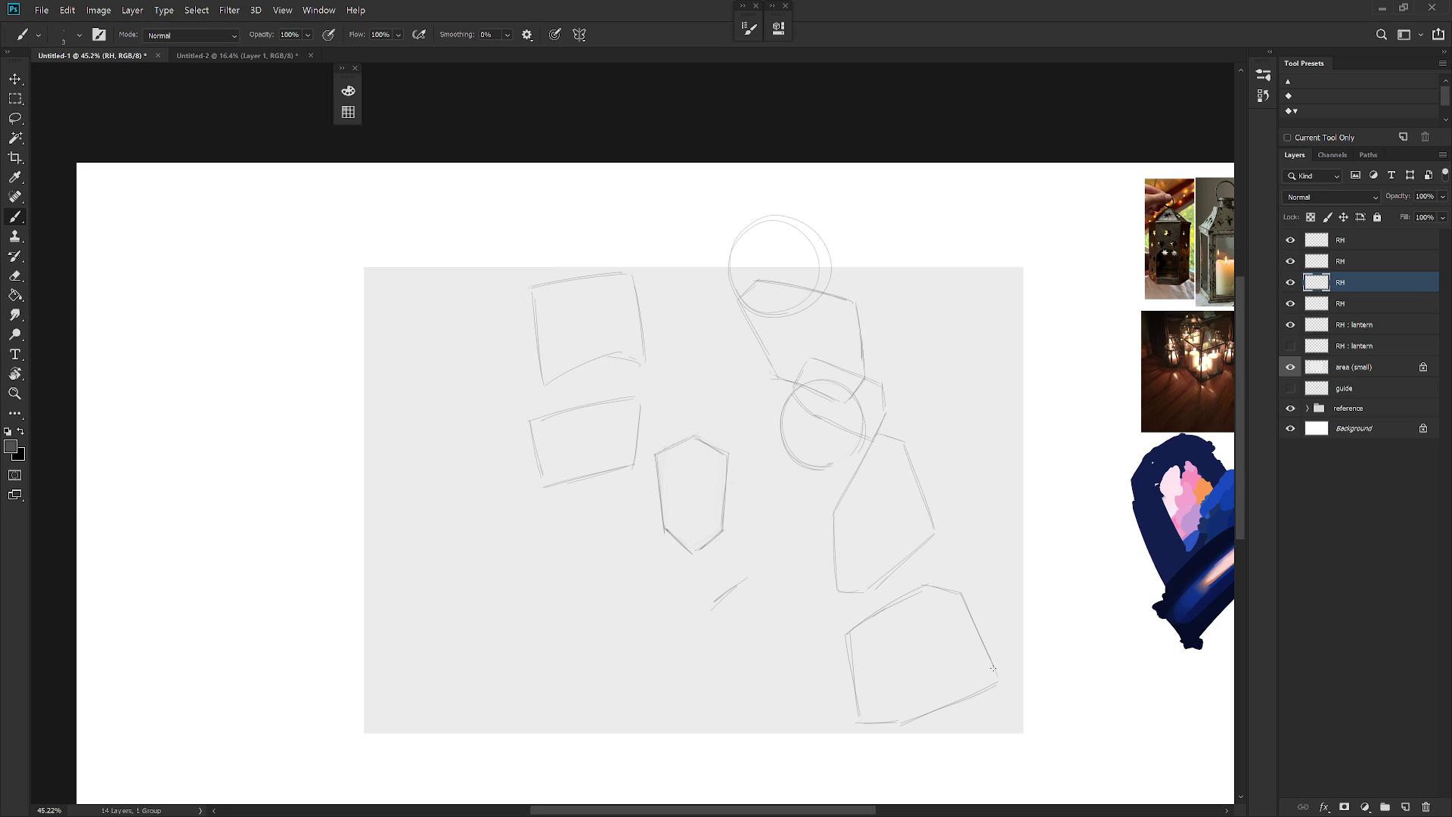
left_click(1361, 240)
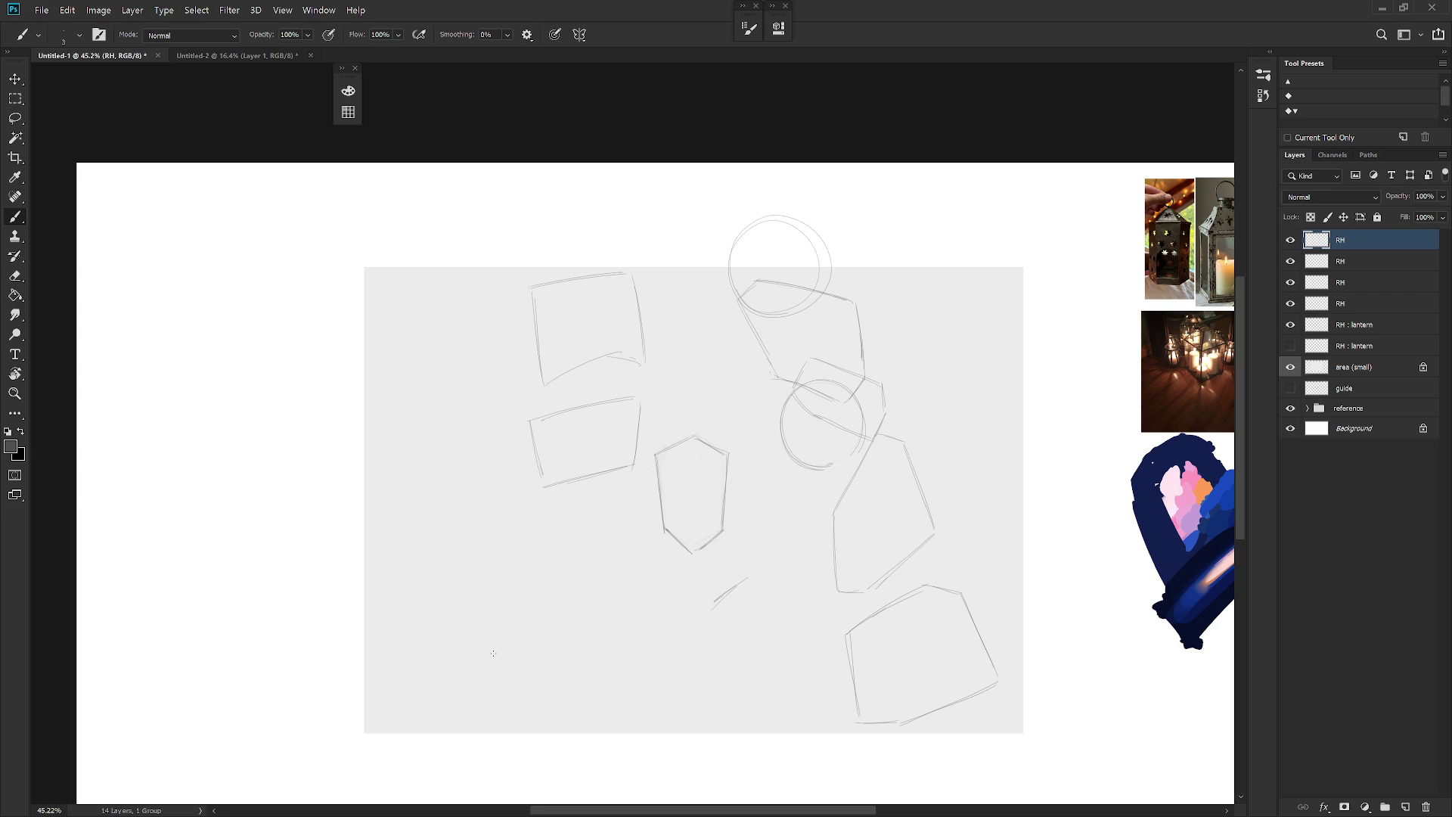
Step: Sketch a lower-left box with an arched top edge, two sides and a bottom
mouse_move(446, 538)
left_mouse_down()
mouse_move(536, 529)
mouse_move(438, 531)
mouse_move(537, 542)
mouse_move(523, 542)
left_mouse_up()
key("ctrl+z")
key("ctrl+z")
left_click_drag(436, 535, 537, 539)
left_click_drag(429, 591, 427, 622)
key("v")
left_click_drag(592, 627, 590, 600)
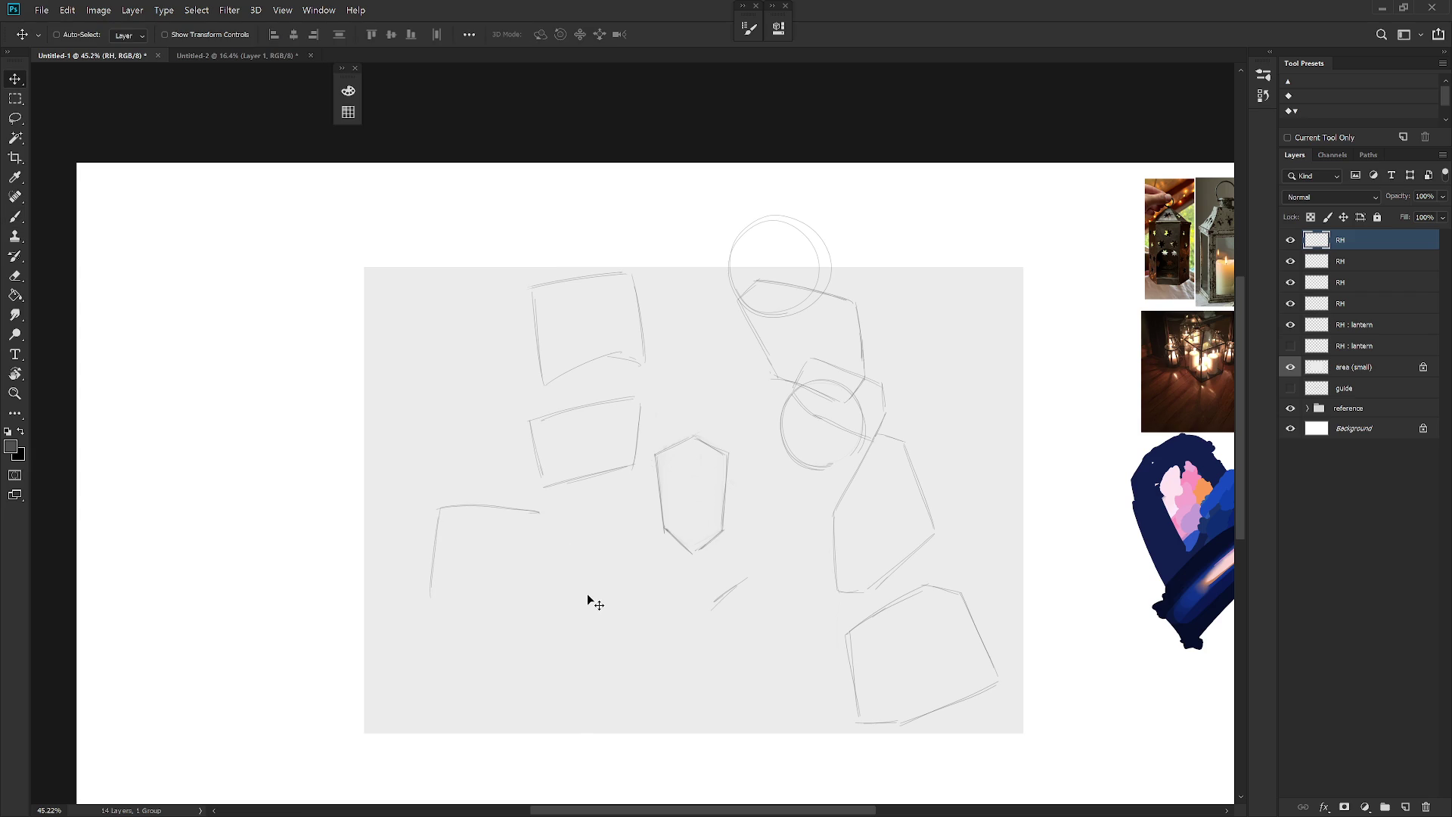
key("b")
left_click_drag(540, 514, 550, 596)
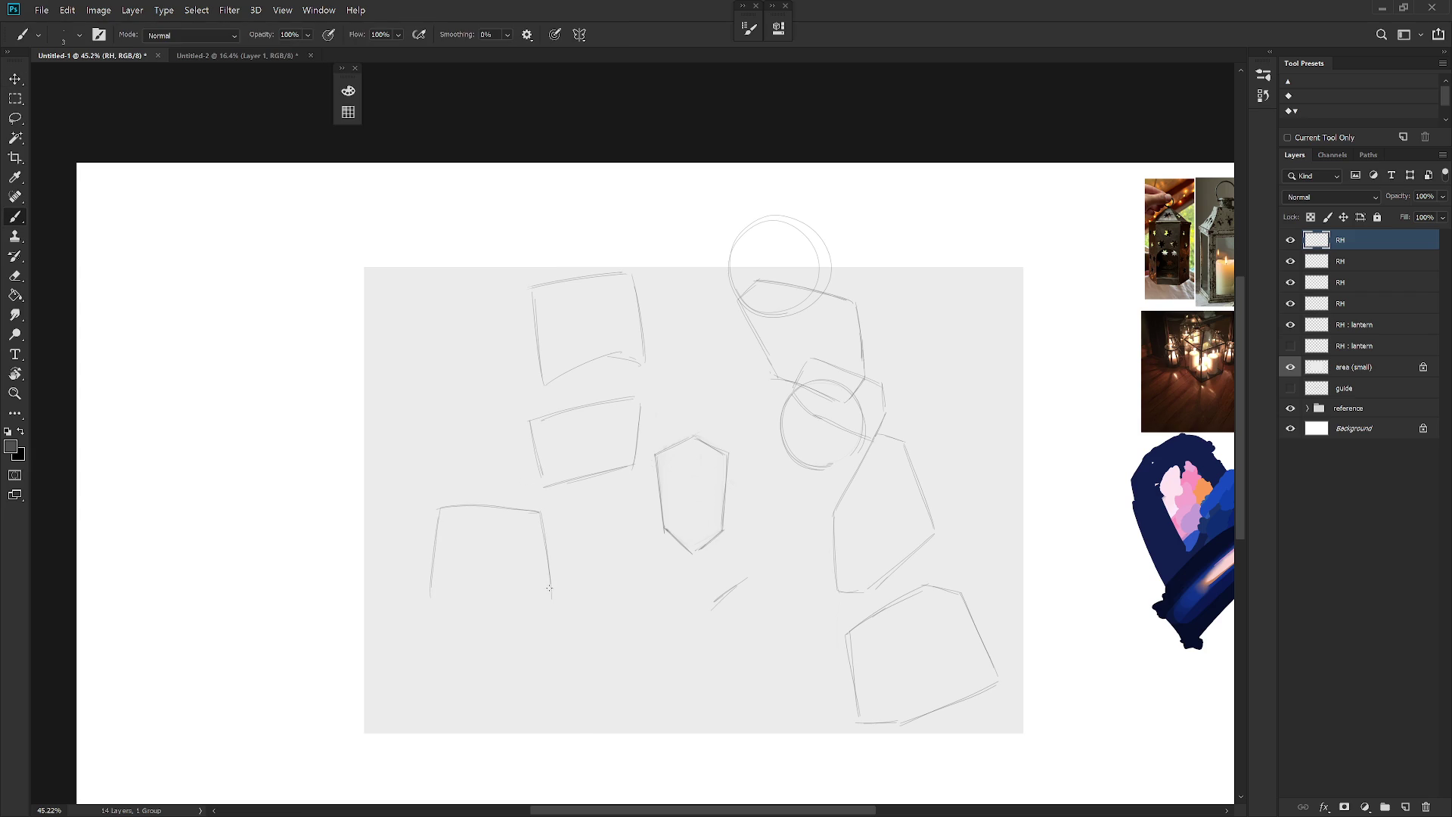
mouse_move(431, 608)
left_mouse_down()
mouse_move(483, 584)
mouse_move(548, 610)
left_mouse_up()
Step: Erase and redraw the box's left side, discarding the strokes attempted below it
left_click_drag(446, 657, 545, 639)
key("ctrl+z")
left_click_drag(437, 669, 539, 644)
key("ctrl+z")
key("e")
mouse_move(436, 580)
left_mouse_down()
mouse_move(454, 552)
mouse_move(515, 578)
mouse_move(495, 586)
mouse_move(514, 583)
left_mouse_up()
key("b")
left_click_drag(437, 520, 433, 607)
key("ctrl+z")
Step: Draw a second box below with a curved top and sides, then rotate the sketch about −17°
left_click_drag(445, 659, 548, 672)
key("ctrl+z")
mouse_move(436, 654)
left_mouse_down()
mouse_move(562, 668)
mouse_move(541, 675)
left_mouse_up()
left_click_drag(451, 655, 426, 677)
left_click_drag(560, 673, 585, 731)
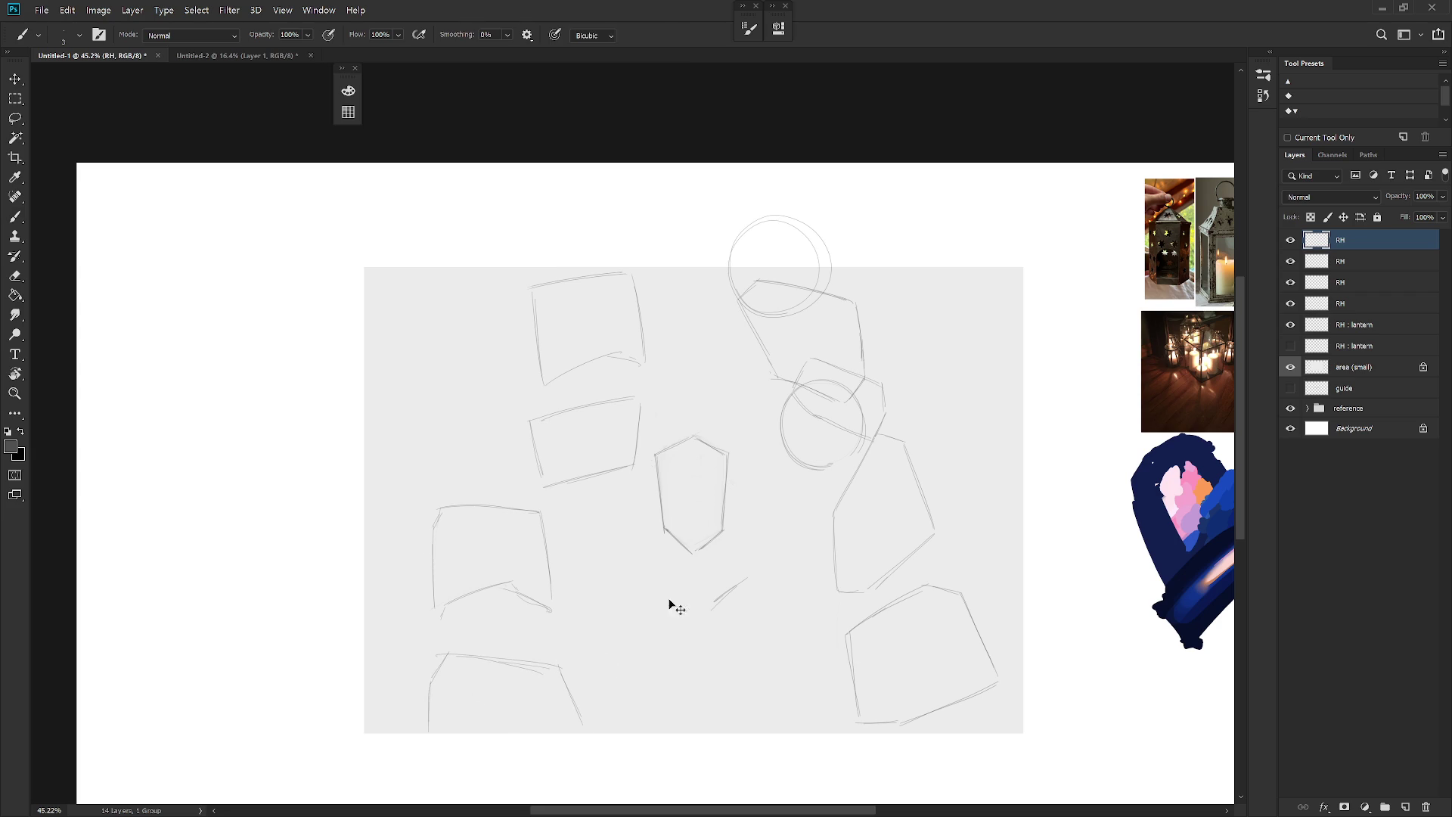
key("ctrl+t")
mouse_move(609, 668)
left_mouse_down()
mouse_move(564, 665)
mouse_move(593, 623)
left_mouse_up()
key("Return")
key("b")
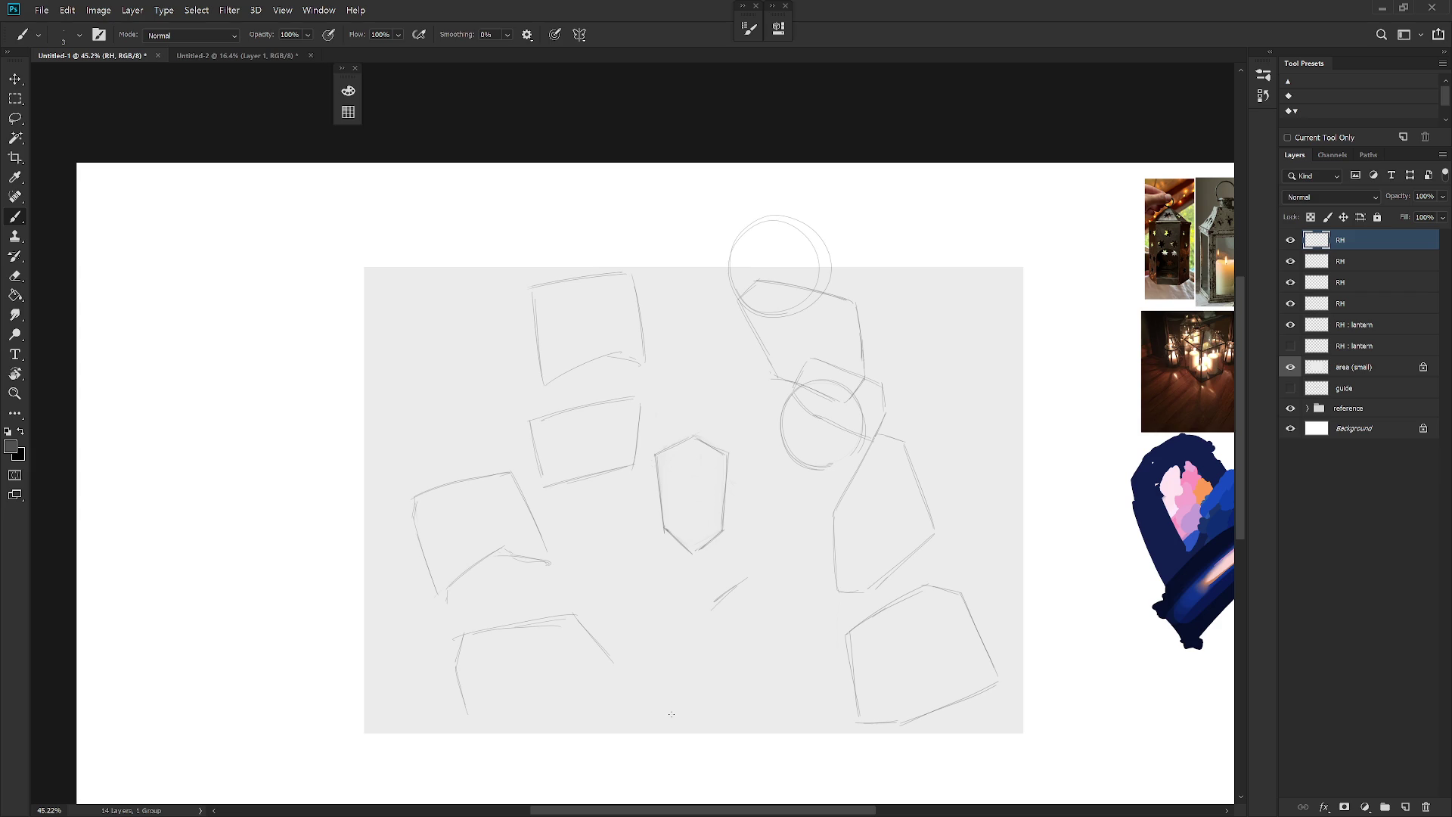
Step: Lasso around the left sketches, then drop the selection
key("l")
mouse_move(567, 752)
left_mouse_down()
mouse_move(674, 713)
mouse_move(470, 415)
mouse_move(409, 724)
left_mouse_up()
key("ctrl+d")
key("b")
Step: Lasso the lower-left sketches and then deselect
key("l")
mouse_move(597, 727)
left_mouse_down()
mouse_move(363, 544)
mouse_move(628, 751)
left_mouse_up()
key("ctrl+d")
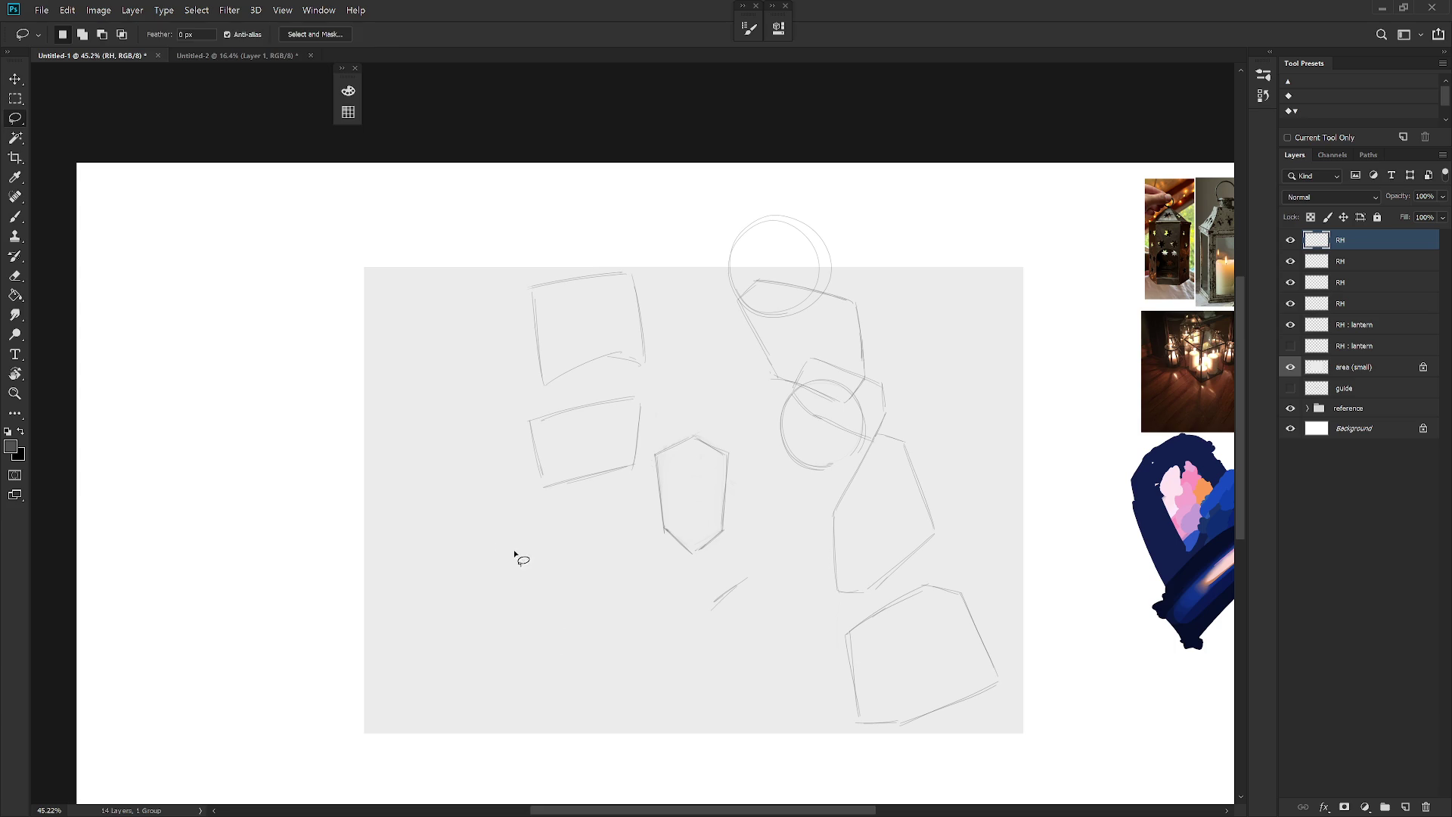
key("b")
Step: Draw a closed quadrilateral lantern outline at lower left topped by a circle
left_click_drag(392, 580, 456, 484)
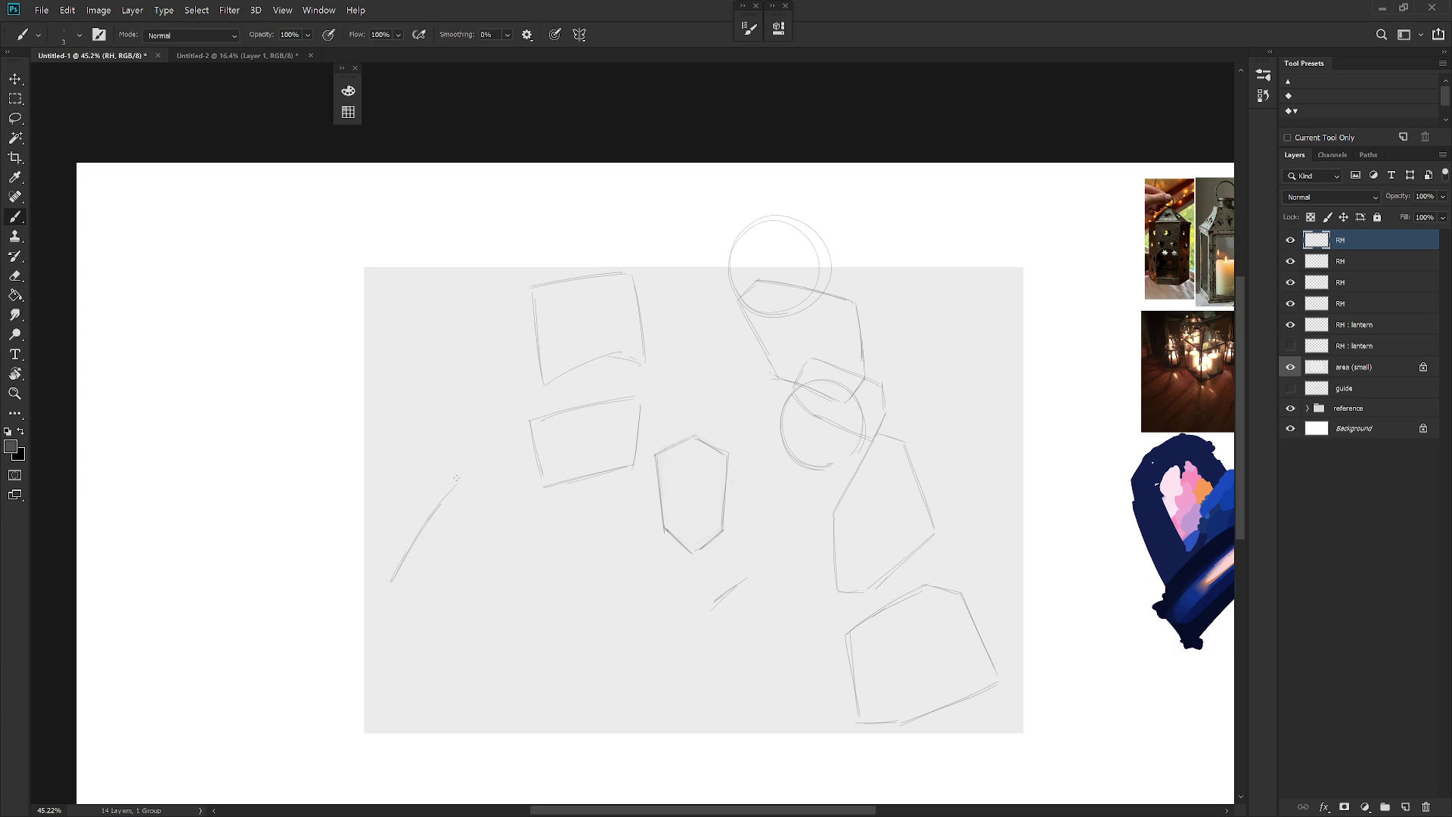
left_click_drag(418, 618, 466, 650)
mouse_move(455, 486)
left_mouse_down()
mouse_move(516, 560)
mouse_move(490, 656)
left_mouse_up()
left_click_drag(516, 583, 480, 669)
mouse_move(452, 409)
left_mouse_down()
mouse_move(469, 484)
mouse_move(370, 469)
mouse_move(454, 518)
left_mouse_up()
Step: Duplicate the RH : lantern layer and hide the original
left_click(1362, 324)
key("ctrl+j")
left_click(1291, 345)
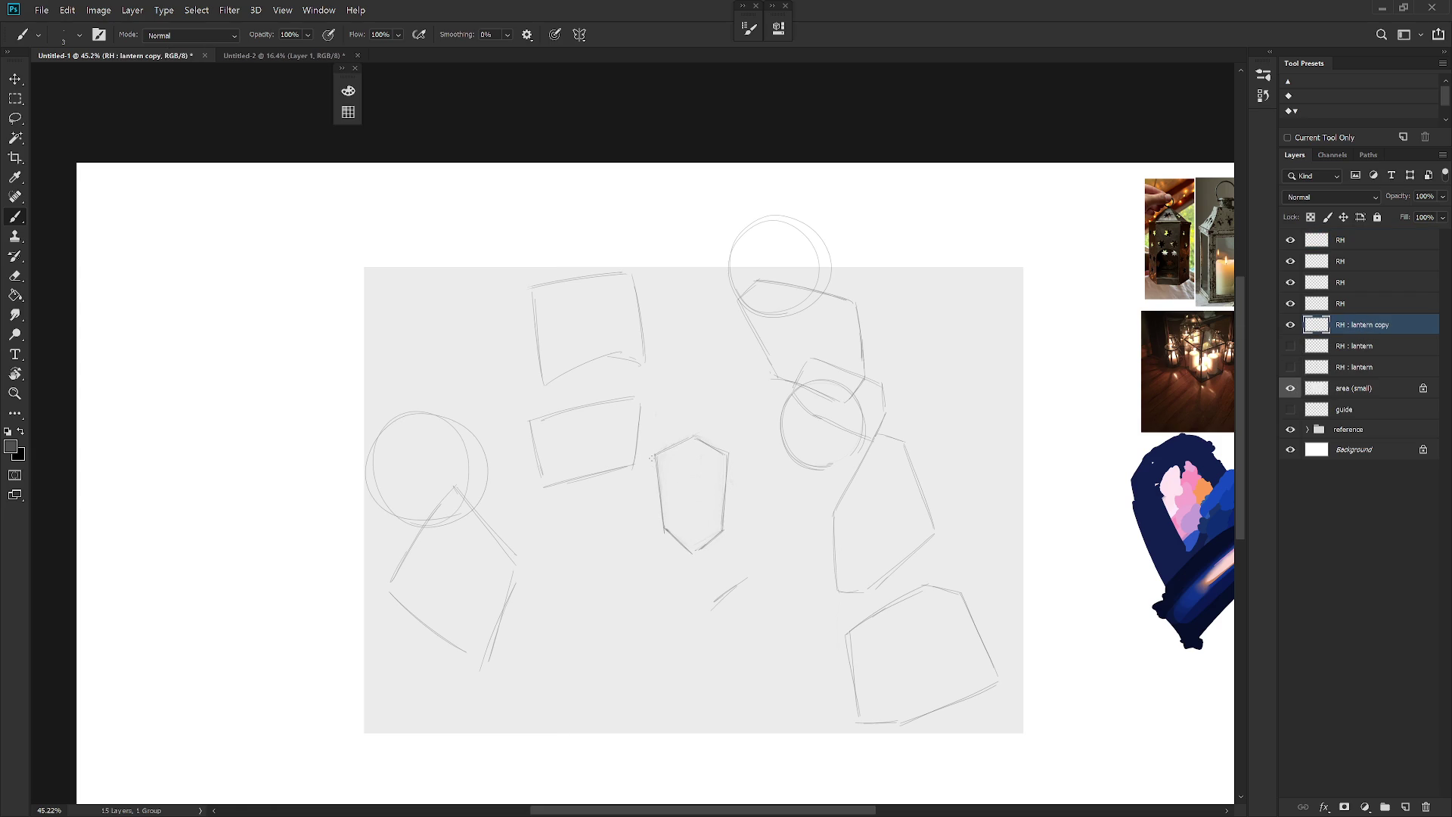
Step: Redraw the shield's left, right and top-left edges, erasing rough lines as needed
left_click_drag(650, 459, 666, 533)
left_click_drag(730, 476, 725, 528)
key("e")
key("b")
key("e")
key("b")
key("e")
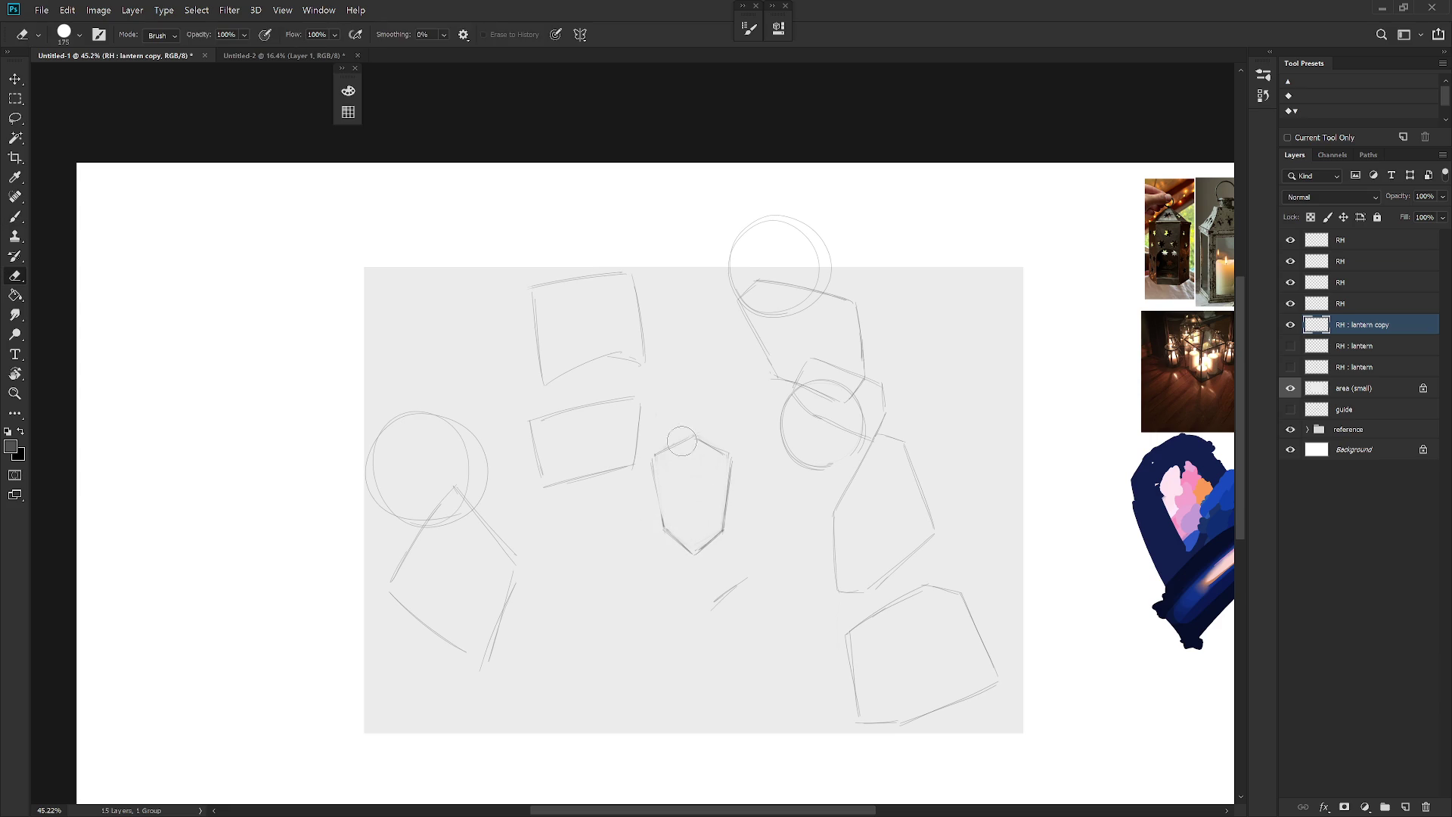
key("b")
left_click_drag(653, 458, 691, 436)
key("e")
key("b")
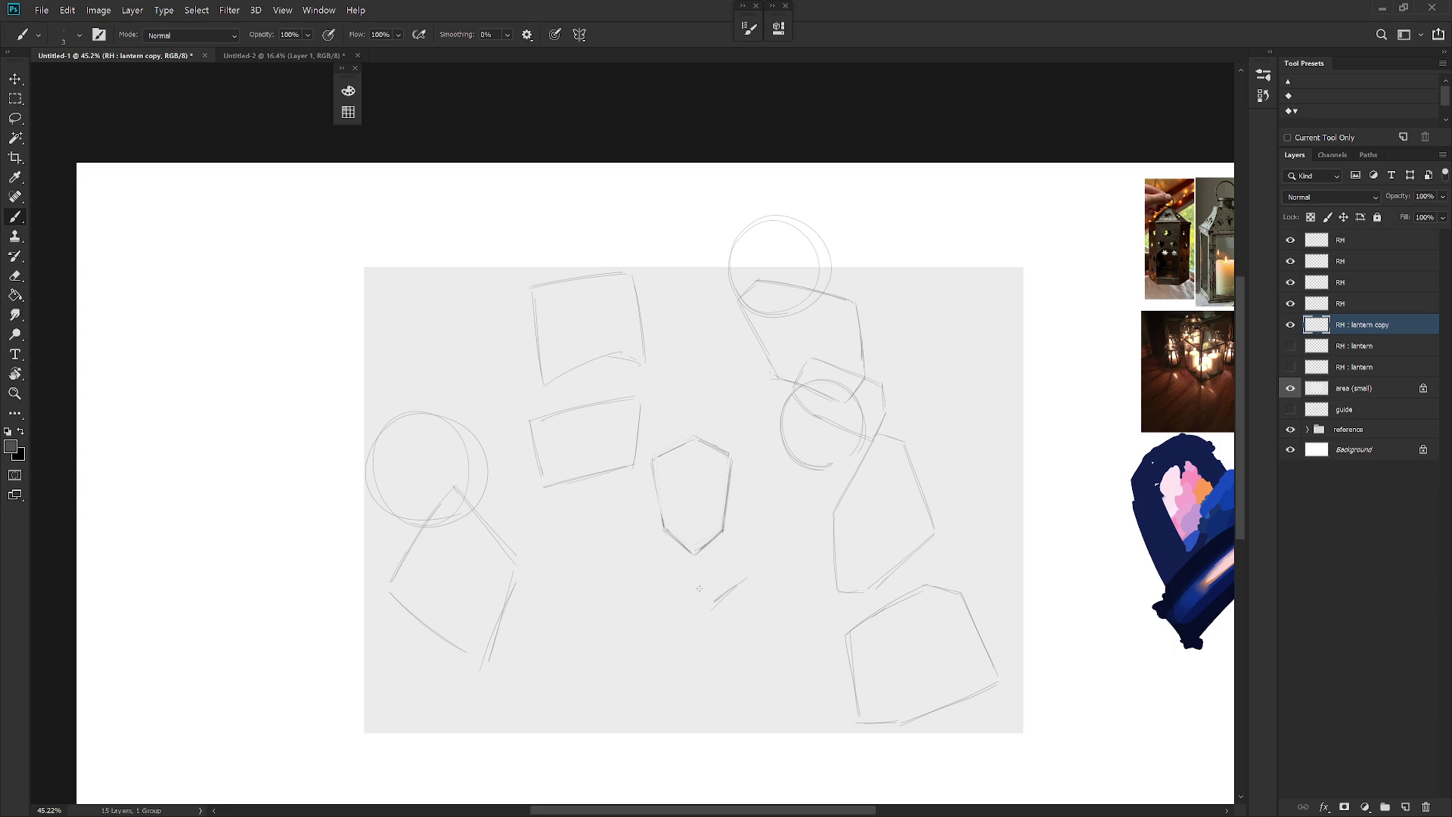
Step: Retrace the shield's right and upper-right edges using the sampled pencil colour
mouse_move(731, 458)
left_mouse_down()
mouse_move(724, 534)
mouse_move(732, 463)
mouse_move(663, 521)
left_mouse_up()
left_click(674, 453, "alt")
key("e")
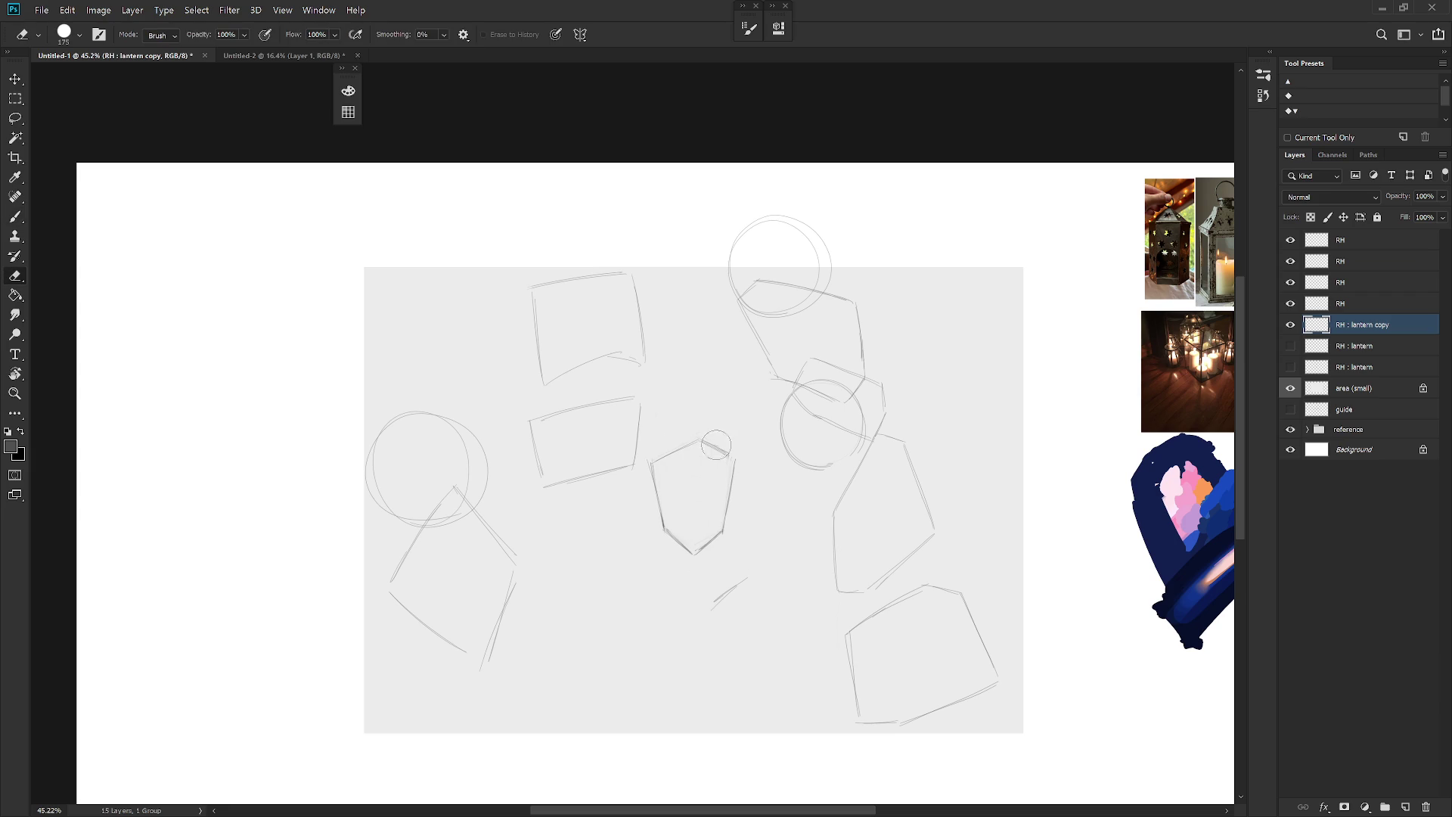
key("b")
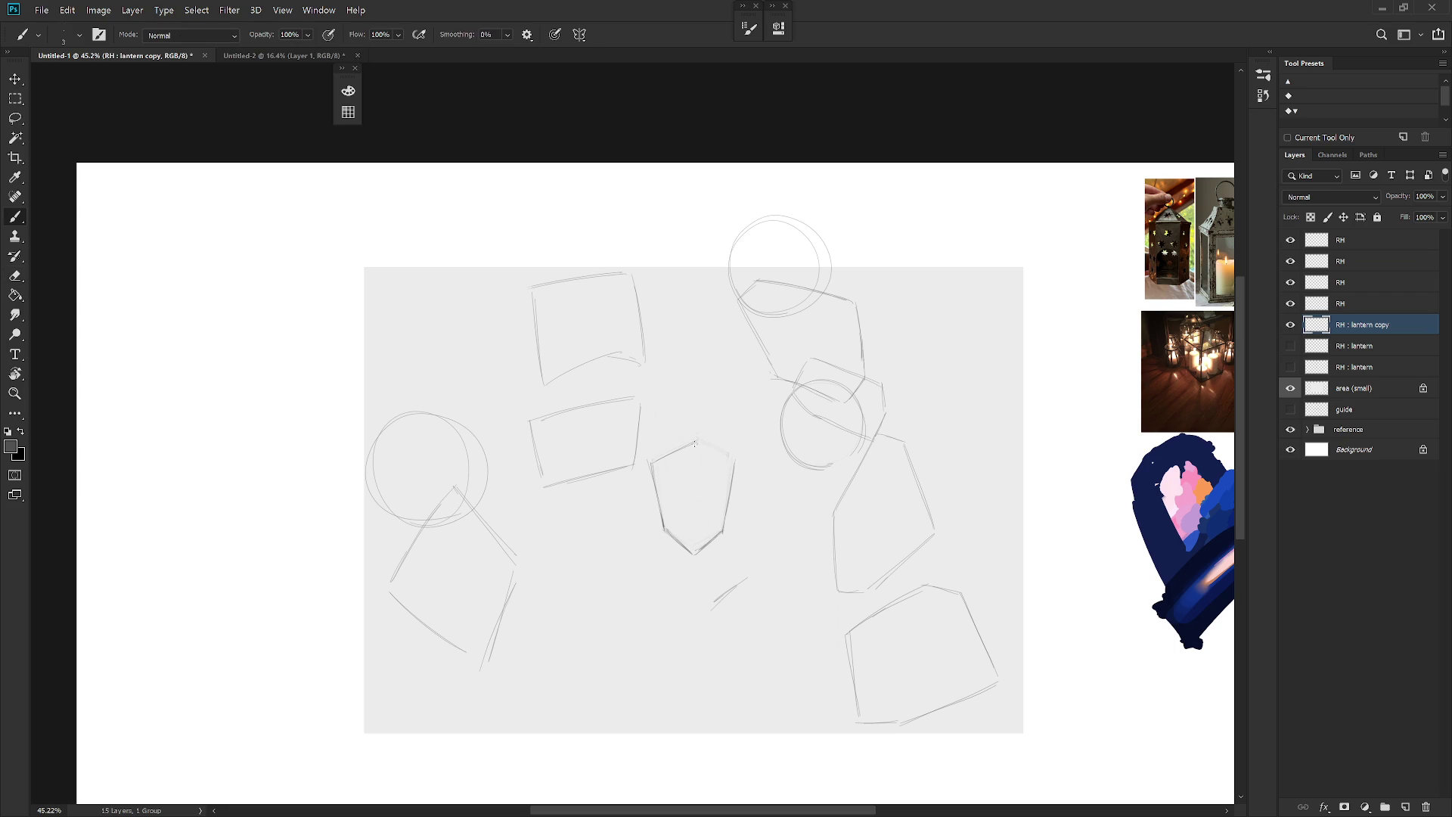
left_click_drag(696, 445, 733, 459)
key("e")
key("b")
left_click(1361, 241)
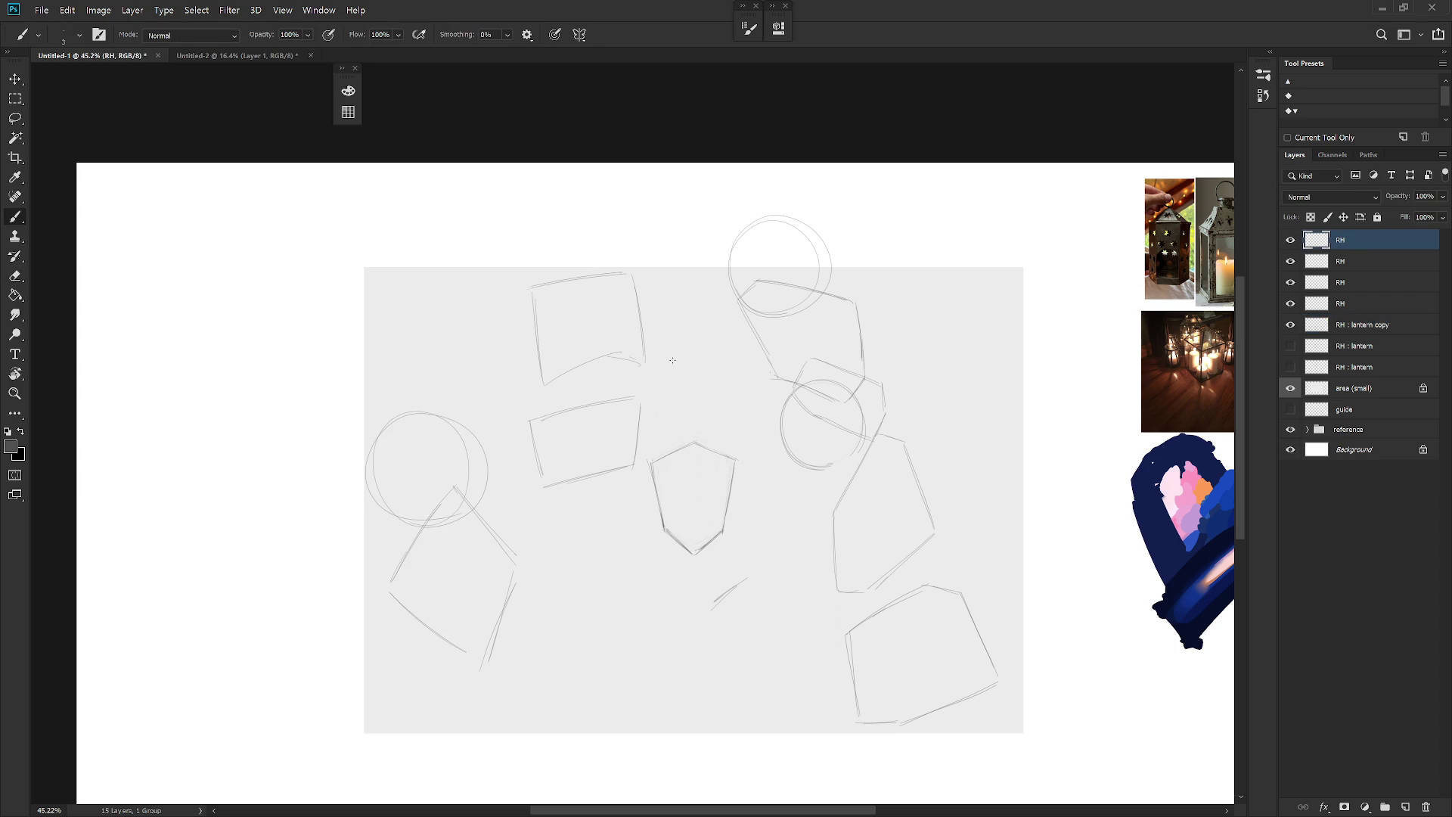
Step: Lighten the lower-left lantern's lower-right line and redraw its right side as a curve
key("e")
key("b")
key("e")
mouse_move(505, 620)
left_mouse_down()
mouse_move(509, 577)
mouse_move(509, 606)
left_mouse_up()
key("b")
key("e")
key("b")
left_click_drag(520, 561, 514, 615)
mouse_move(525, 561)
left_mouse_down()
mouse_move(491, 647)
mouse_move(533, 577)
left_mouse_up()
Step: Toggle the third RH layer's visibility to identify its sketch, then select it
left_click(1347, 265)
left_click(1291, 282)
left_click(1290, 282)
left_click(1290, 282)
left_click(1290, 282)
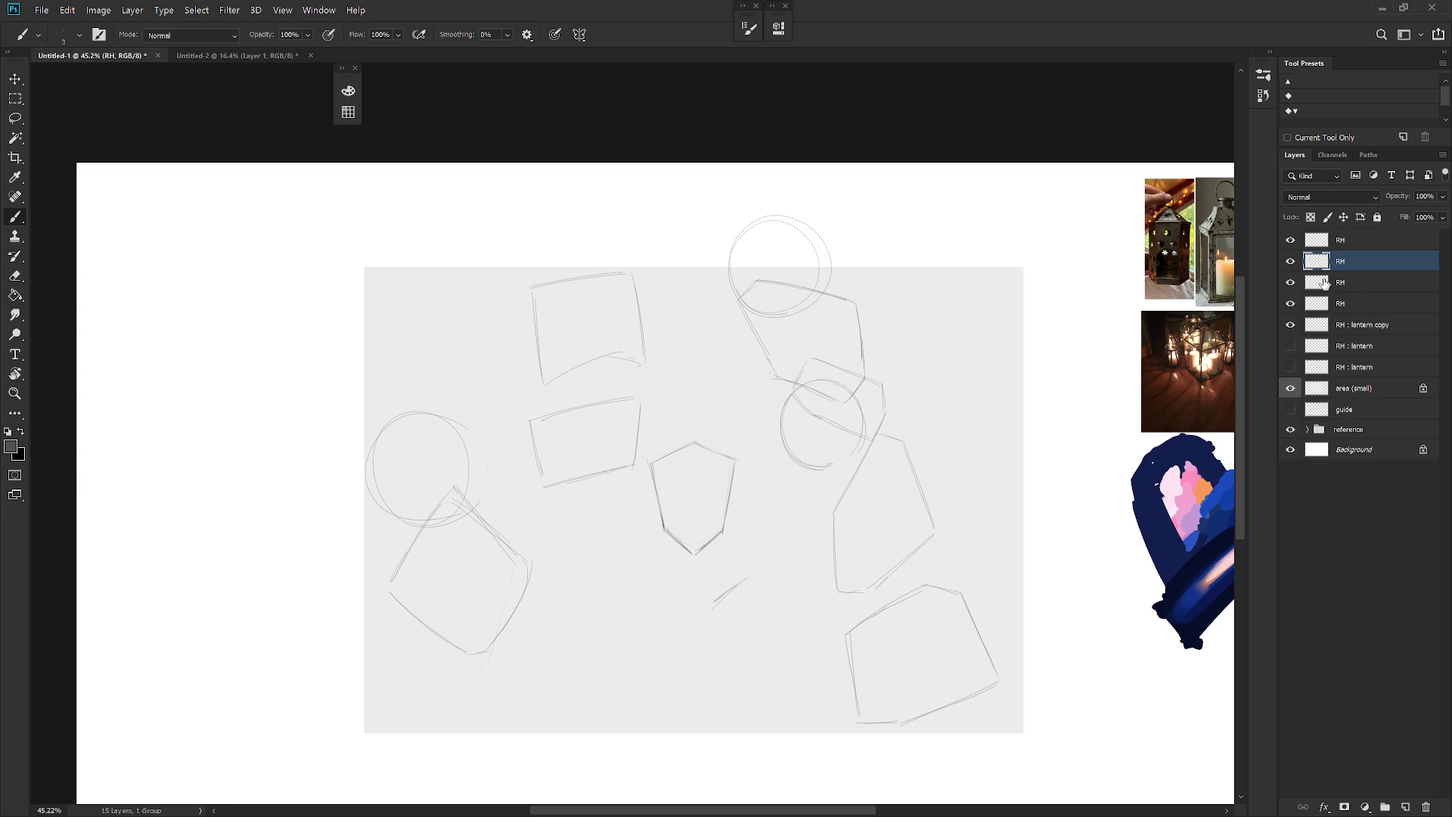
left_click(1314, 284)
left_click(1290, 282)
left_click(1290, 282)
Step: Shift the right-hand lantern sketches down-right and rotate them about 18.43°
key("v")
left_click_drag(907, 581, 950, 590)
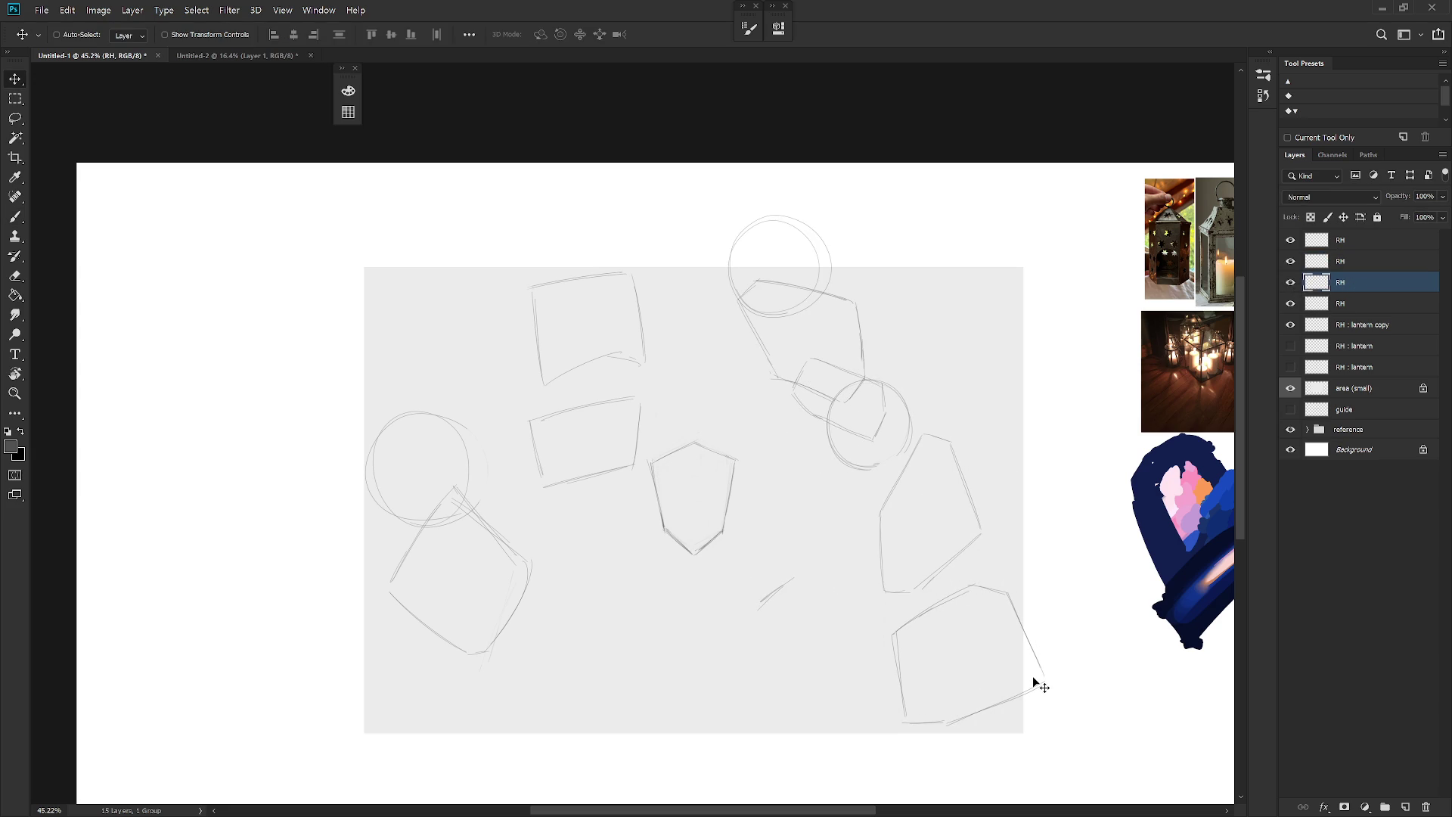
key("ctrl+t")
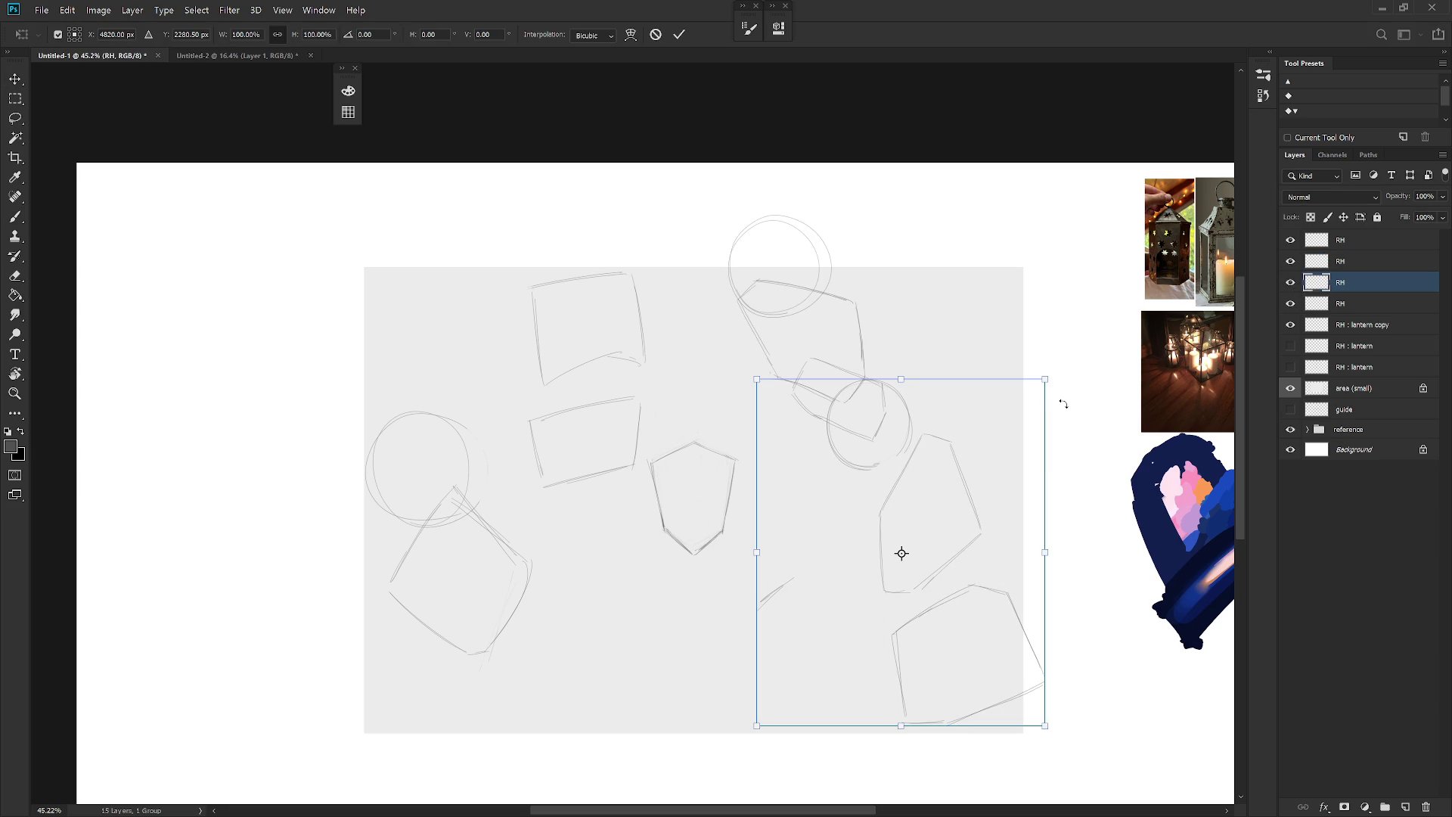
mouse_move(1070, 728)
left_mouse_down()
mouse_move(979, 720)
mouse_move(958, 704)
mouse_move(973, 700)
left_mouse_up()
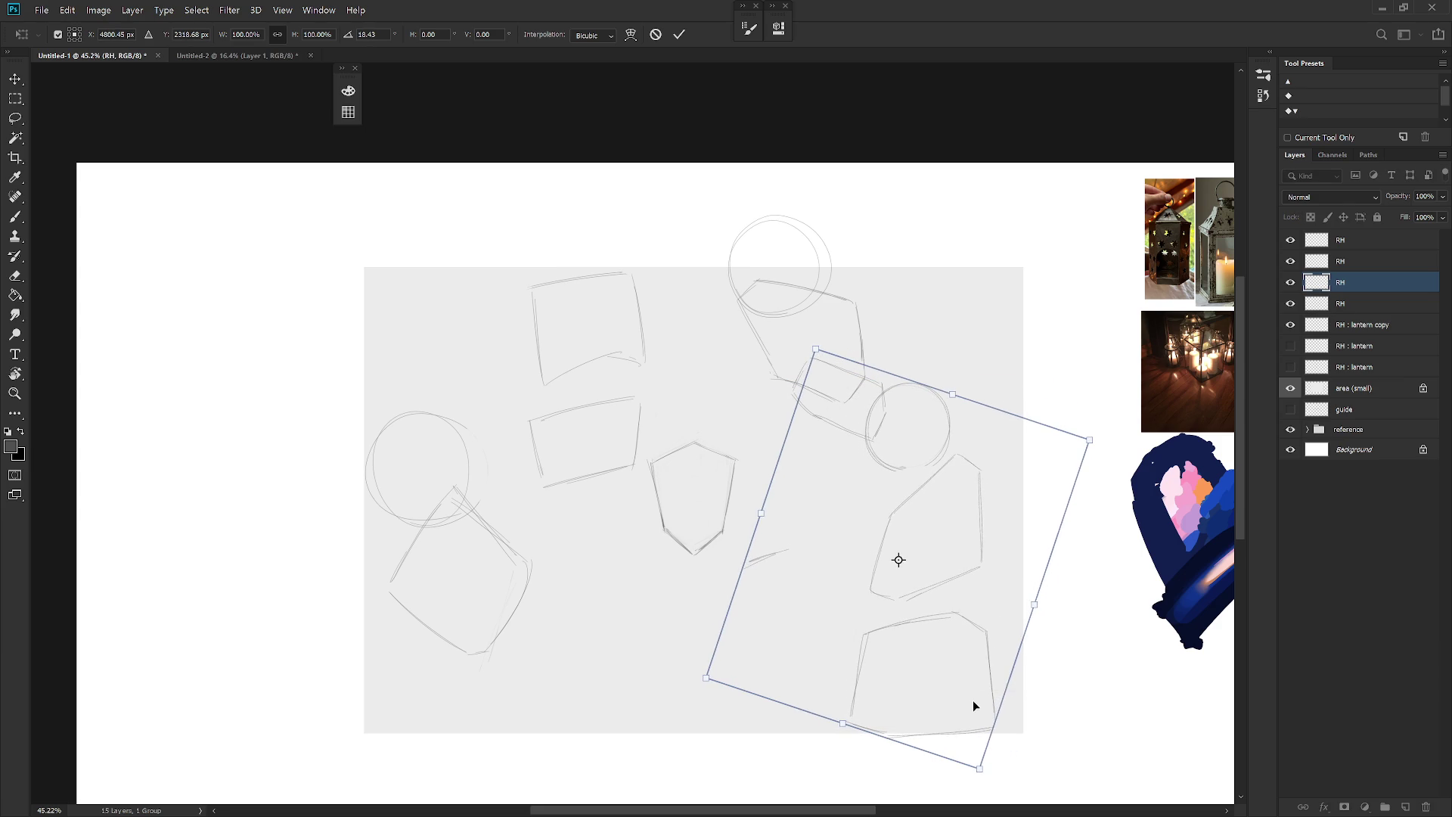
key("Return")
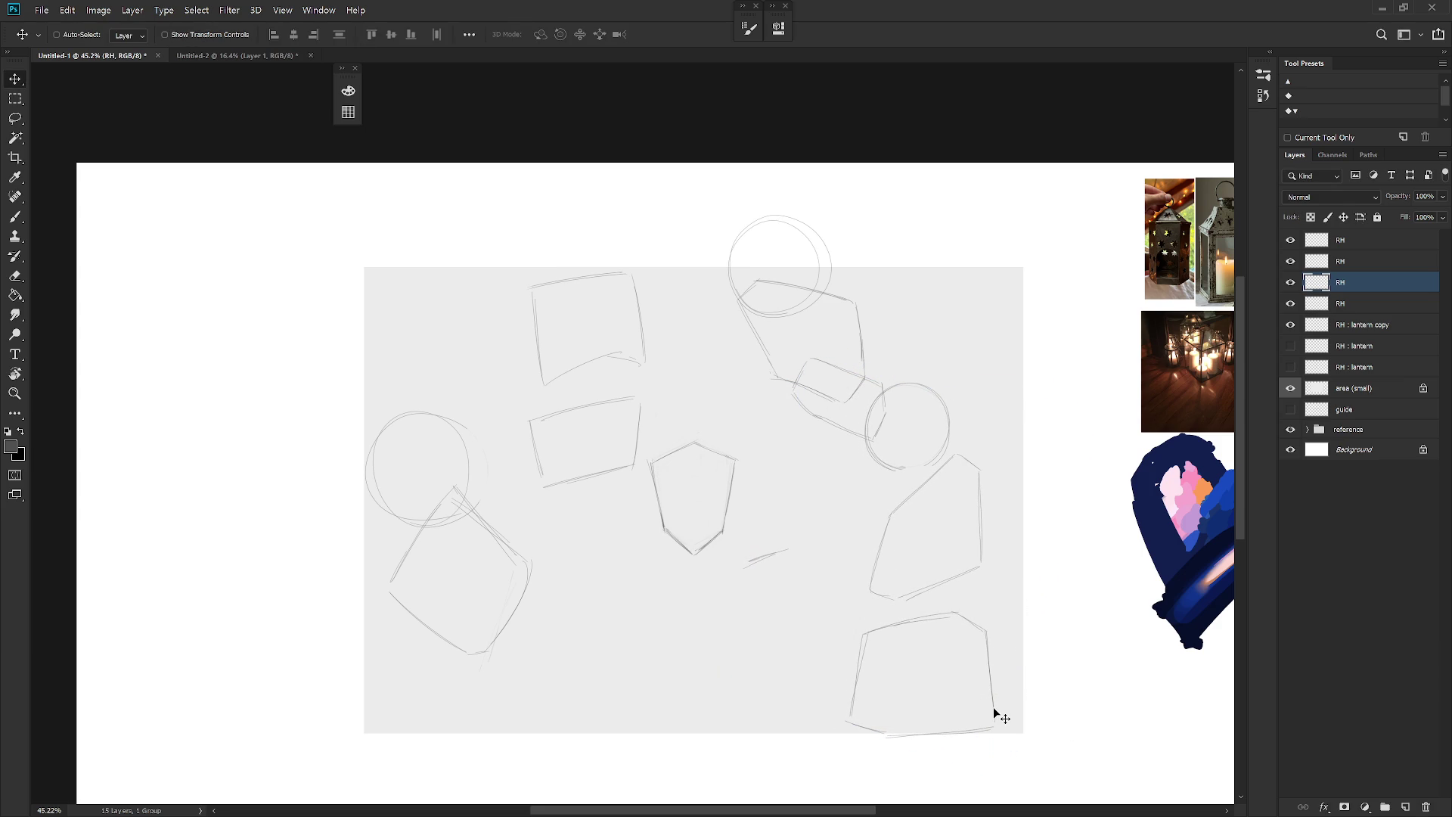
Step: Show the original RH : lantern layer instead of its copy, then add a new layer on top
left_click(1291, 325)
left_click(1291, 346)
left_click(1360, 347)
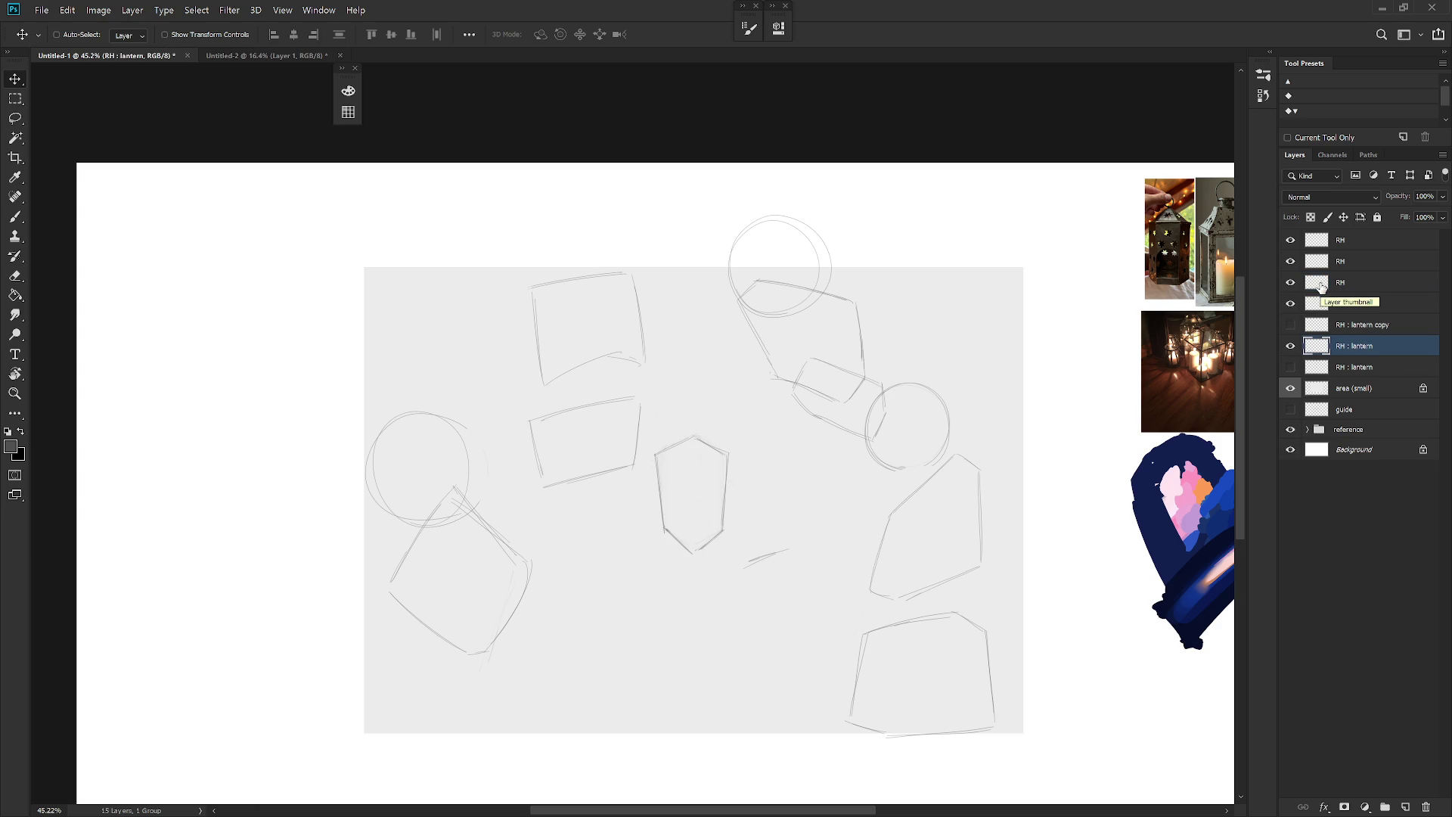
left_click(1354, 240)
key("ctrl+shift+n")
Step: On the new Layer 1, draw a large oval guide curving across the lanterns
key("Return")
key("b")
scroll(868, 610, "down", 1)
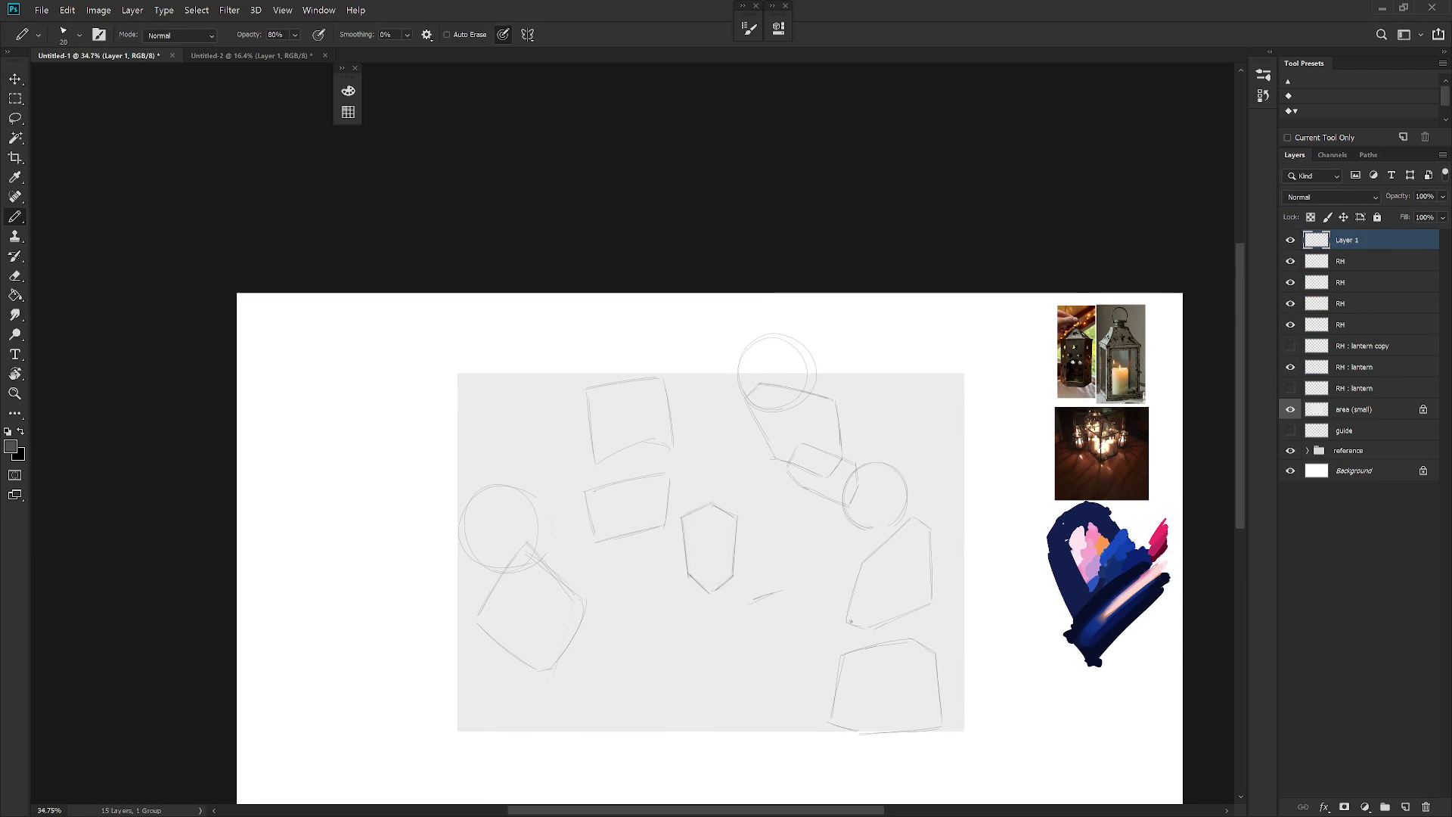
mouse_move(558, 508)
left_mouse_down()
mouse_move(870, 488)
mouse_move(683, 471)
left_mouse_up()
key("ctrl+z")
key("ctrl+z")
left_click_drag(590, 664, 904, 582)
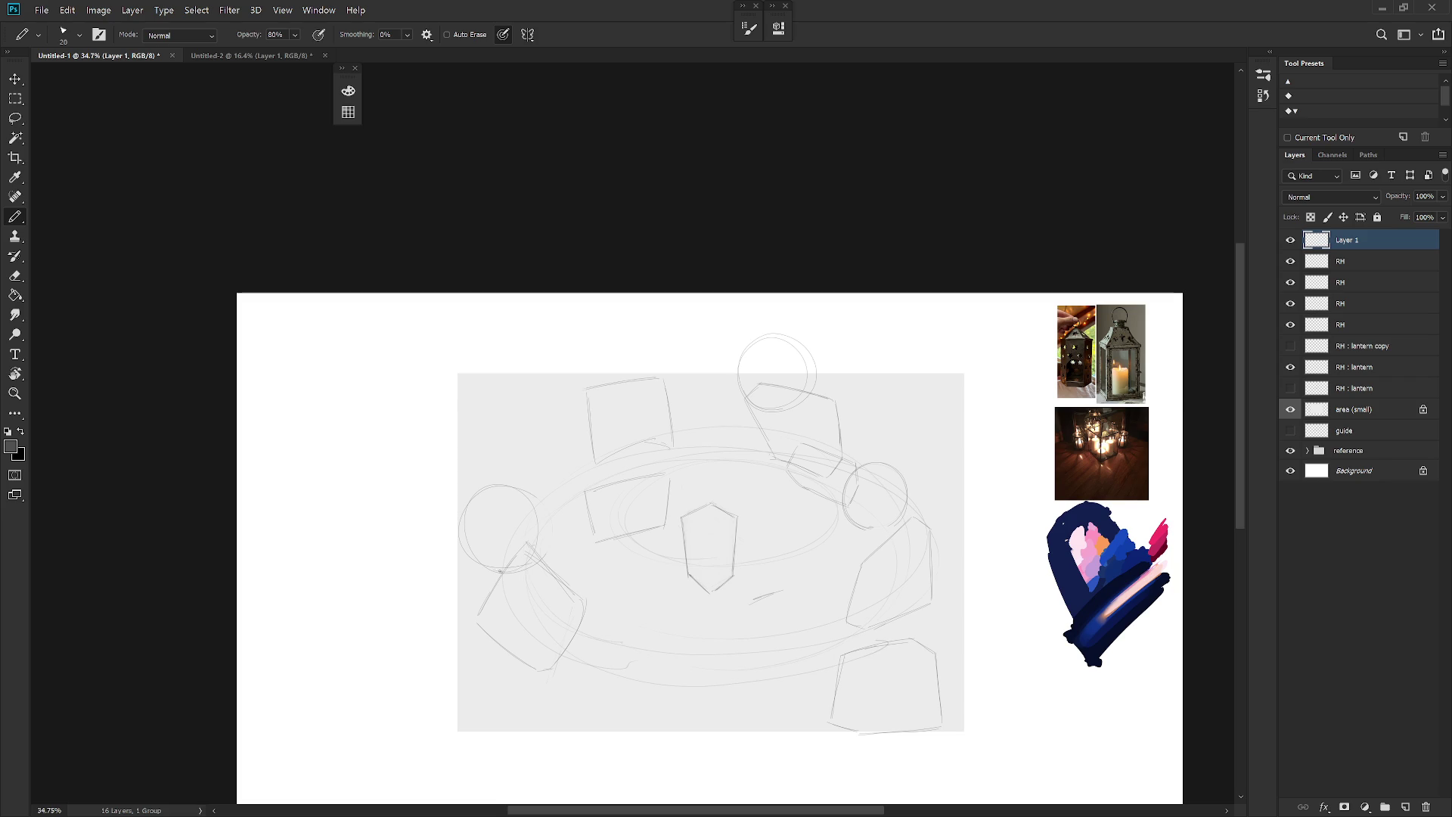
mouse_move(468, 701)
left_mouse_down()
mouse_move(993, 701)
mouse_move(1030, 620)
mouse_move(1041, 522)
mouse_move(564, 488)
left_mouse_up()
Step: Hide Layer 1 and the lower-left lantern's RH layer, checking the other RH layers' contents
left_click(1290, 240)
left_click(1290, 283)
left_click(1291, 282)
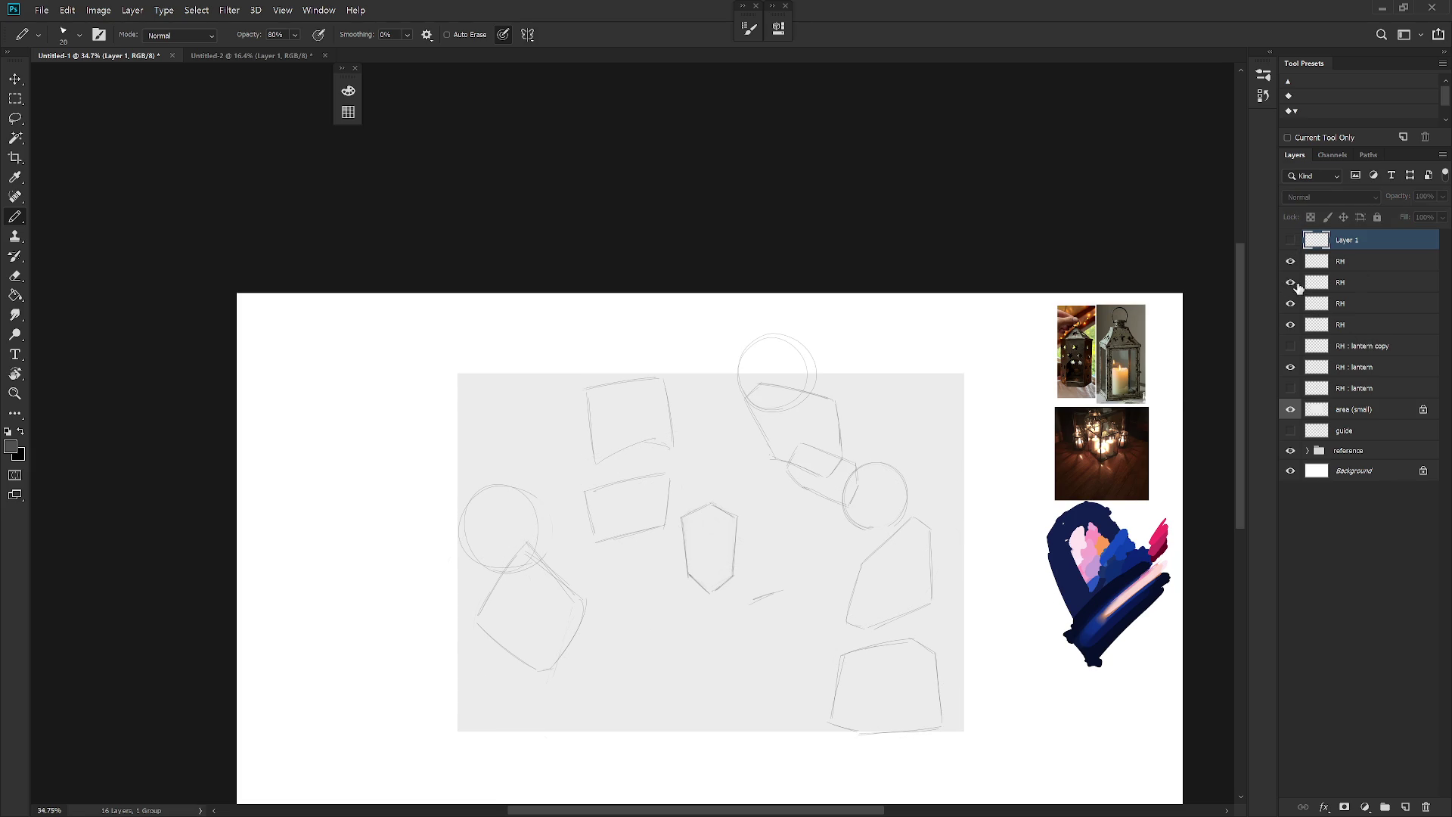
left_click(1365, 286)
left_click(1290, 326)
left_click(1290, 328)
left_click(1354, 327)
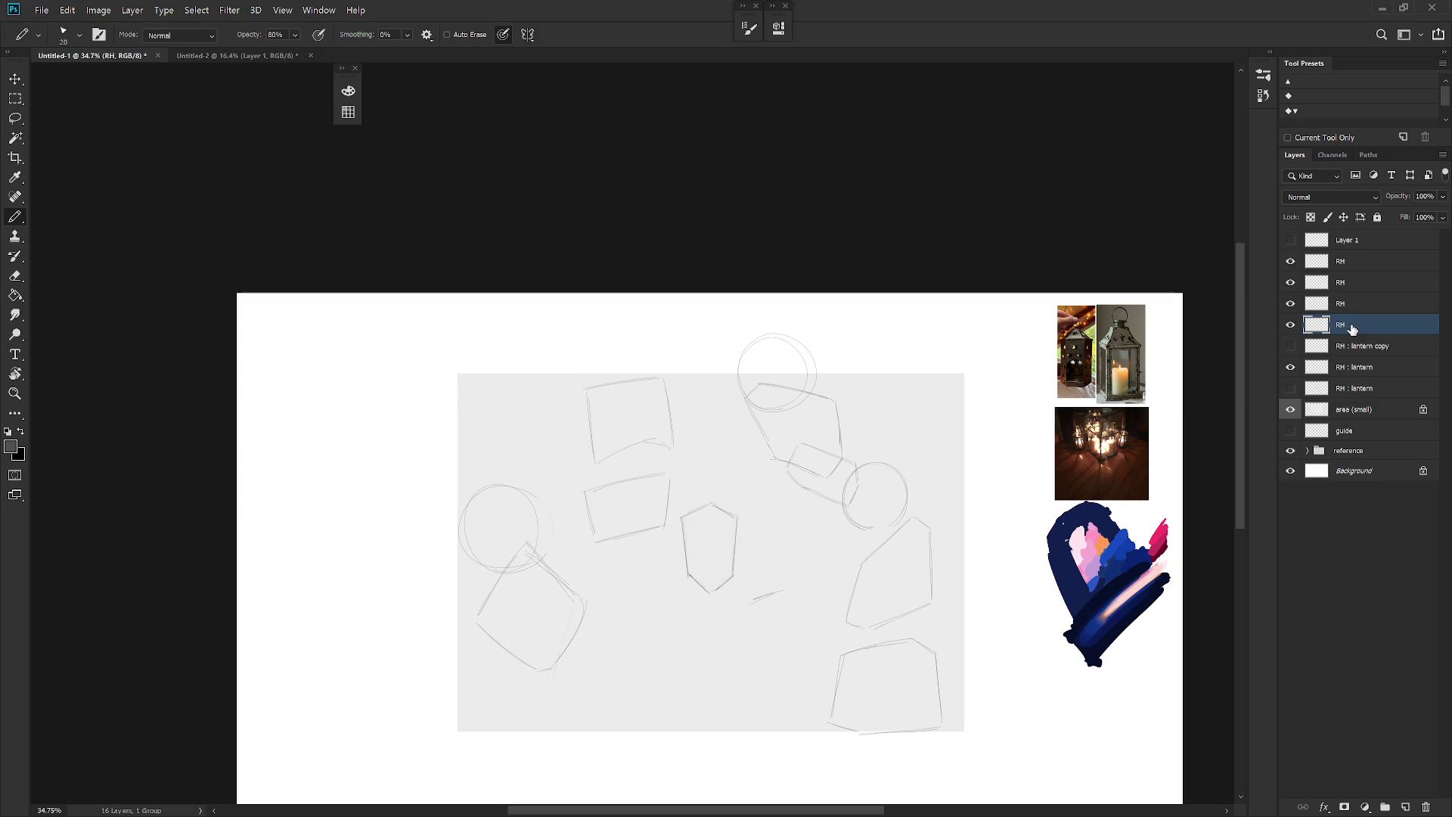
left_click(1290, 261)
left_click(1291, 260)
left_click(1354, 261)
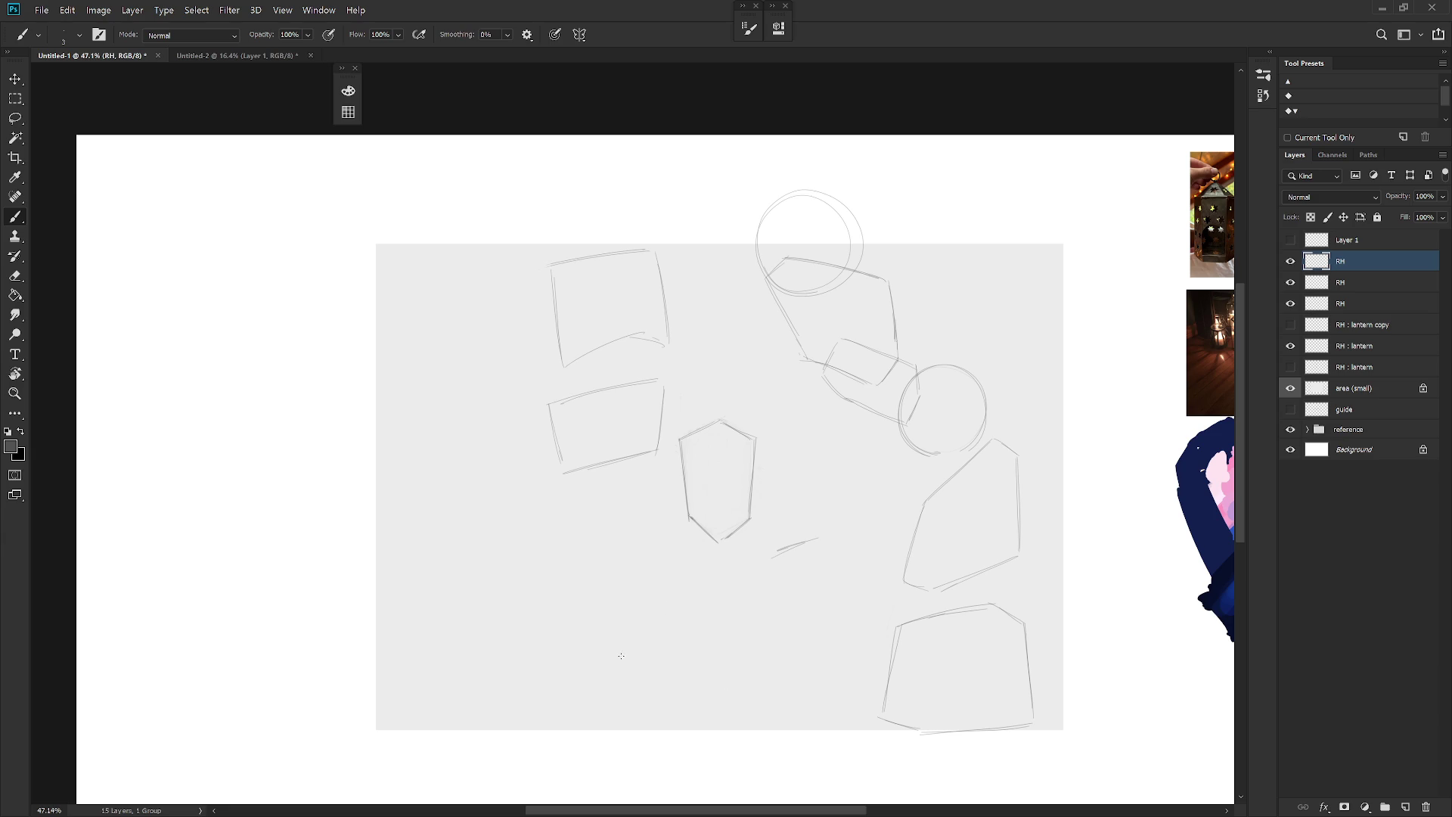
Step: Draw a diagonal lantern edge at lower left, below the shield
mouse_move(613, 673)
left_mouse_down()
mouse_move(697, 618)
mouse_move(678, 631)
mouse_move(773, 650)
left_mouse_up()
key("ctrl+z")
key("ctrl+z")
key("ctrl+z")
left_click_drag(597, 685, 703, 635)
Step: Outline a new lantern with a flat top edge, left and right sides, and bottom edge
left_click_drag(515, 530, 621, 537)
key("ctrl+z")
mouse_move(514, 529)
left_mouse_down()
mouse_move(624, 528)
mouse_move(512, 551)
mouse_move(544, 626)
left_mouse_up()
left_click_drag(618, 526, 664, 581)
key("ctrl+z")
key("ctrl+z")
left_click_drag(656, 564, 663, 572)
left_click_drag(515, 556, 553, 617)
left_click_drag(576, 648, 665, 606)
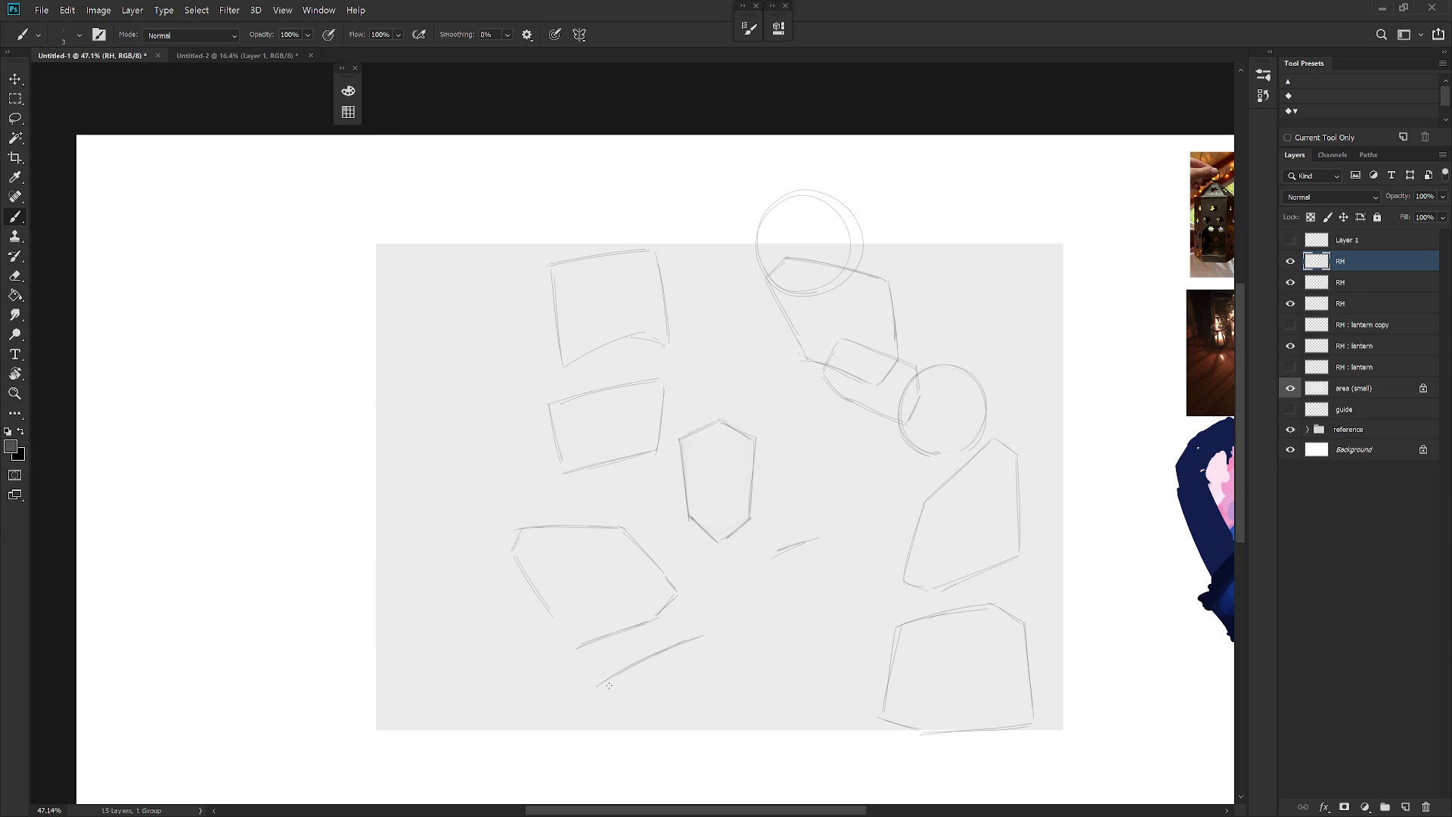
Step: Erase stray marks near the bottom and replace the short lower edge with a longer one
key("e")
left_click_drag(593, 691, 597, 707)
key("b")
left_click_drag(707, 634, 729, 697)
key("ctrl+z")
key("ctrl+z")
key("e")
mouse_move(602, 715)
left_mouse_down()
mouse_move(597, 695)
mouse_move(622, 734)
left_mouse_up()
key("b")
Step: Add a small circle over the left lantern's lower-left corner
mouse_move(554, 434)
left_mouse_down()
mouse_move(598, 499)
mouse_move(563, 446)
left_mouse_up()
key("e")
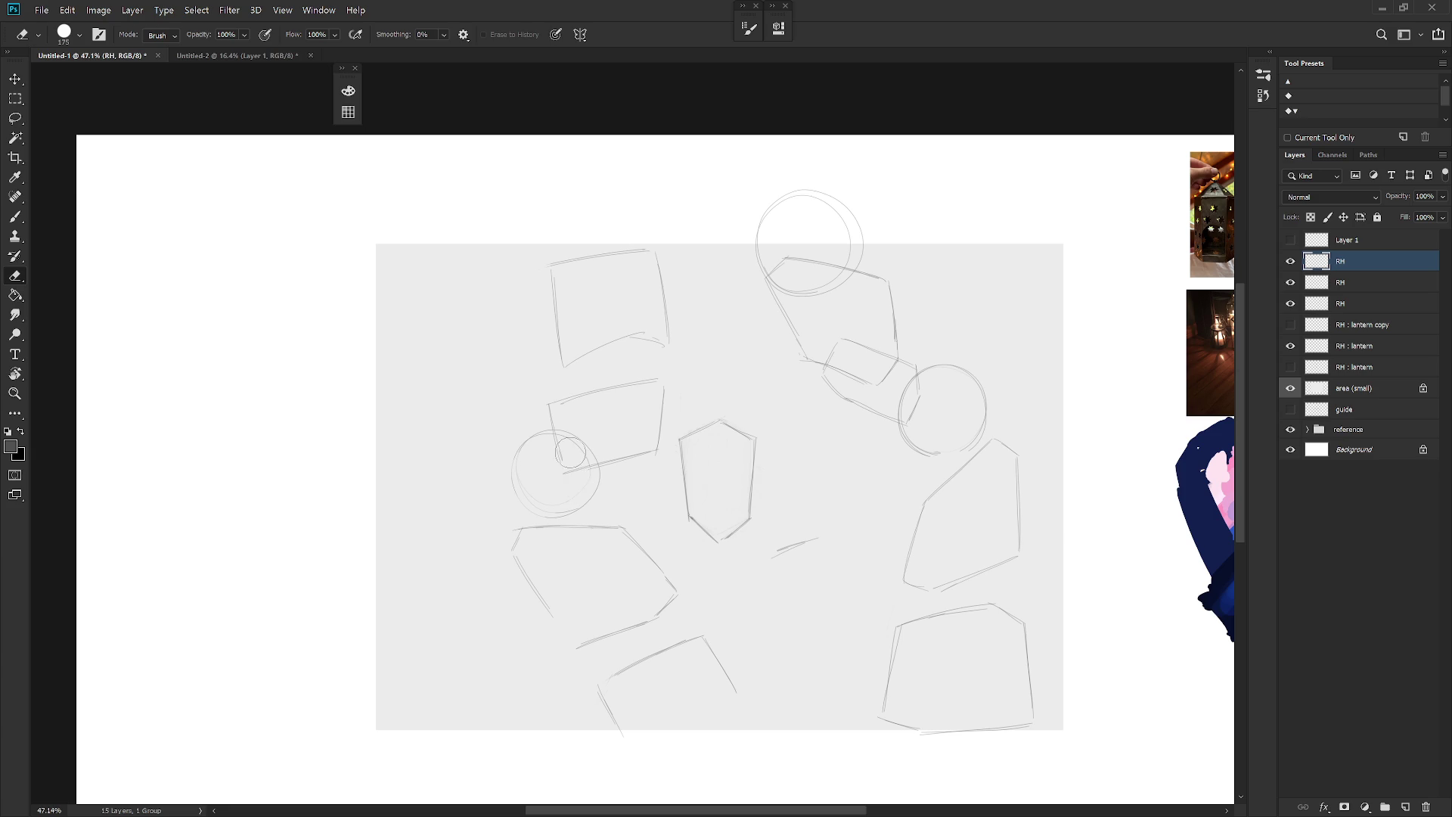
key("b")
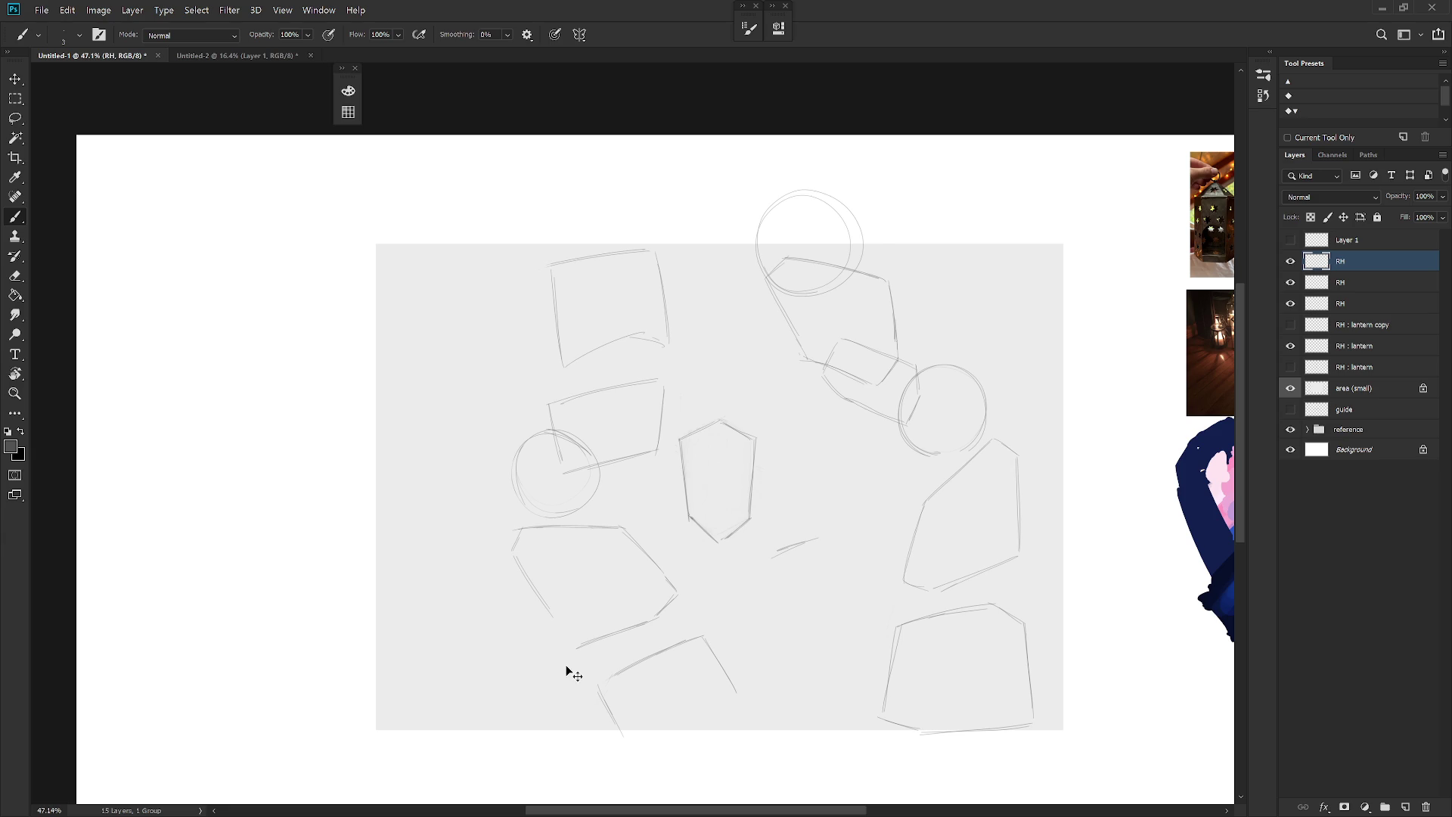
Step: Add a new empty layer named RH above the sketches
key("ctrl+shift+n")
type("RH")
key("Return")
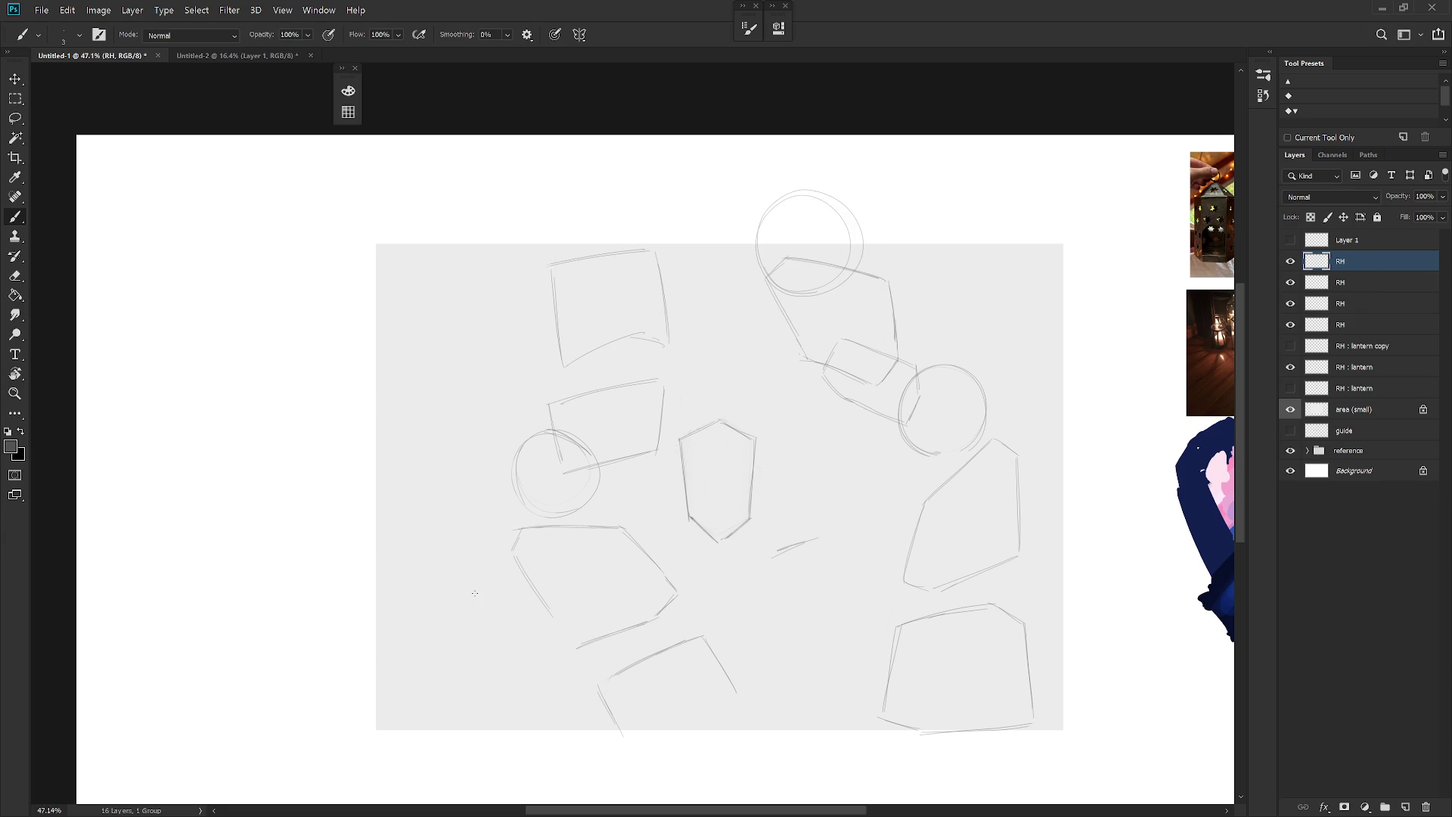
Step: In the History panel, step back to an earlier Pencil state, then return to the latest state
left_click(1276, 53)
left_click(1222, 110)
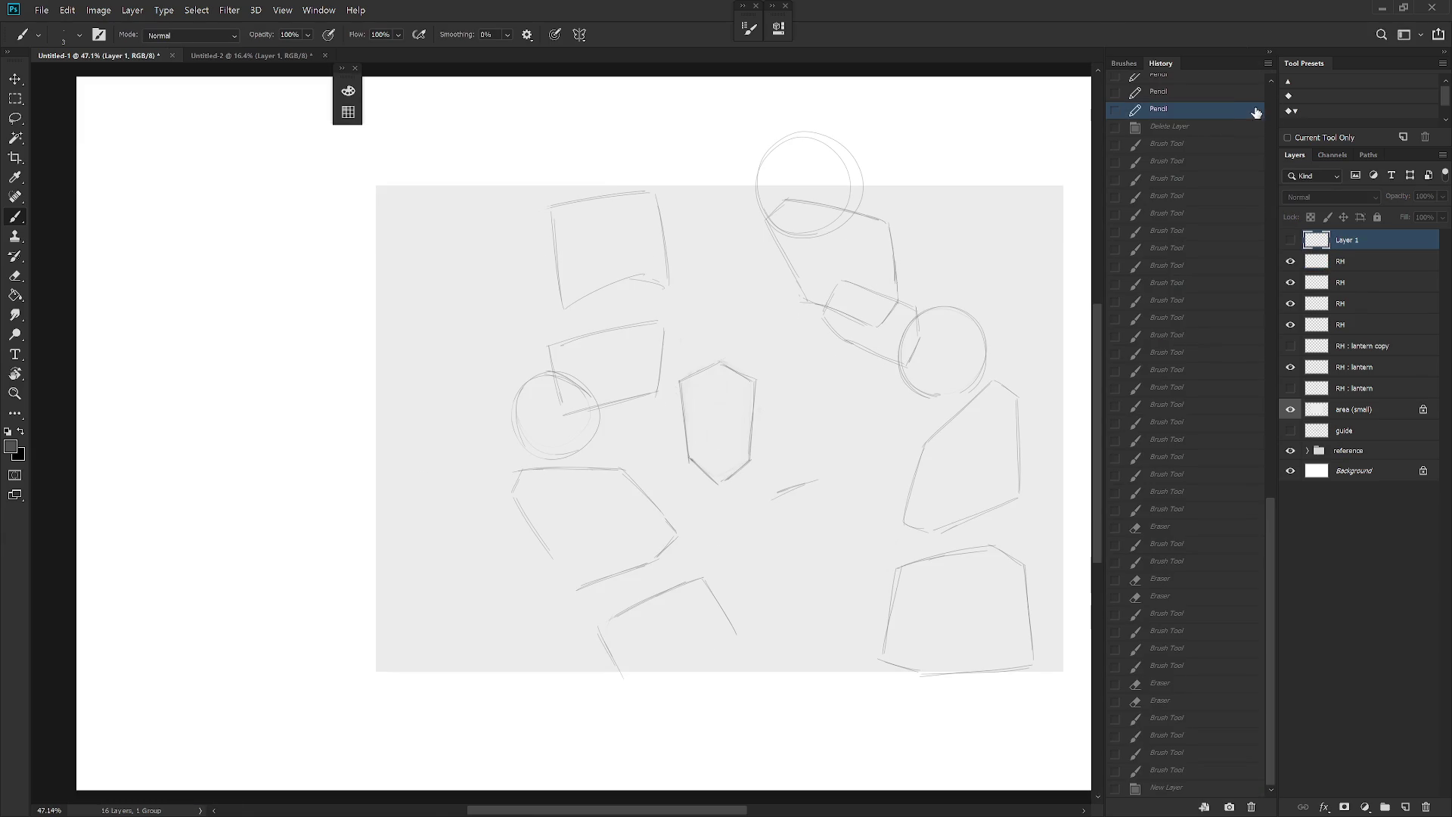
left_click(1358, 266)
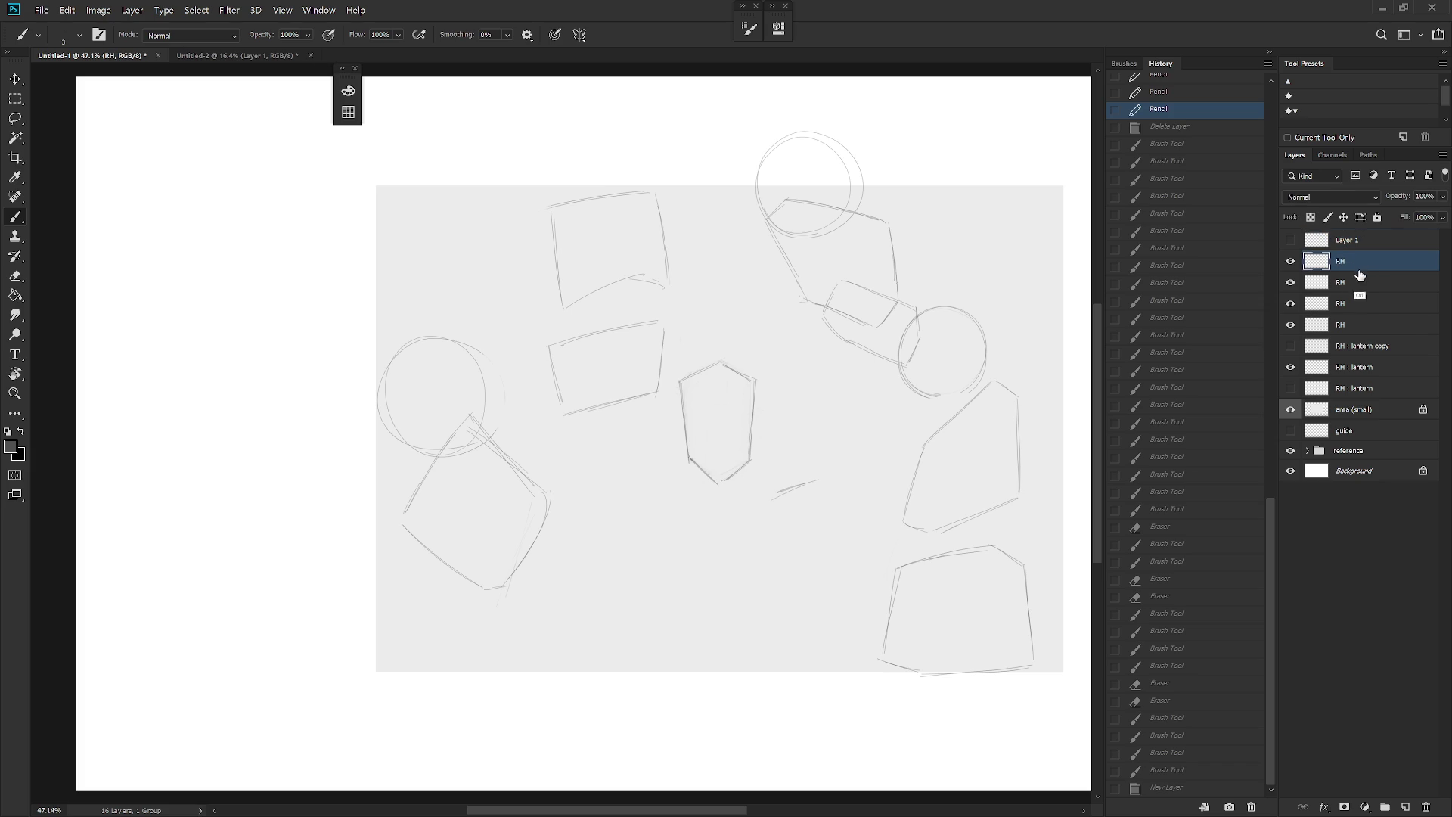
left_click(1244, 788)
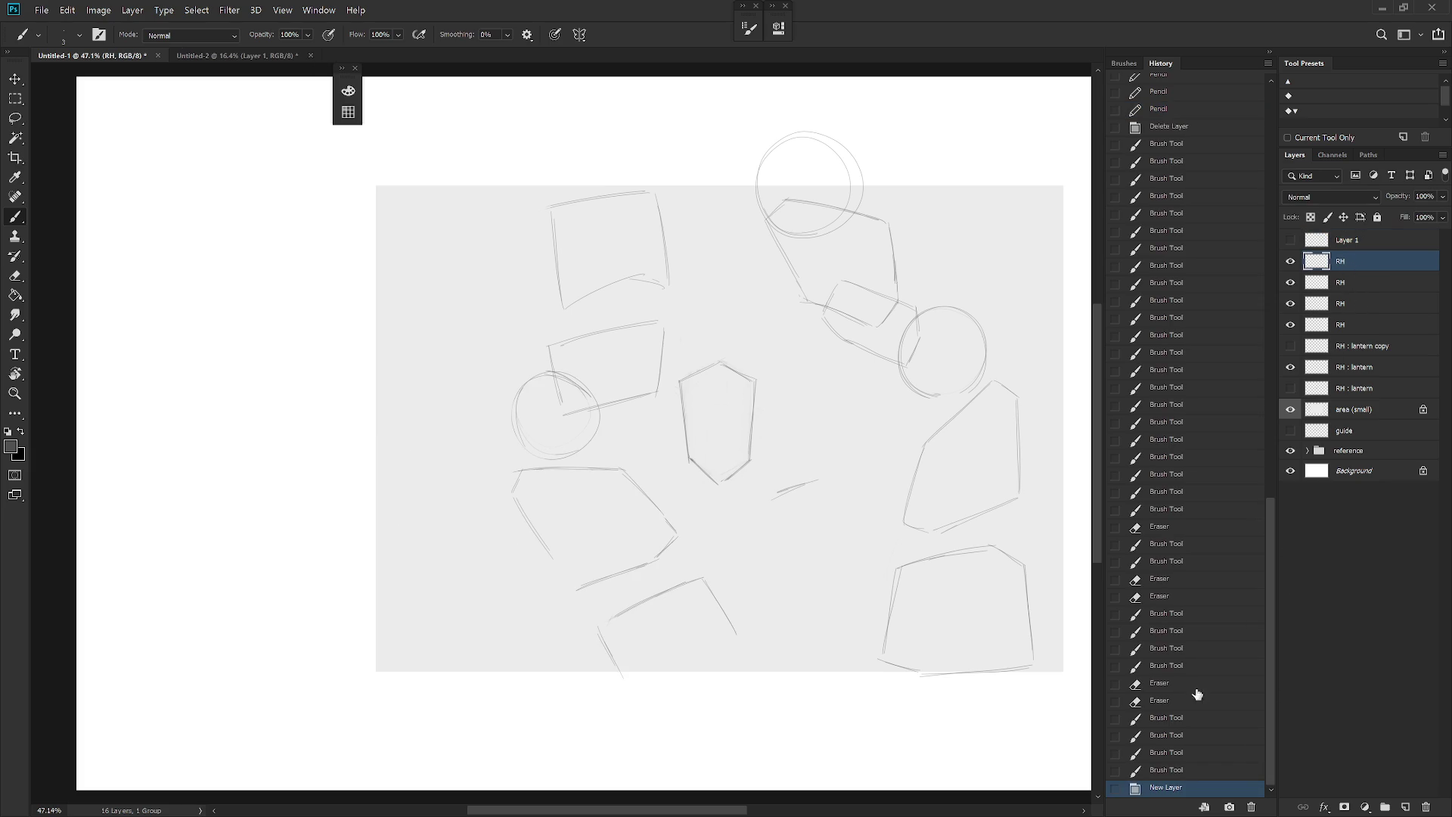
Step: Duplicate the sketch layer, then shrink the left sketches to about 90% and move them up
left_click(1169, 769)
key("ctrl+j")
key("v")
mouse_move(799, 663)
left_mouse_down()
mouse_move(797, 682)
mouse_move(802, 598)
left_mouse_up()
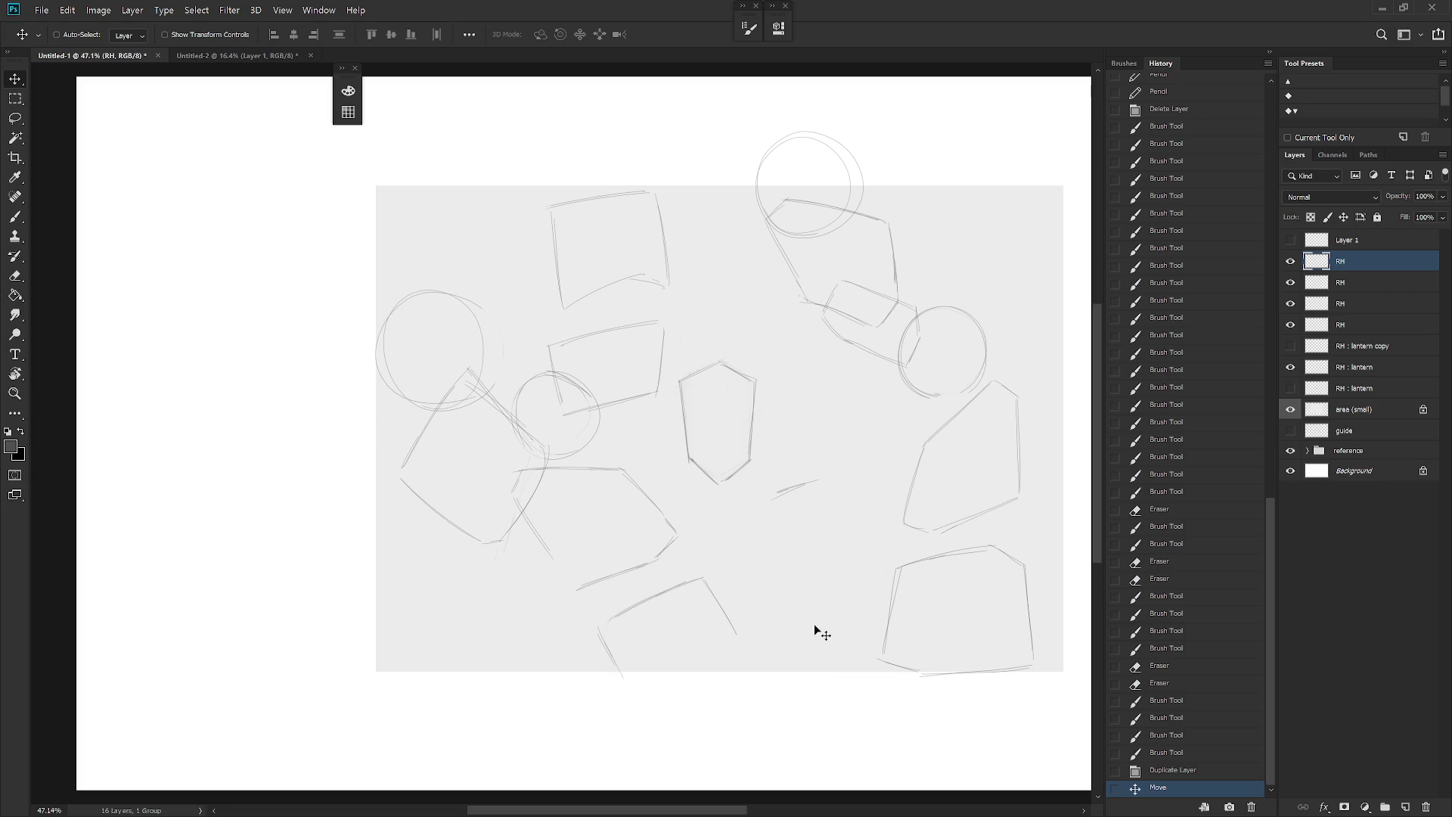
key("ctrl+t")
left_click_drag(545, 557, 538, 545)
left_click_drag(509, 486, 497, 394)
key("Return")
key("b")
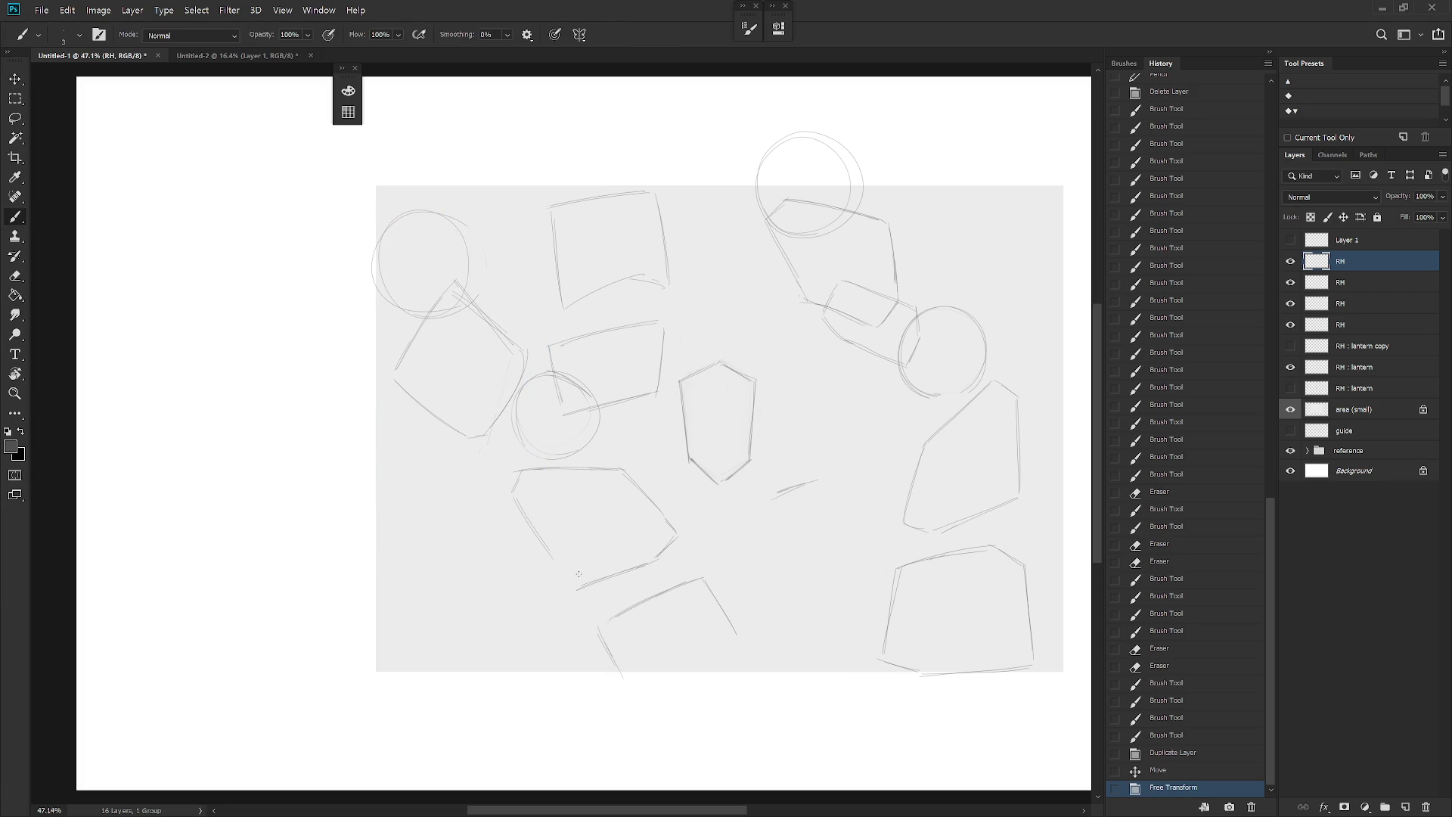
Step: Move the circle-and-box lantern down at left, undoing a trial shift of the second RH layer
key("v")
left_click_drag(590, 552, 581, 716)
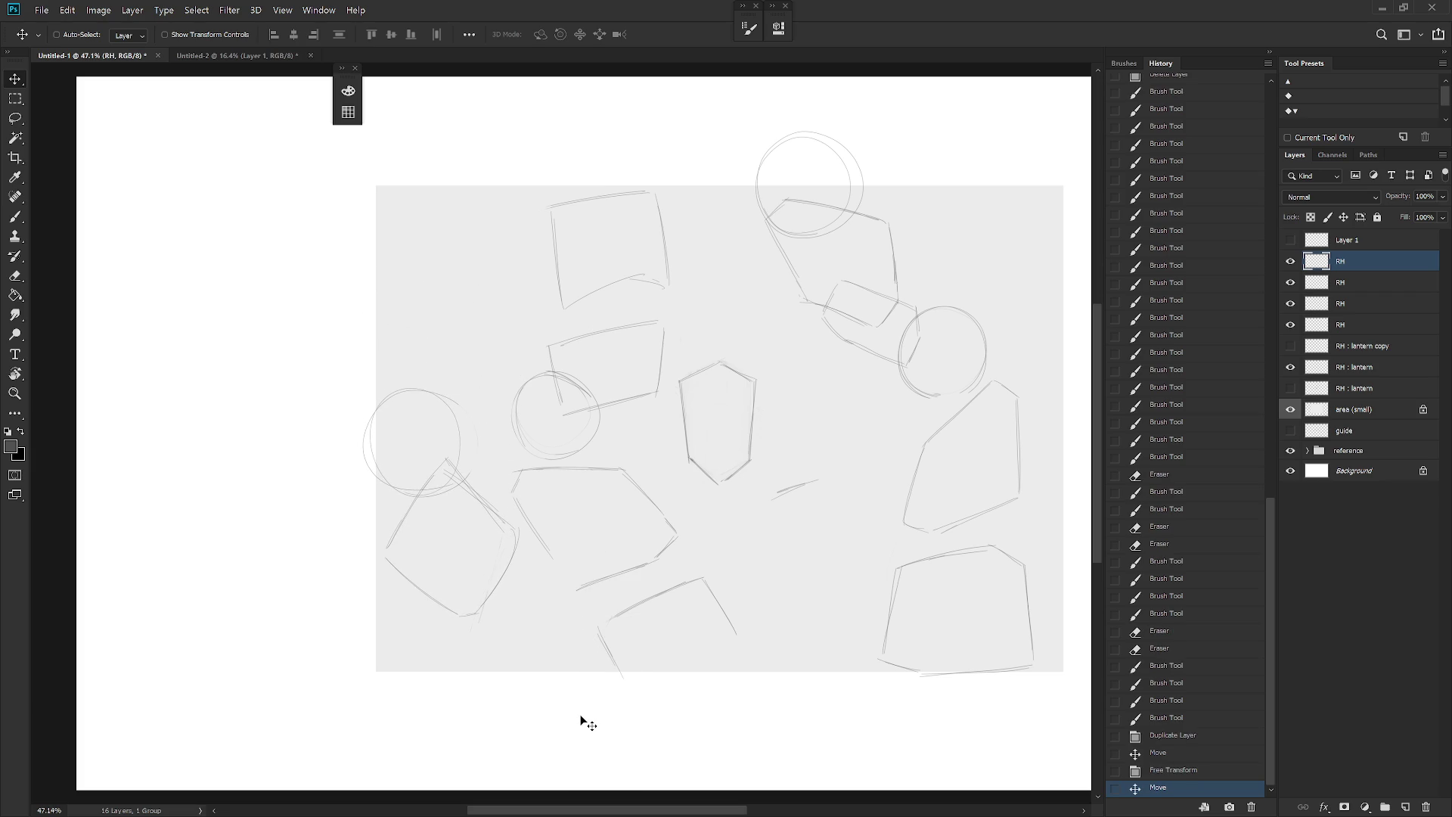
left_click(1376, 283)
left_click_drag(713, 642, 749, 673)
key("ctrl+z")
Step: Lasso some sketches onto a new Layer 2 and move them down-right
key("l")
mouse_move(638, 752)
left_mouse_down()
mouse_move(716, 328)
mouse_move(738, 802)
left_mouse_up()
key("ctrl+shift+j")
key("v")
left_click_drag(722, 649, 767, 692)
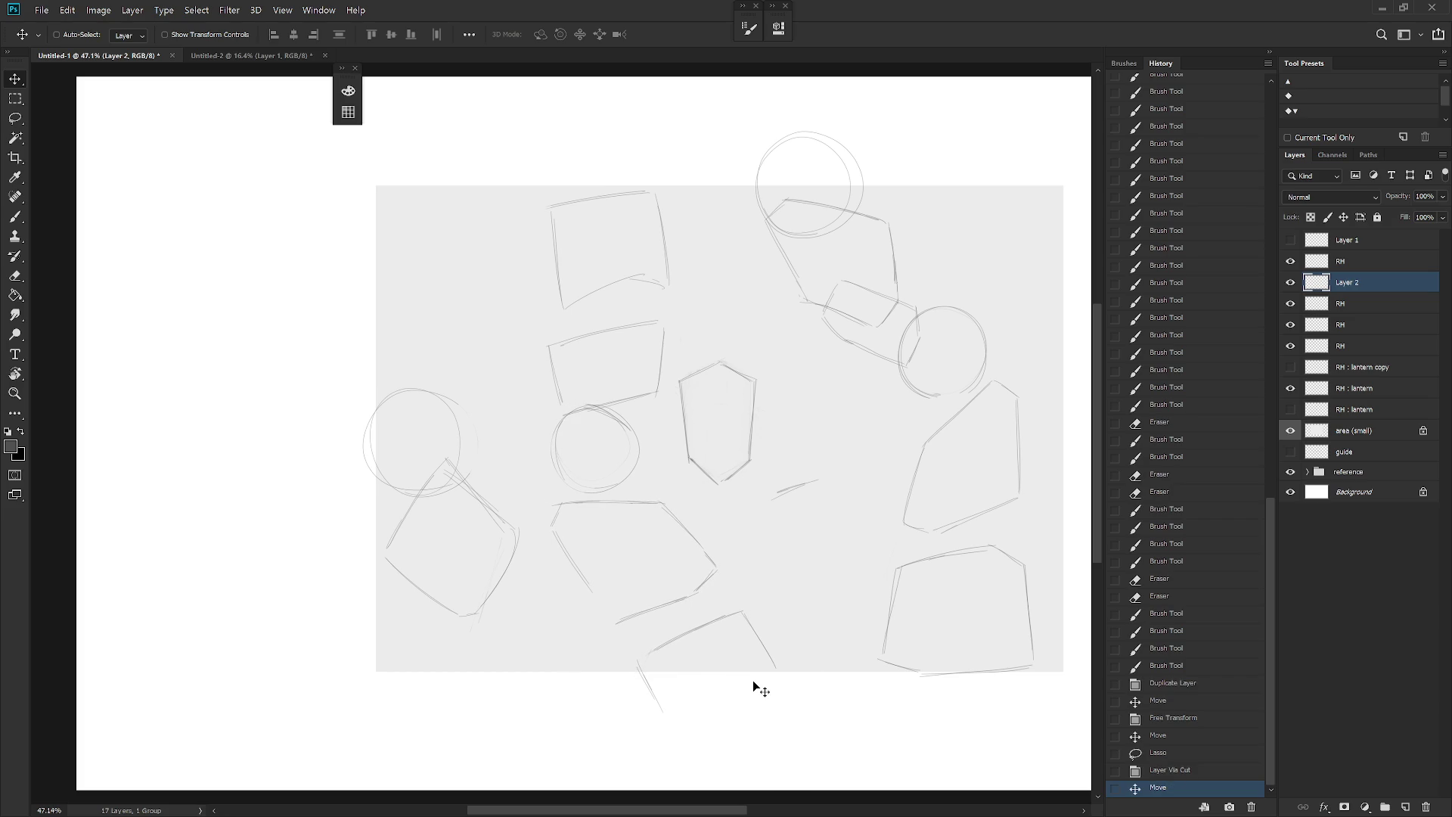
Step: Move the right-side sketches left and down, undoing a rightward shift of the next RH layer
left_click(1291, 325)
left_click(1291, 325)
left_click(1354, 325)
left_click_drag(978, 588, 914, 601)
key("alt+bracketleft")
left_click_drag(1014, 447, 1067, 454)
key("ctrl+z")
Step: Shift the top-right lantern sketches about 96 px to the right
left_click(1291, 304)
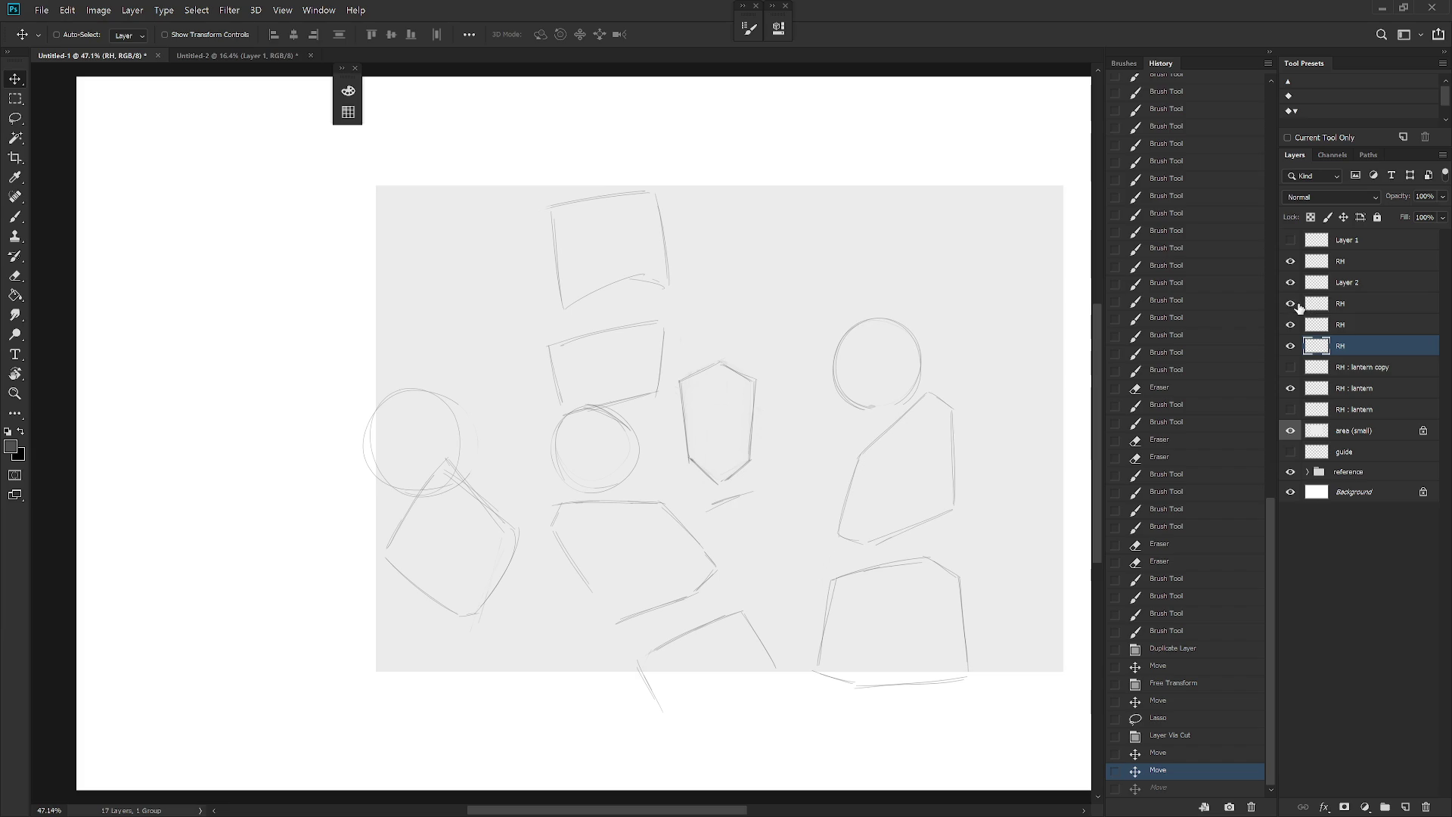
left_click(1290, 303)
left_click(1354, 303)
left_click_drag(1006, 395, 1078, 400)
key("b")
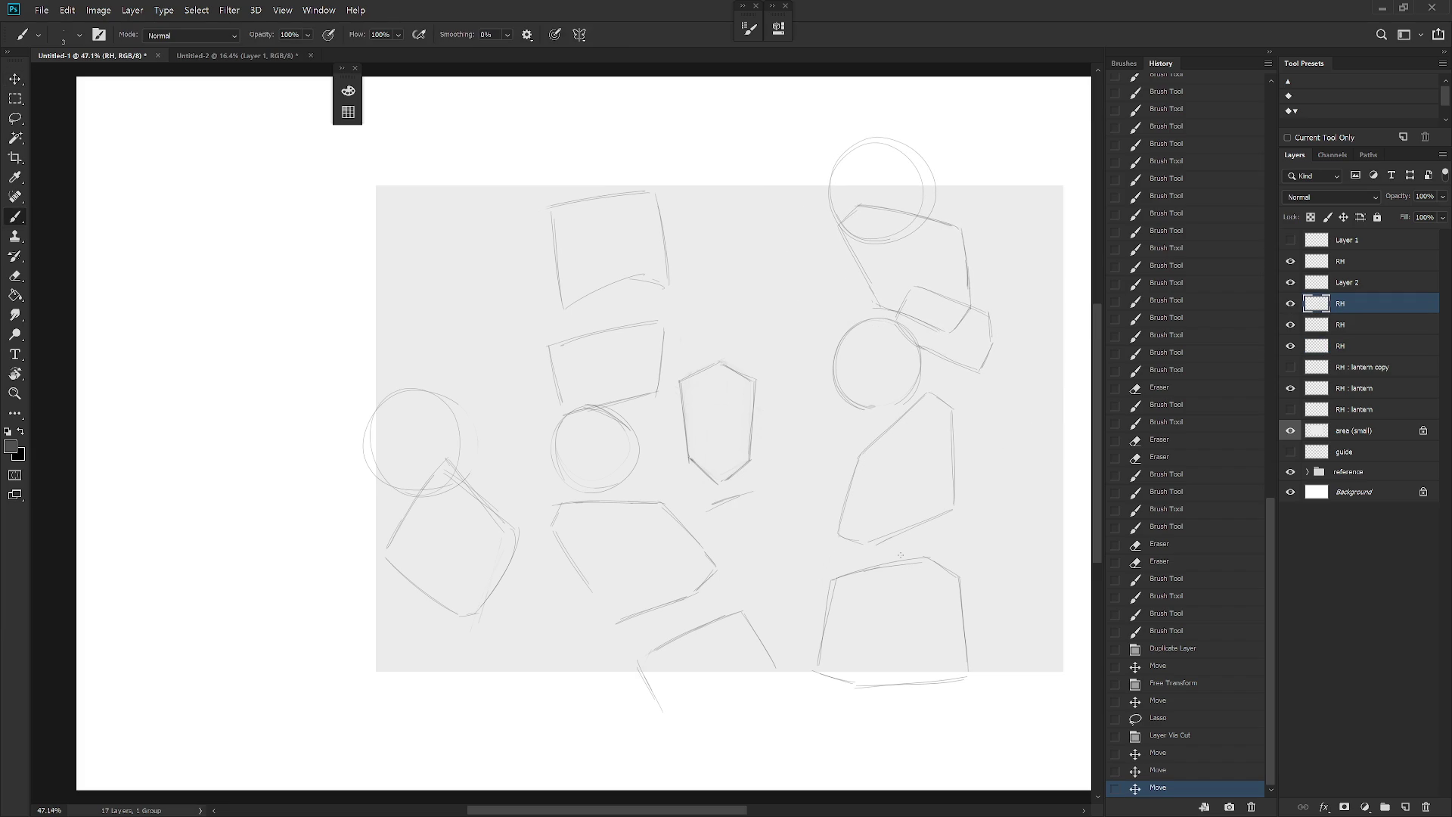
scroll(809, 651, "down", 3)
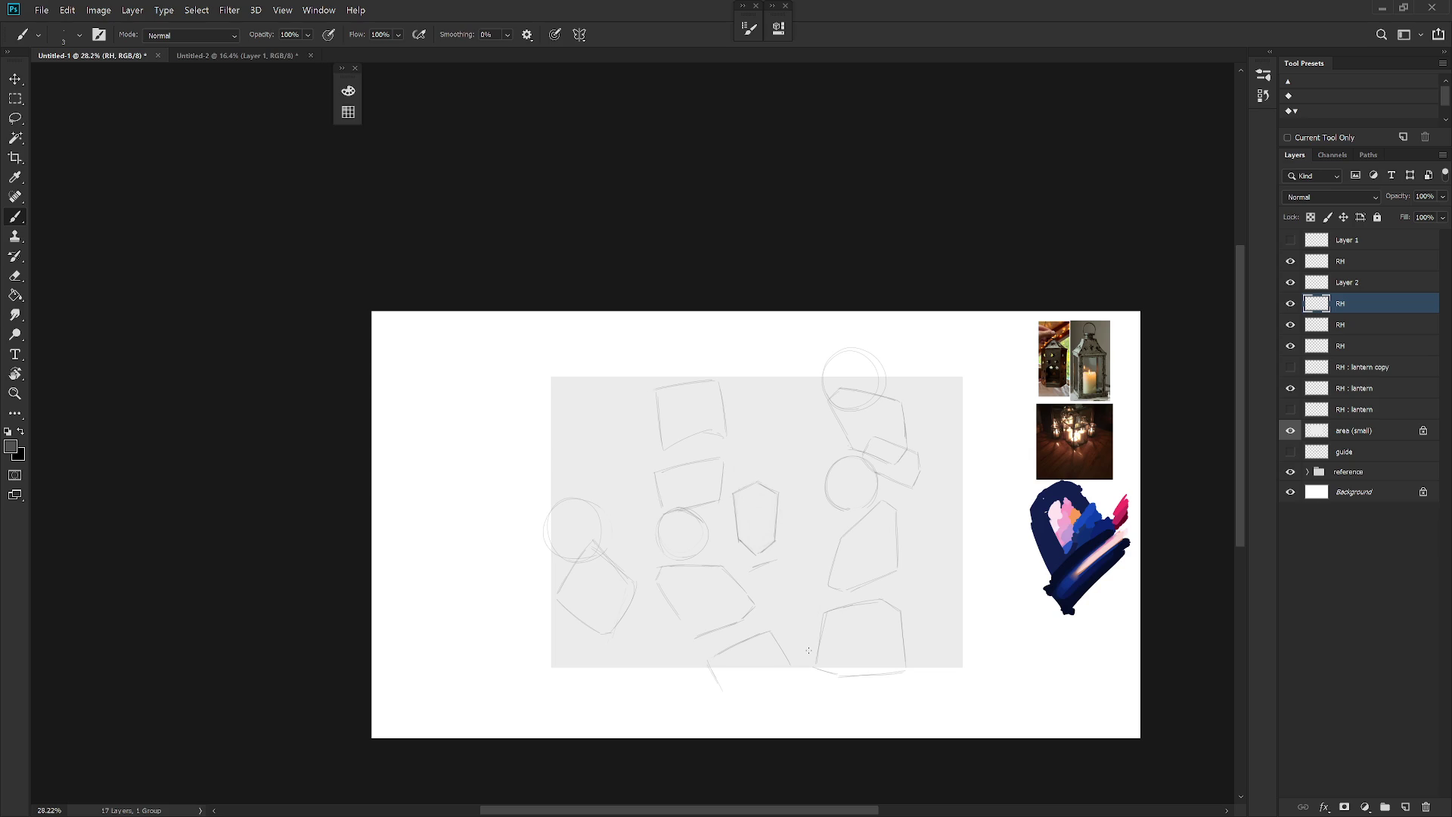
Step: Rotate the grey area layer 90° into portrait format
left_click(1373, 430)
key("ctrl+t")
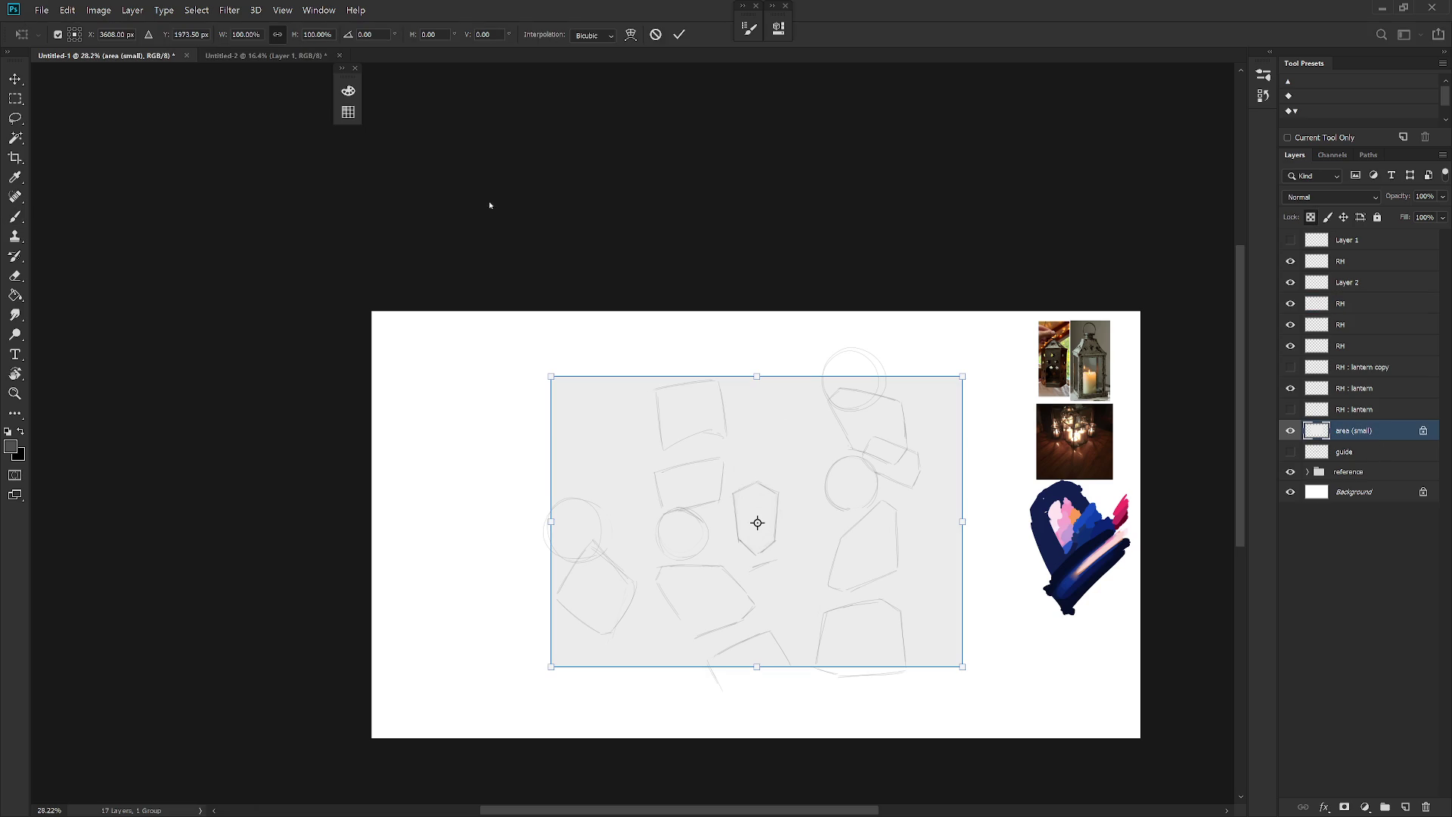
type("90")
key("Return")
key("Return")
key("b")
left_click_drag(857, 566, 877, 565)
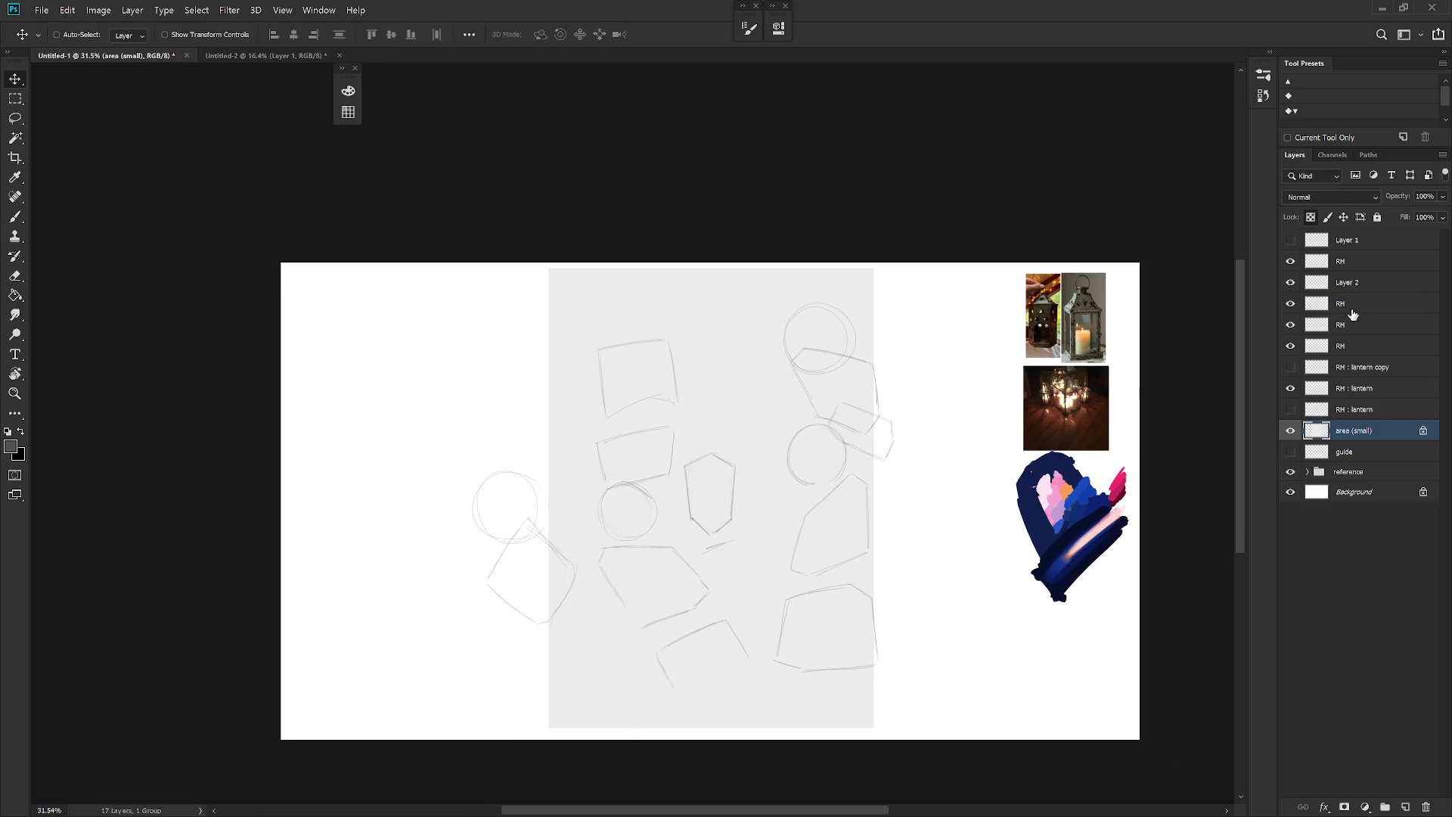
Step: Rotate Layer 2's lower-left sketches with Free Transform
left_click(1291, 265)
left_click(1288, 266)
left_click(1290, 282)
left_click(1290, 282)
left_click(1347, 282)
key("ctrl+t")
left_click_drag(805, 478, 832, 529)
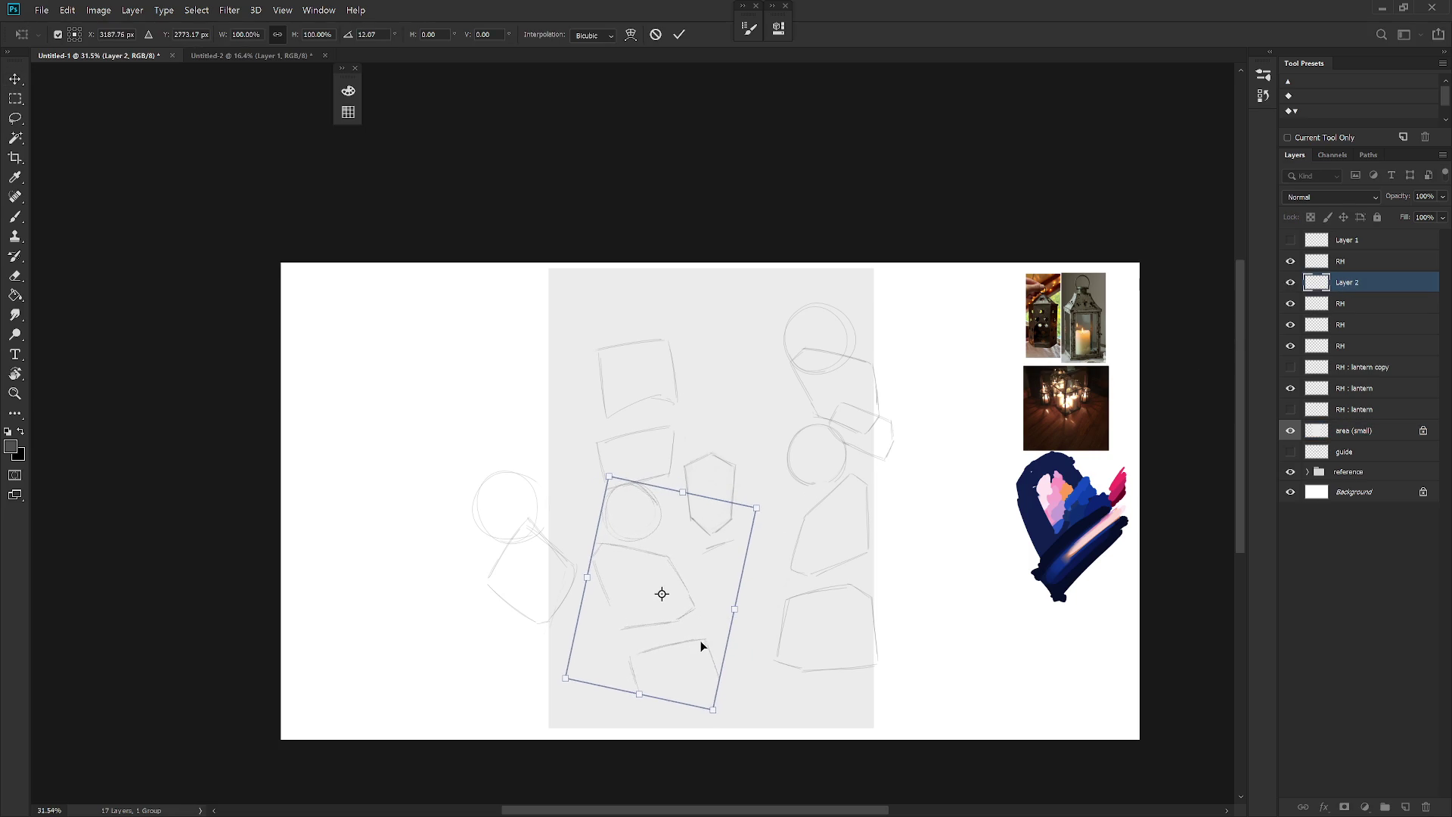
key("Return")
Step: Move the right circle, hexagon and bottom shape down and the top-left rectangles left and up
key("v")
left_click(1133, 452, "ctrl")
mouse_move(855, 610)
left_mouse_down()
mouse_move(835, 649)
mouse_move(850, 658)
left_mouse_up()
left_click(1376, 306)
left_click(1362, 346)
left_click_drag(923, 515, 895, 509)
left_click(1372, 330)
mouse_move(901, 460)
left_mouse_down()
mouse_move(863, 456)
mouse_move(849, 428)
mouse_move(839, 471)
left_mouse_up()
key("ctrl+z")
Step: Rotate the top-right lantern sketch about 10° and nudge it into place
left_click(1354, 303)
key("b")
scroll(843, 415, "up", 2)
key("v")
key("ctrl+t")
left_click_drag(878, 273, 898, 292)
left_click_drag(834, 469, 832, 461)
key("Return")
key("b")
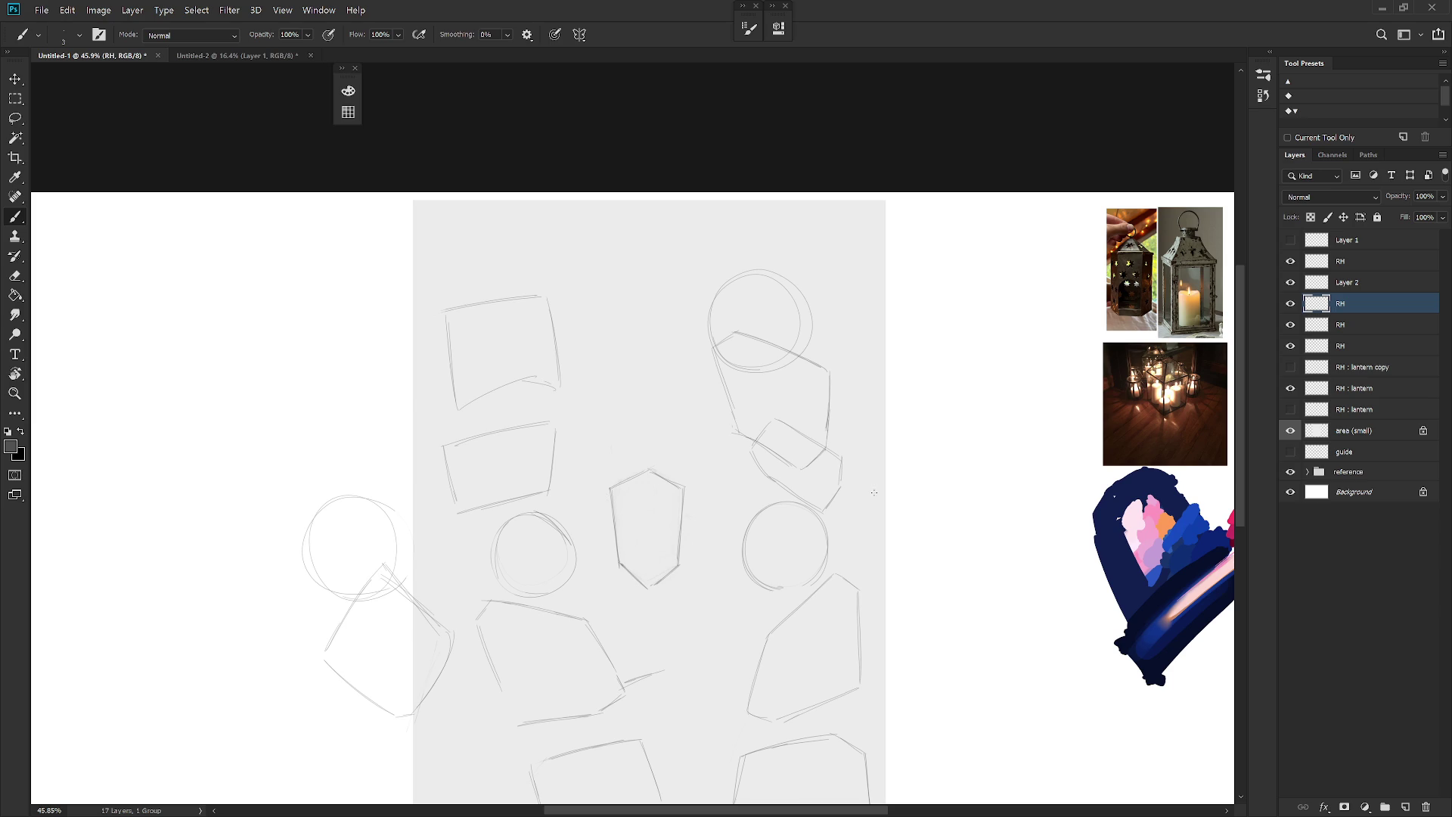
Step: Delete the RH layer holding the circle-and-box sketch left of the grey area
left_click(1291, 261)
left_click(1290, 261)
left_click(1346, 261)
key("v")
mouse_move(600, 639)
left_mouse_down()
mouse_move(697, 512)
mouse_move(714, 383)
mouse_move(740, 424)
left_mouse_up()
key("Delete")
scroll(732, 474, "down", 2)
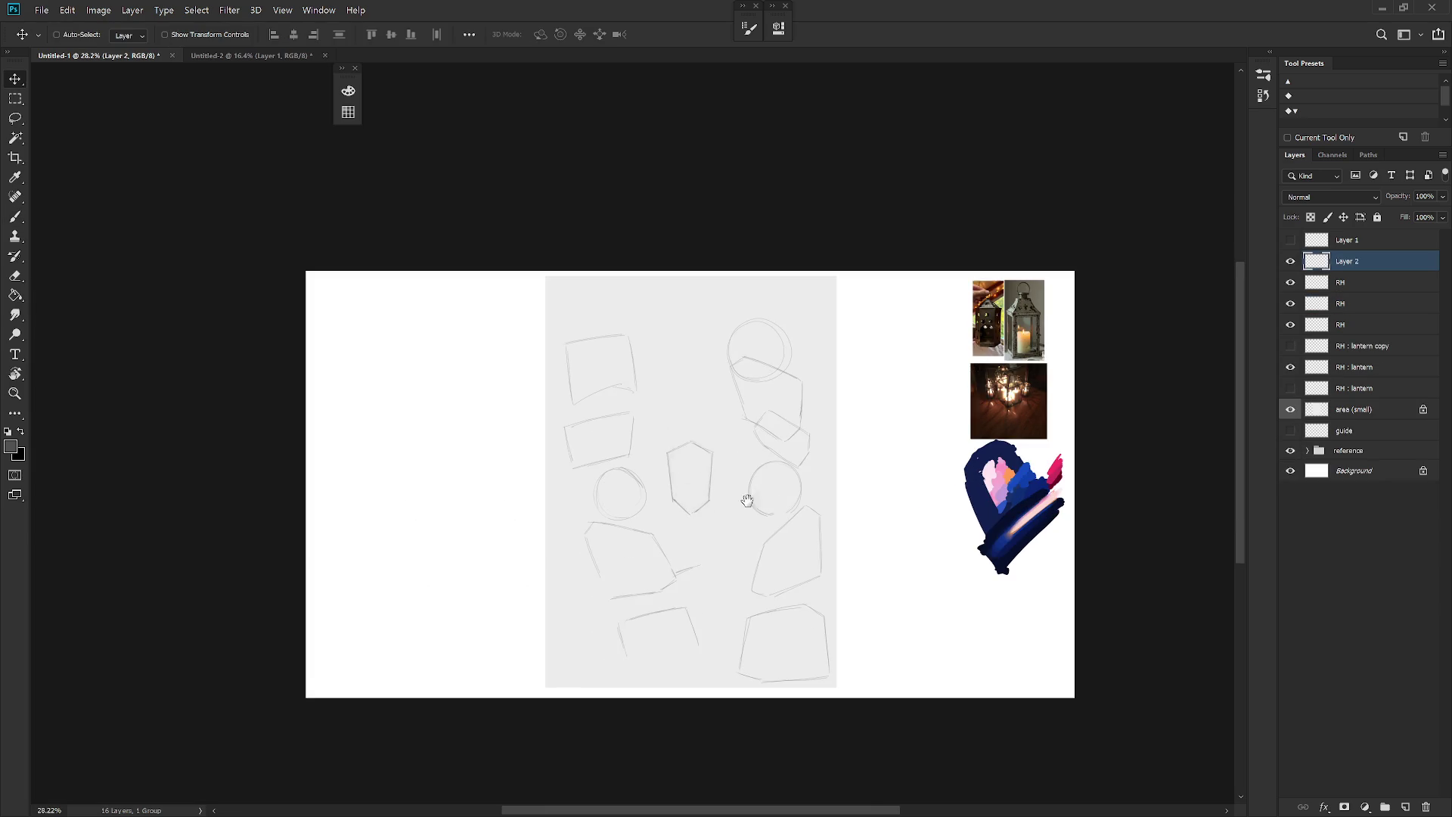
scroll(752, 567, "up", 2)
key("b")
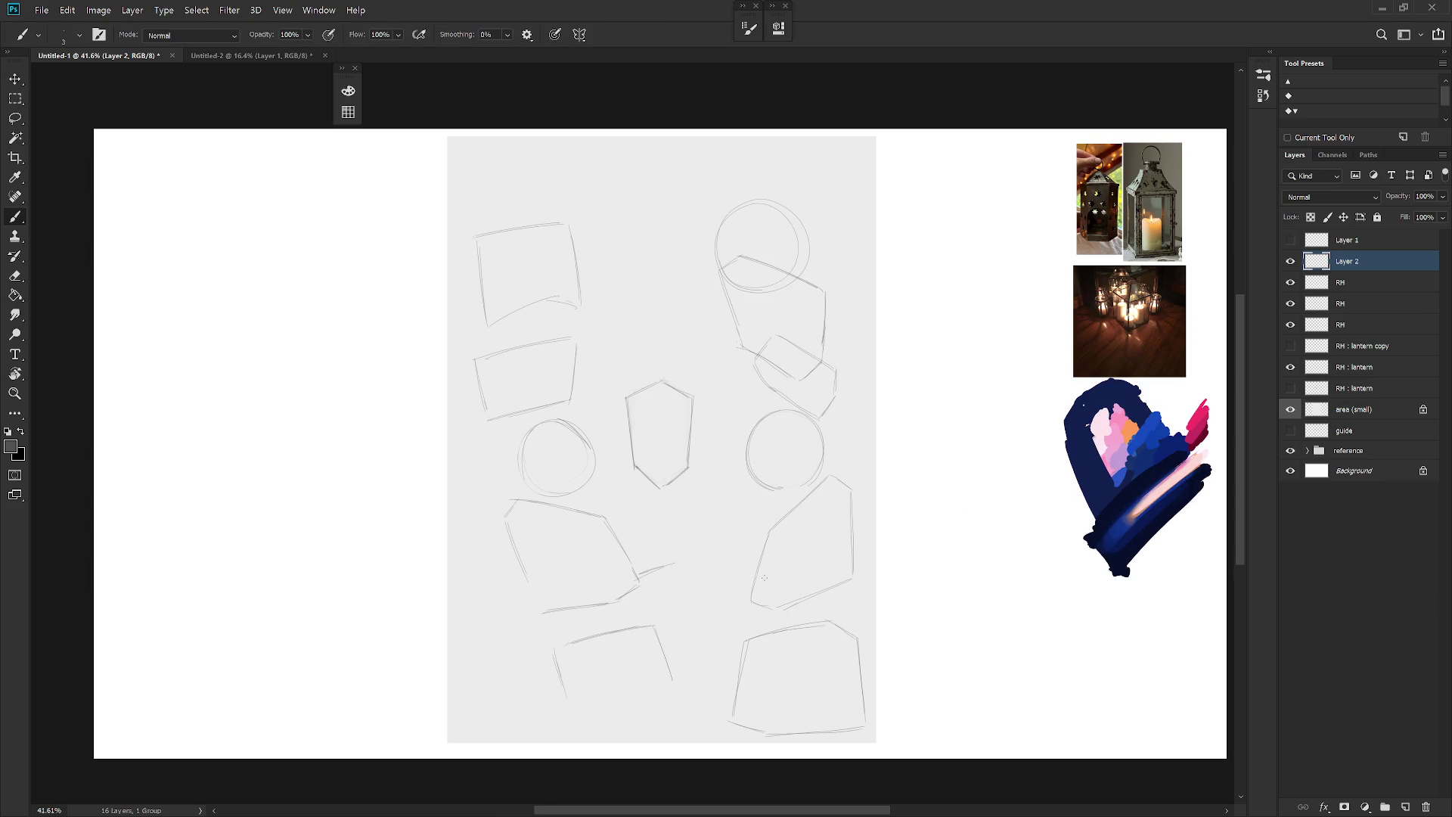
Step: Rotate the second RH layer's sketches about -14.7° and move them up and right
left_click(1335, 306)
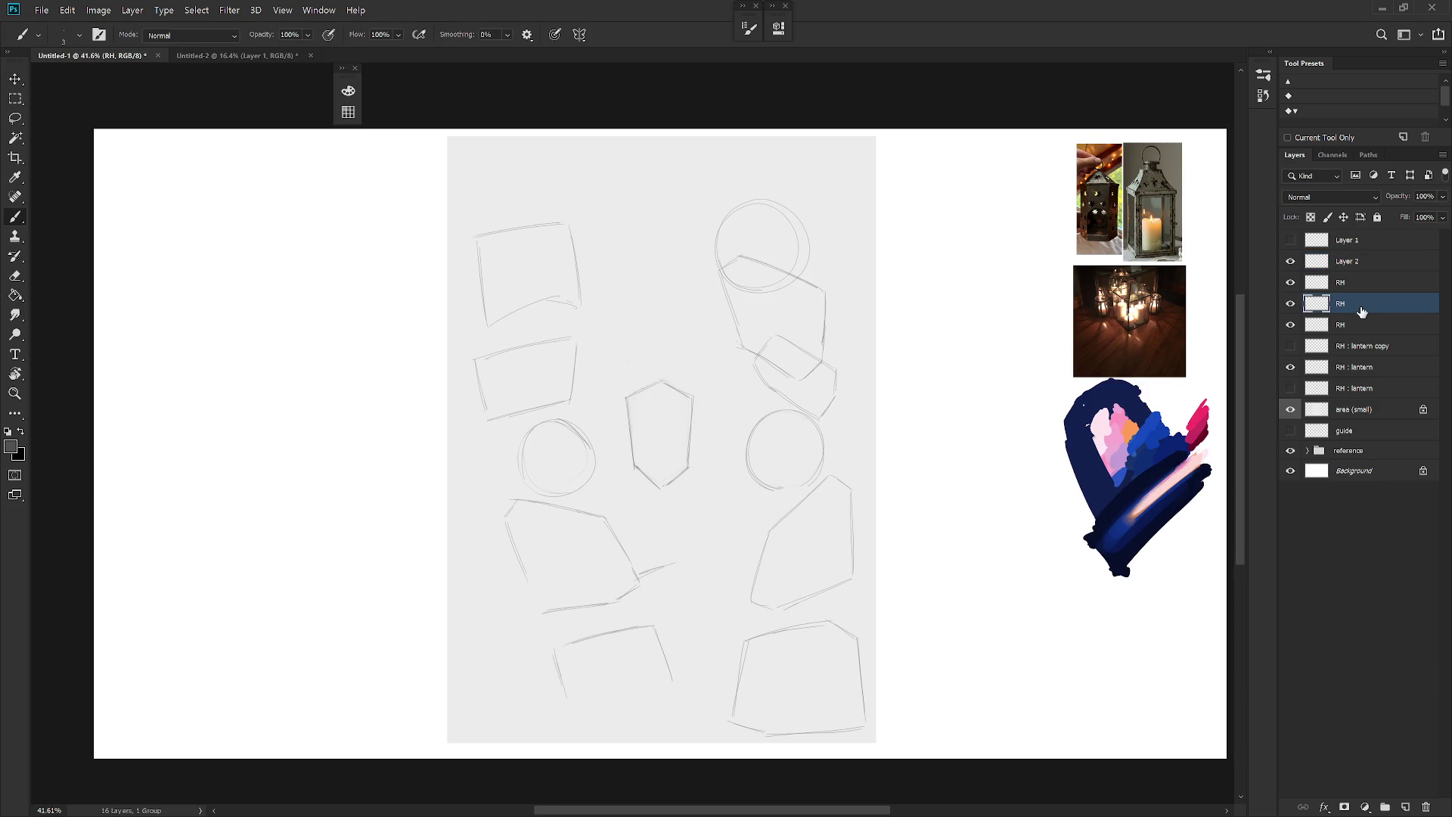
key("ctrl+t")
mouse_move(870, 711)
left_mouse_down()
mouse_move(918, 716)
mouse_move(931, 687)
left_mouse_up()
left_click_drag(839, 687, 859, 671)
key("Return")
Step: Rotate Layer 2's lower sketch and shift it to the left
left_click(1346, 325)
left_click(1290, 282)
left_click(1290, 282)
left_click(1347, 260)
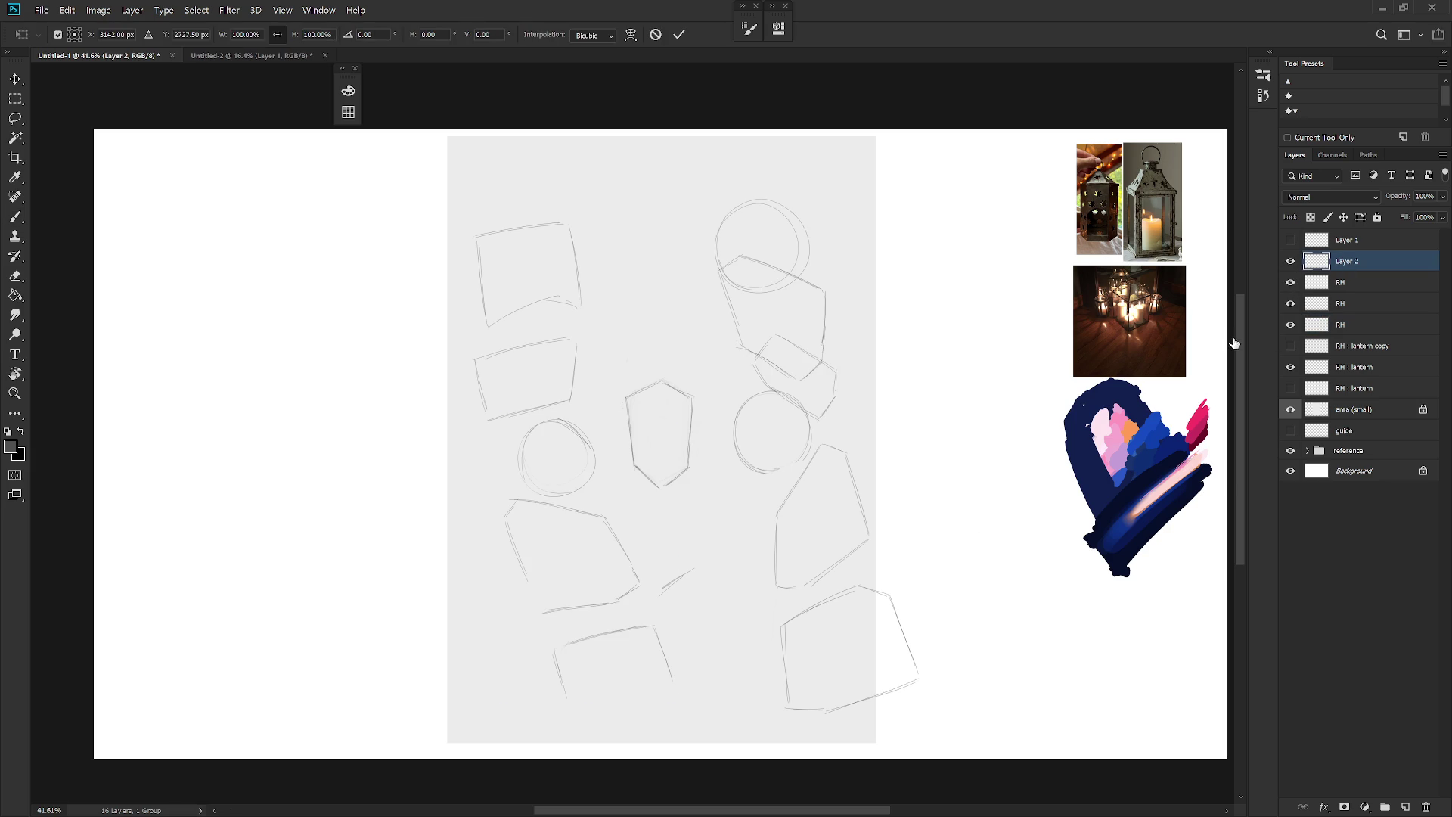
key("ctrl+t")
mouse_move(691, 707)
left_mouse_down()
mouse_move(597, 691)
mouse_move(552, 655)
mouse_move(593, 697)
mouse_move(542, 665)
mouse_move(561, 658)
left_mouse_up()
key("Return")
key("b")
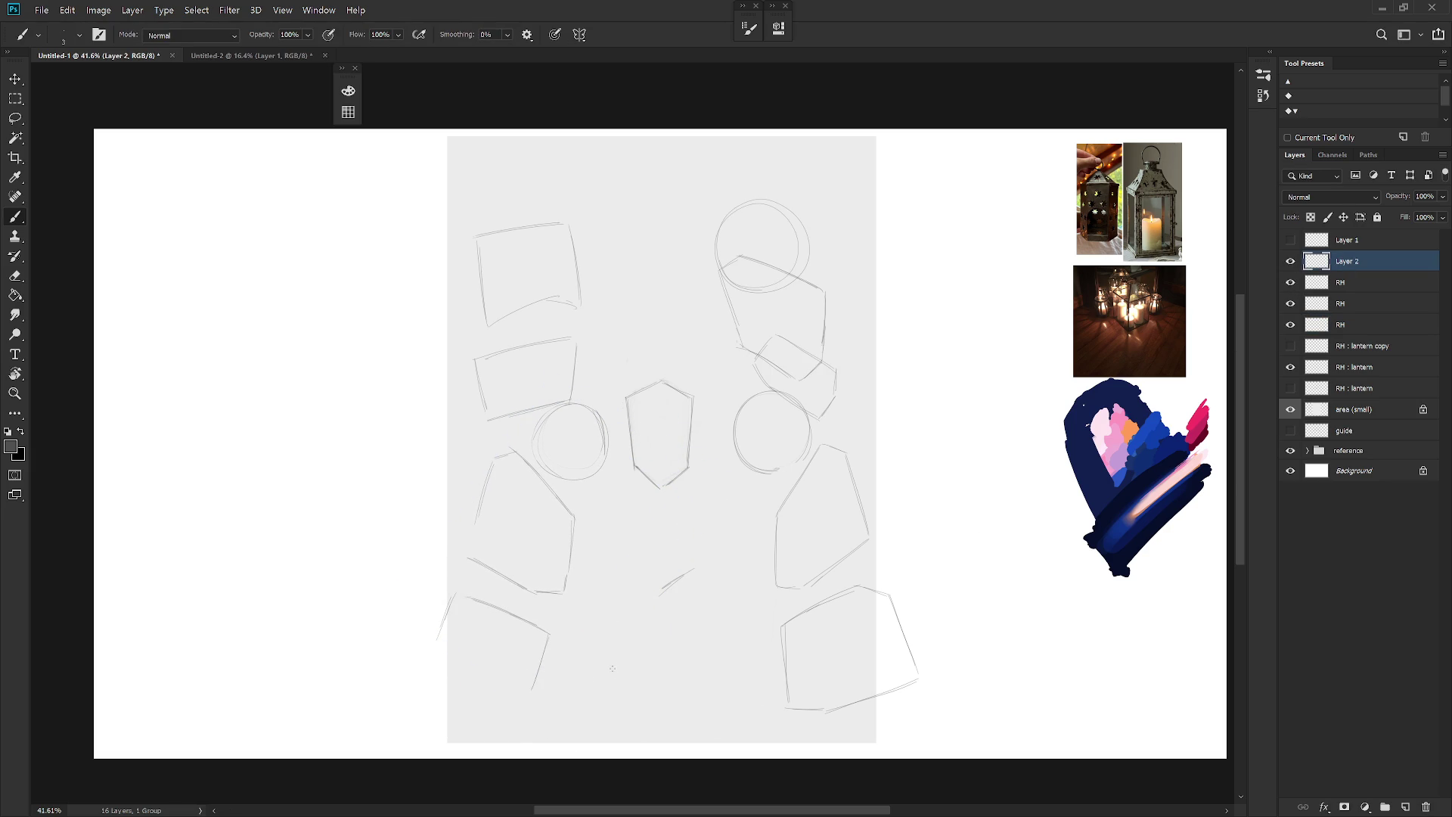
Step: Check the top-right and right-side sketch layers by toggling their visibility
left_click(1292, 282)
left_click(1292, 282)
left_click(1292, 304)
left_click(1292, 304)
left_click(1354, 304)
key("l")
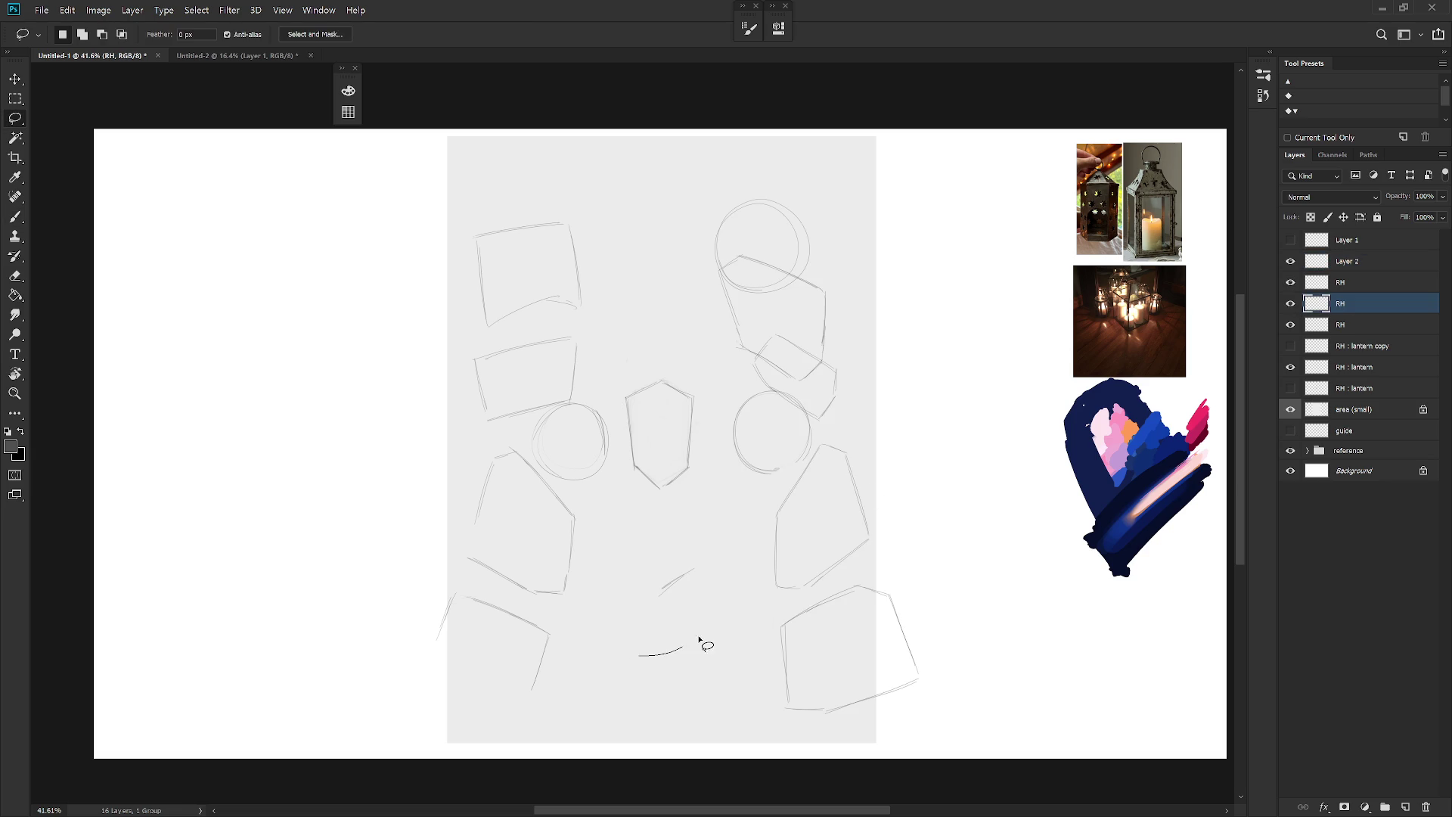
key("b")
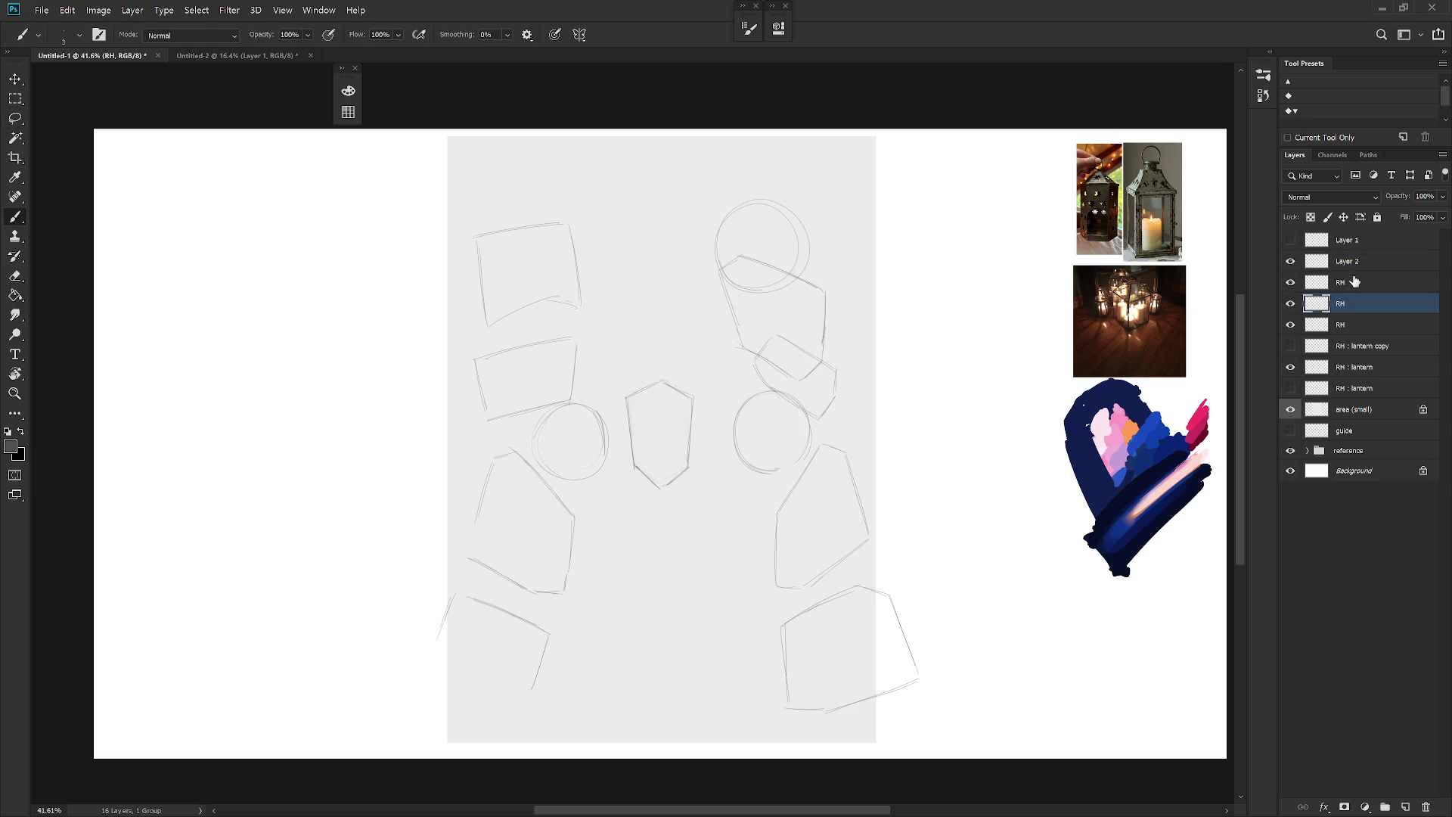
left_click(1354, 282)
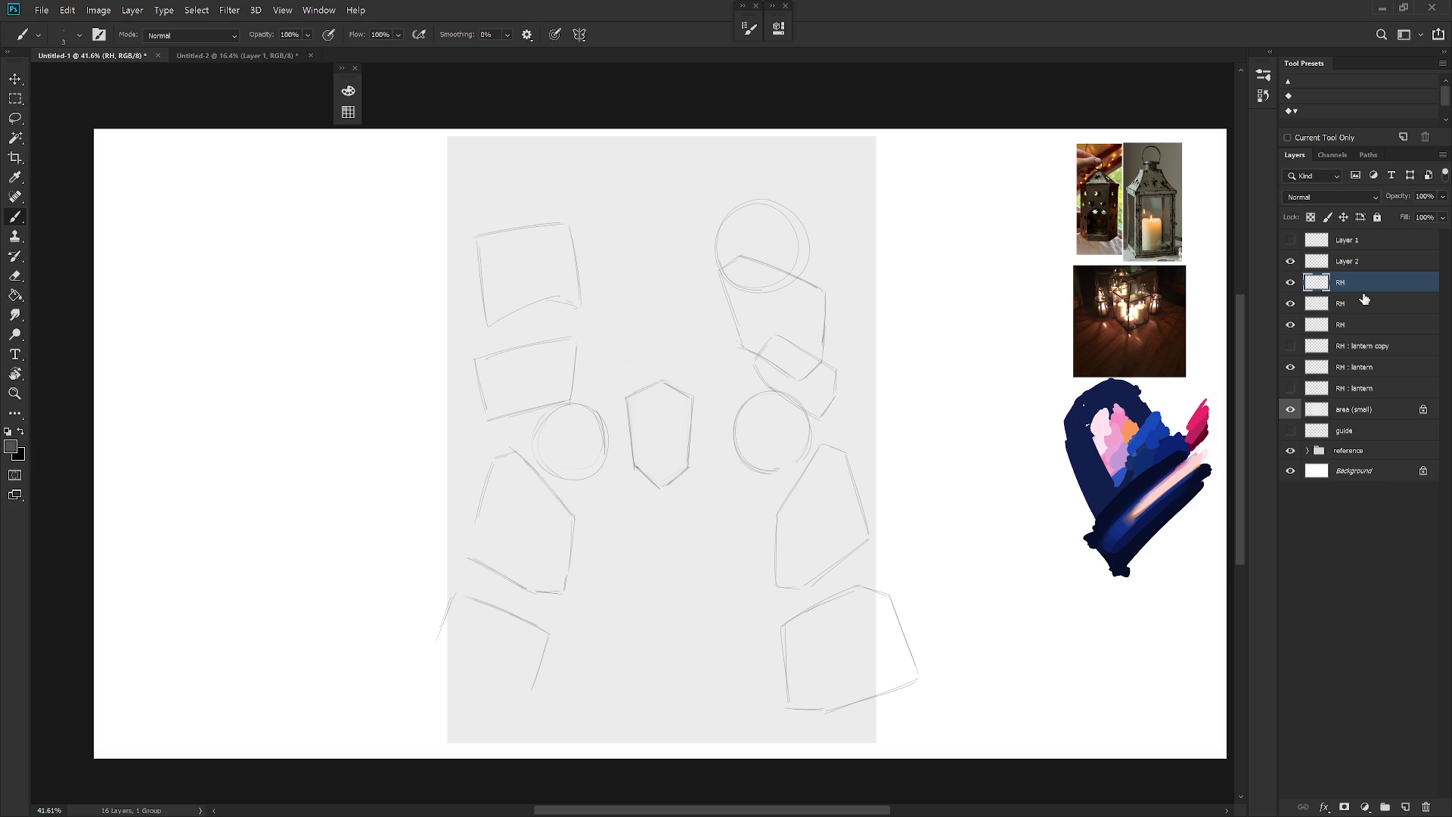
Step: Review each RH layer and Layer 1's ellipse guides, then start a new layer above the top RH layer
left_click(1291, 324)
left_click(1290, 325)
left_click(1291, 303)
left_click(1291, 303)
left_click(1291, 282)
left_click(1290, 282)
left_click(1346, 261)
left_click(1290, 261)
left_click(1291, 240)
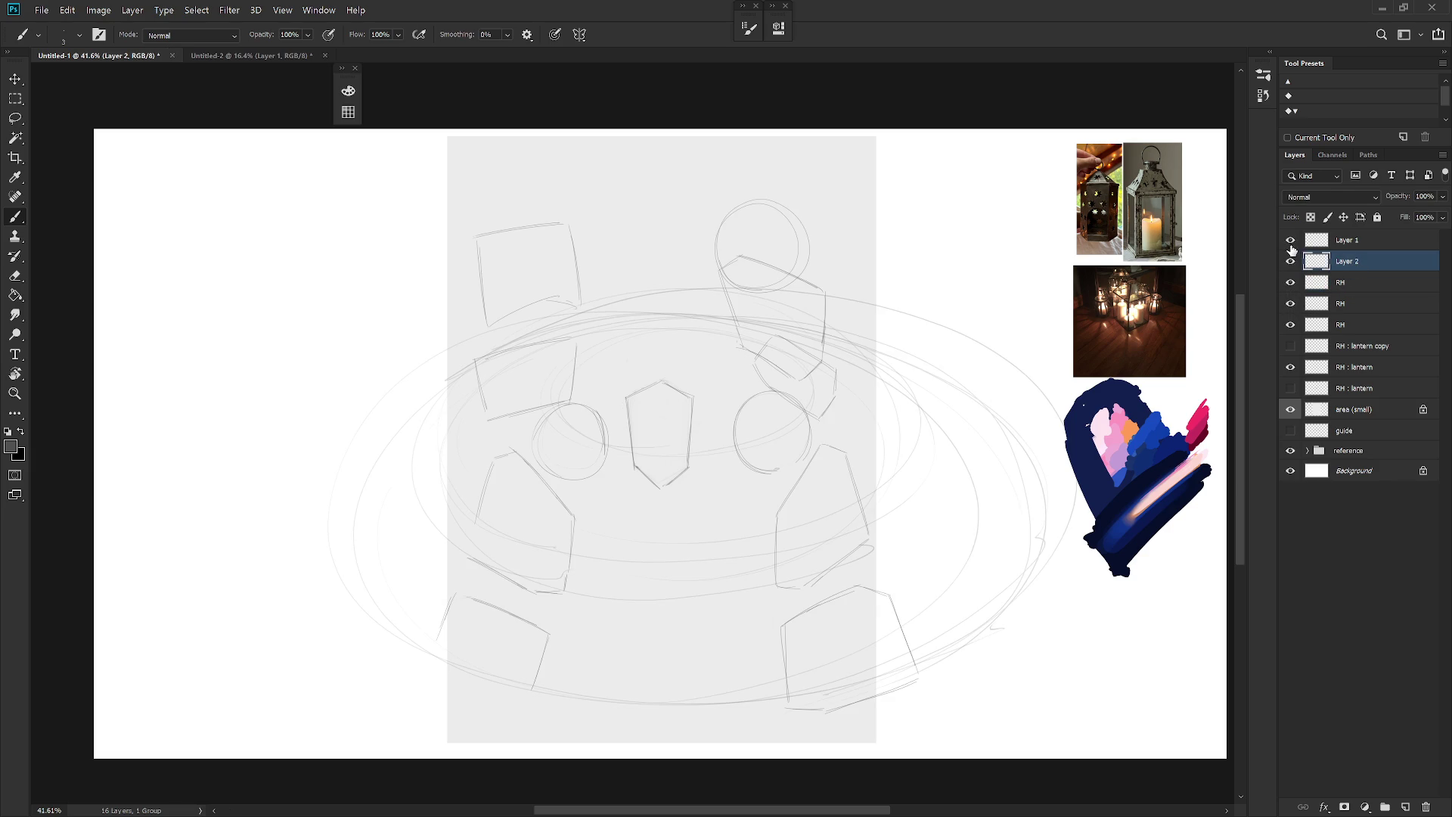
left_click(1290, 240)
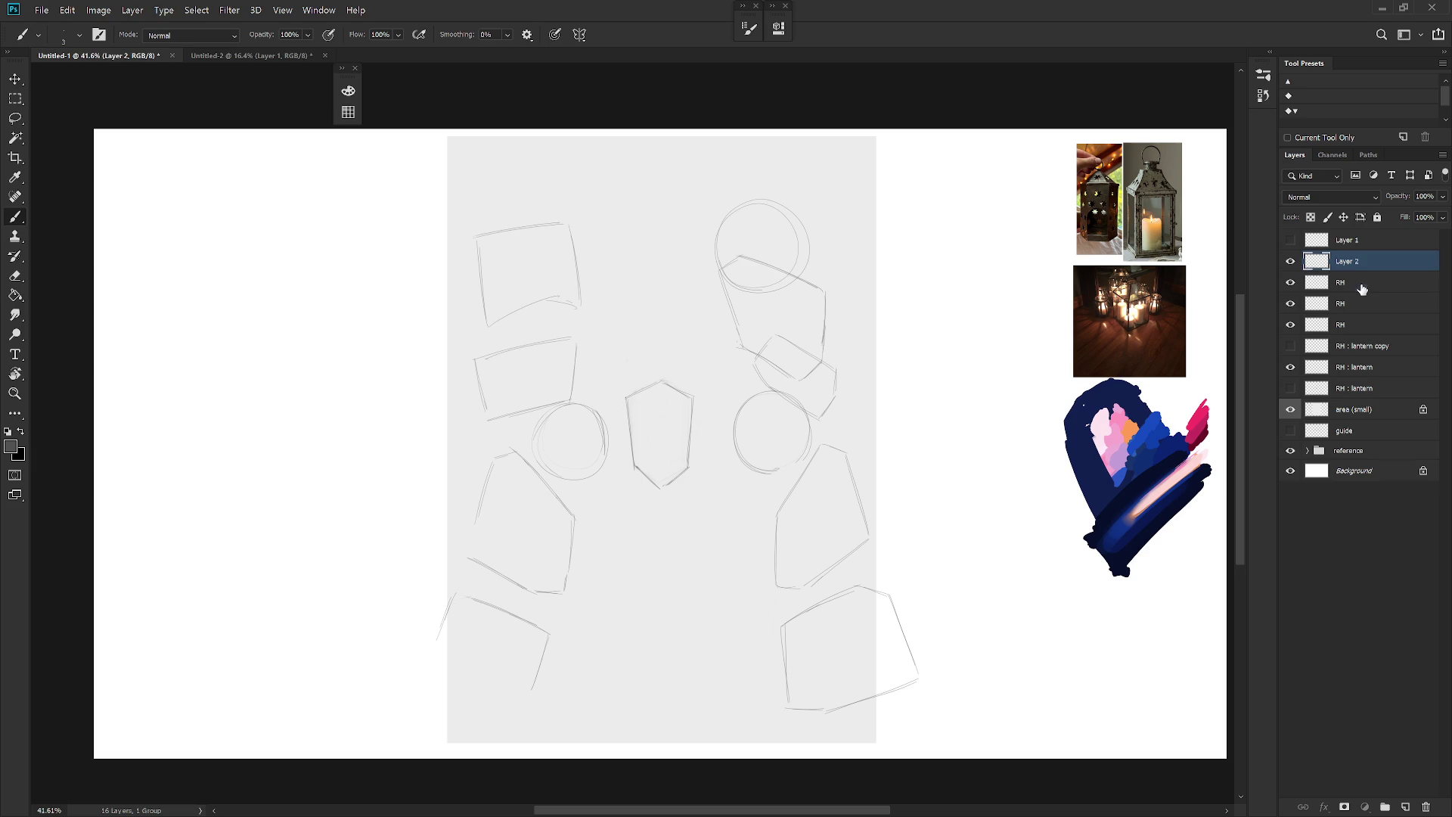
left_click(1351, 288)
key("ctrl+shift+n")
Step: Name the new layer RH, then draw and undo trial circle strokes
type("RH")
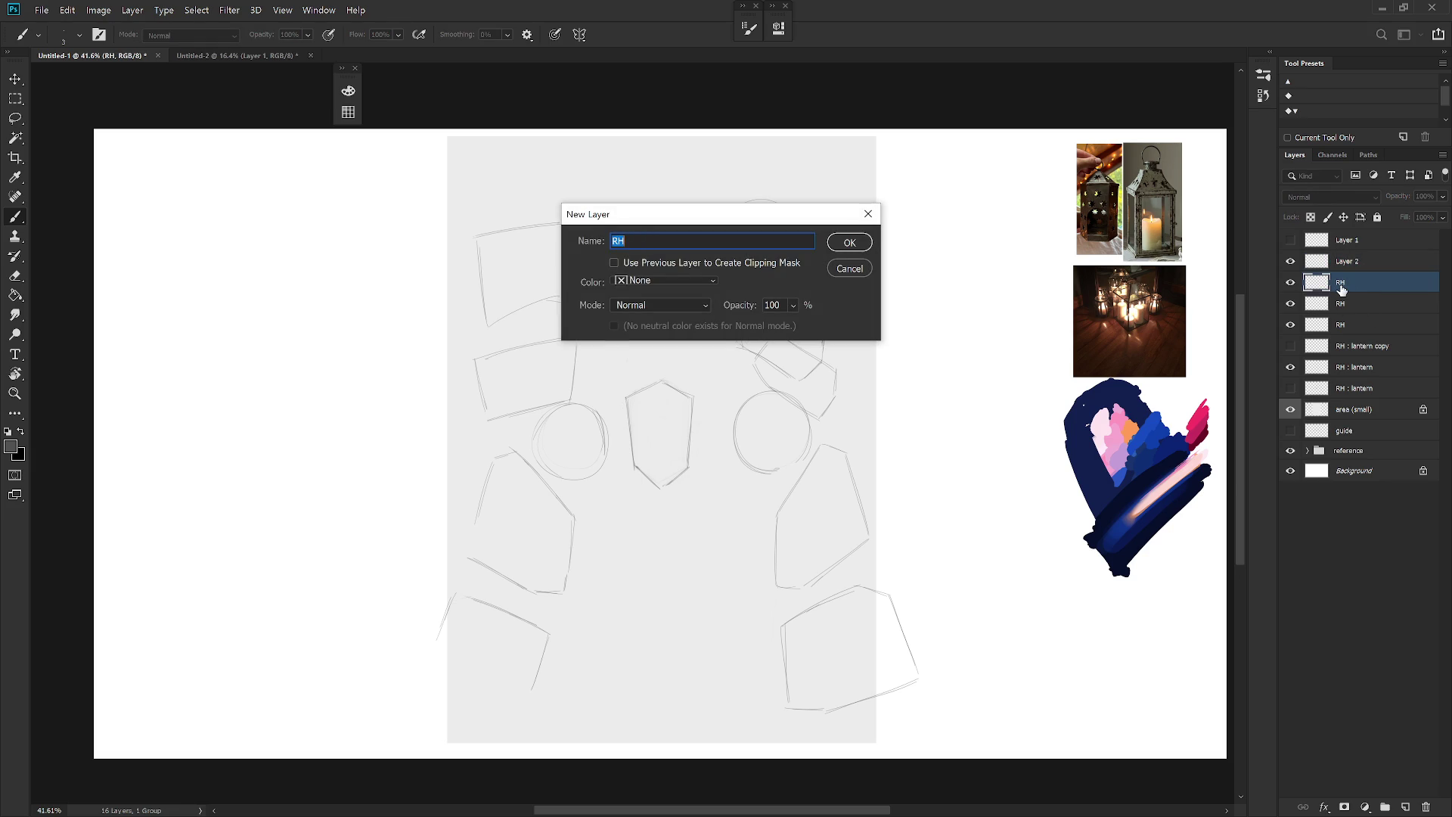
key("Return")
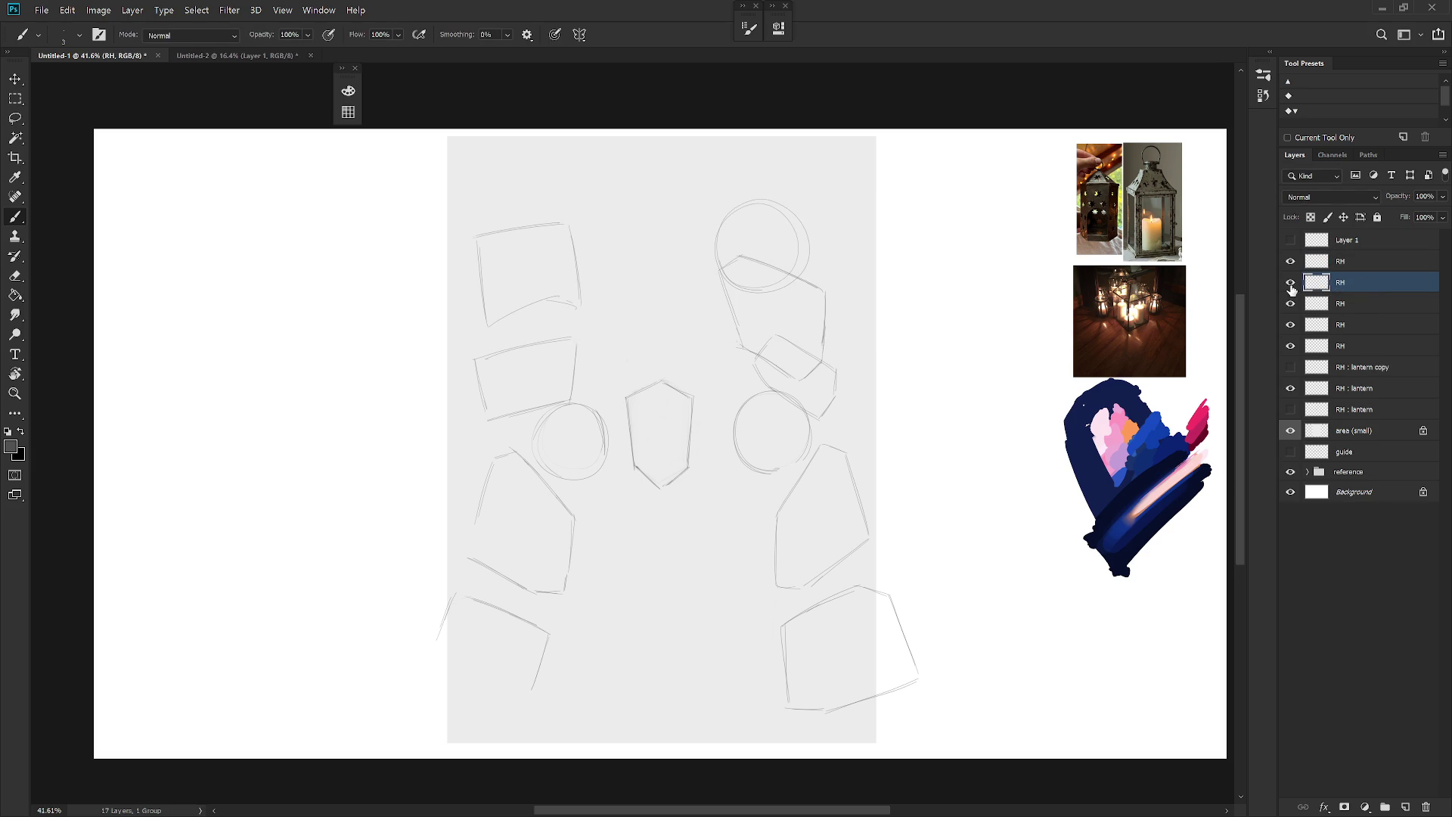
key("ctrl+bracketright")
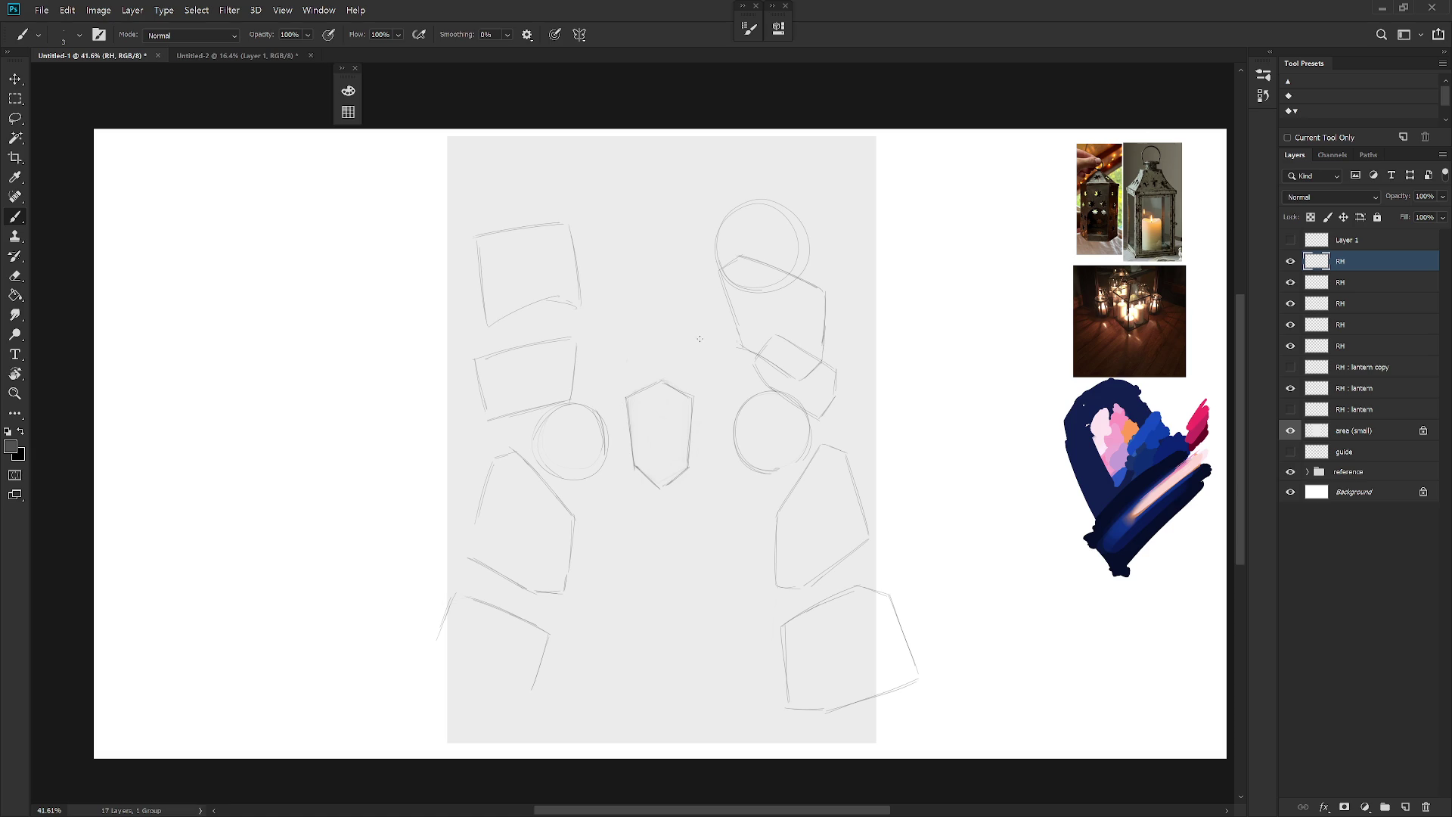
left_click_drag(648, 585, 713, 578)
key("ctrl+z")
key("ctrl+z")
mouse_move(684, 236)
left_mouse_down()
mouse_move(598, 254)
mouse_move(688, 286)
mouse_move(599, 325)
left_mouse_up()
key("ctrl+z")
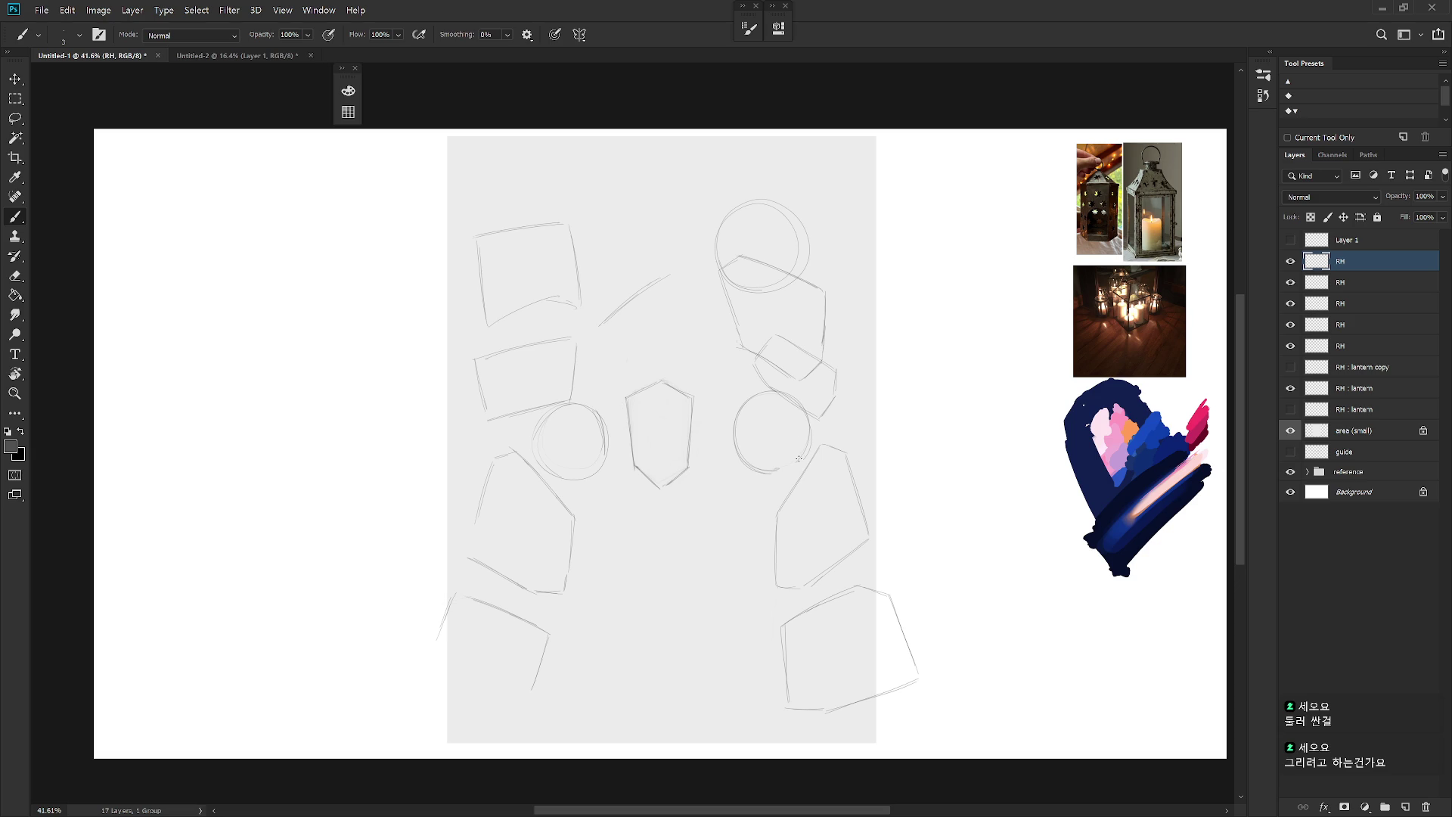
key("ctrl+z")
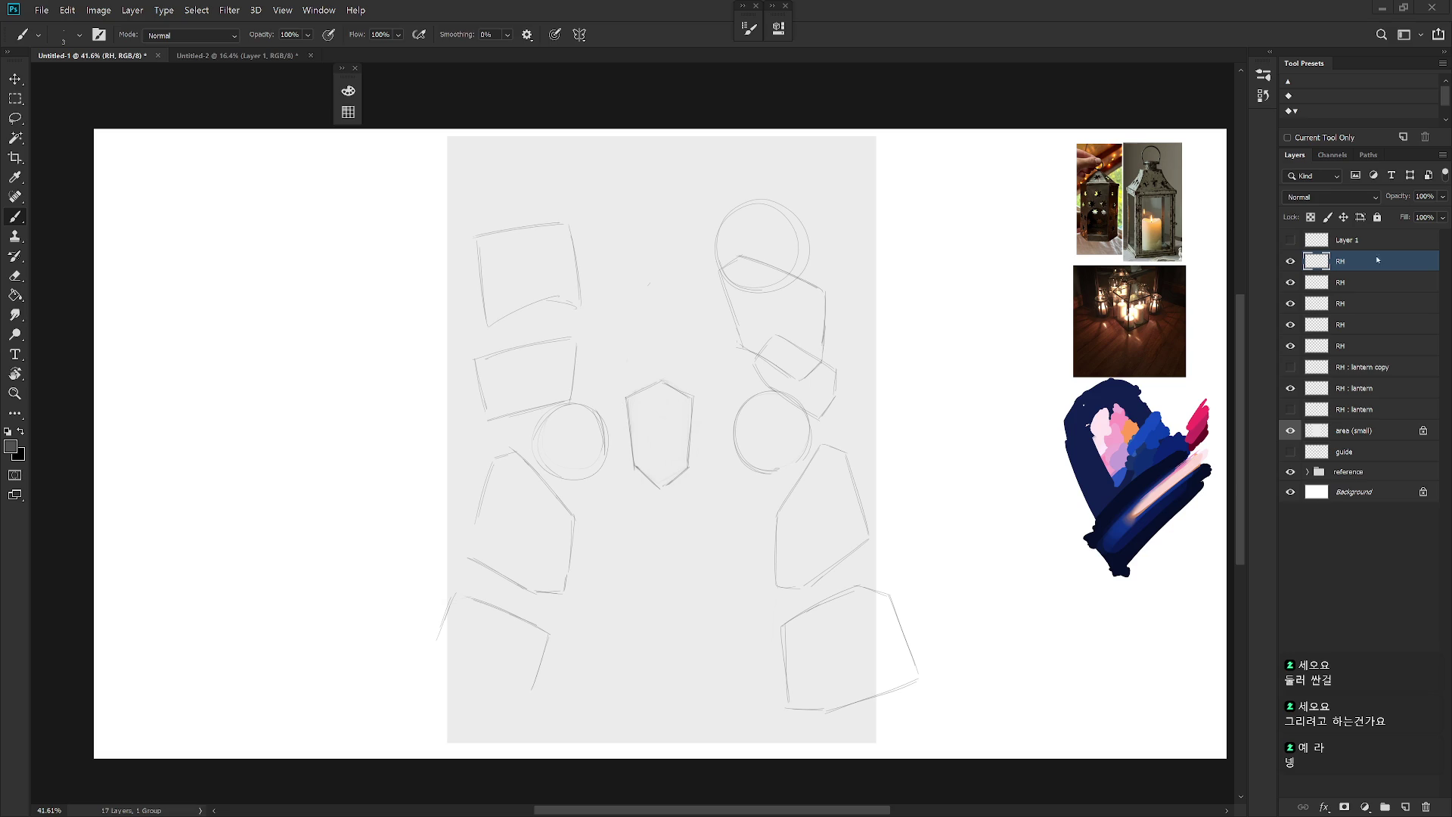
Step: On the third RH layer, lasso and delete the circle above the top-right lantern
left_click_drag(788, 348, 808, 391)
left_click(1290, 283)
left_click(1290, 283)
left_click(1290, 324)
left_click(1291, 324)
left_click(1291, 304)
left_click(1290, 303)
left_click(1354, 304)
key("l")
mouse_move(806, 307)
left_mouse_down()
mouse_move(843, 268)
mouse_move(729, 308)
mouse_move(784, 310)
mouse_move(745, 311)
mouse_move(829, 342)
left_mouse_up()
key("Delete")
key("Delete")
scroll(816, 363, "down", 3)
key("b")
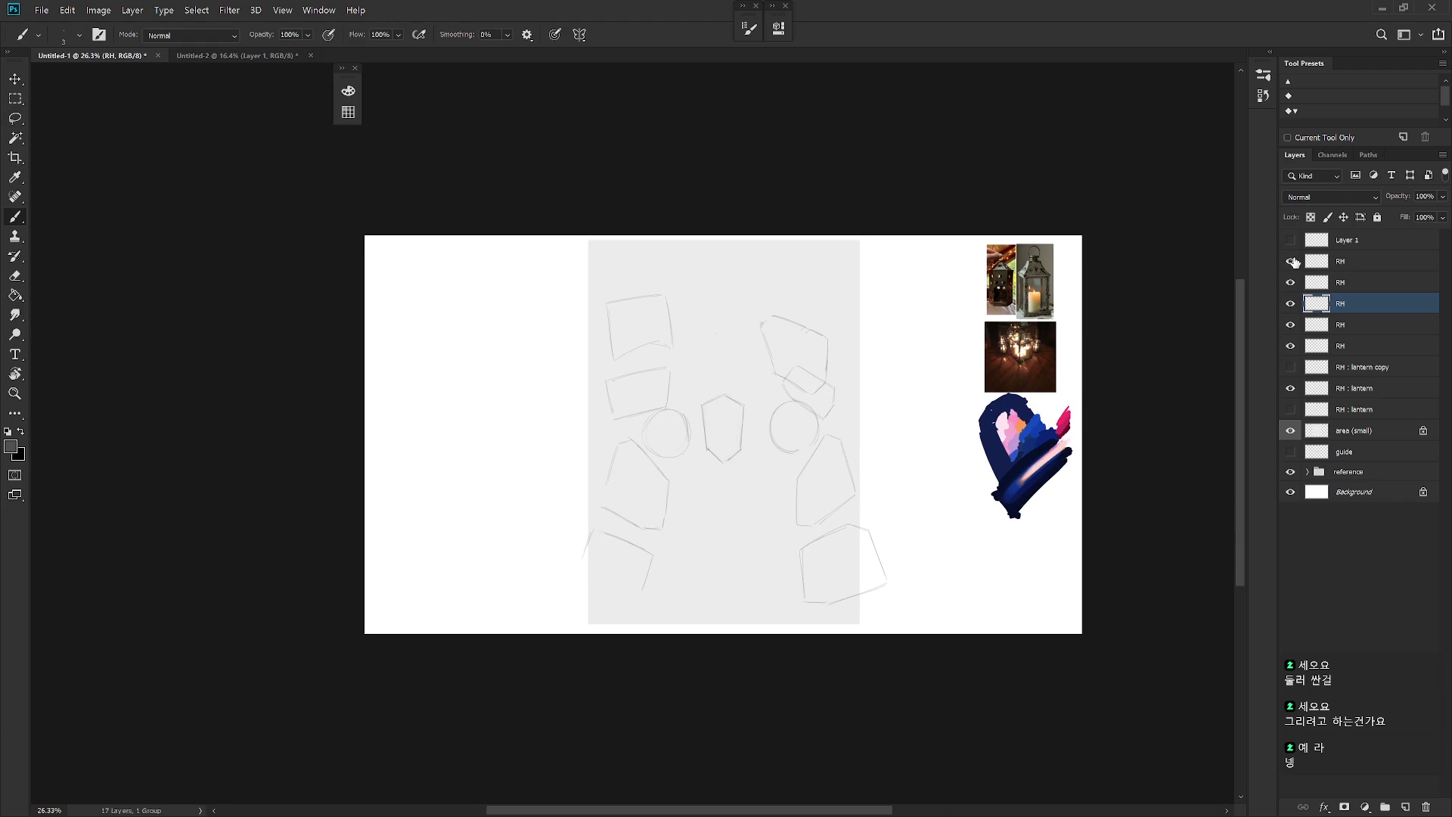
Step: Add a new empty Layer 2 at the top of the layer stack
left_click(1343, 266)
mouse_move(710, 325)
left_mouse_down()
mouse_move(763, 316)
mouse_move(857, 541)
mouse_move(806, 514)
left_mouse_up()
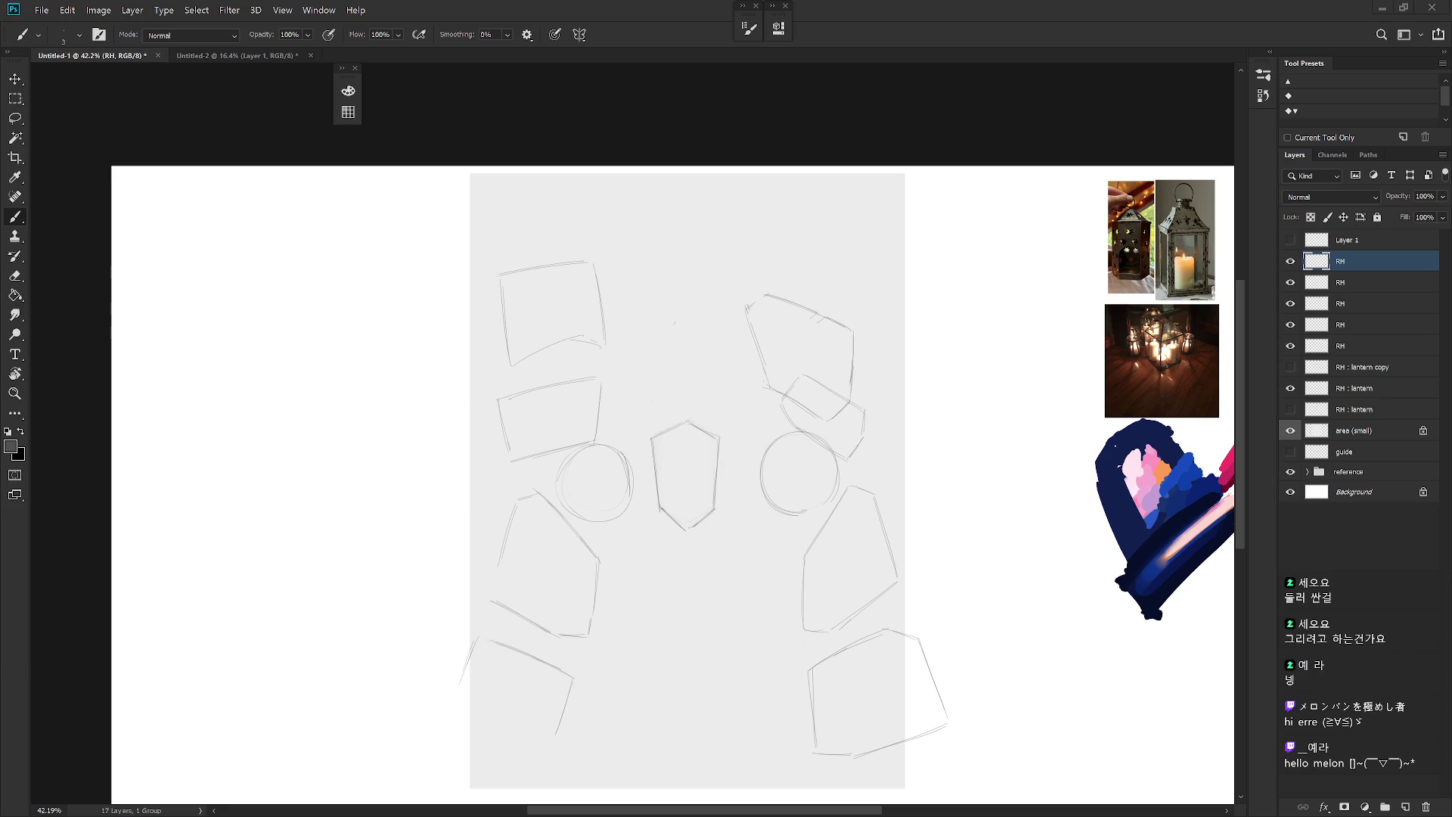
key("alt+bracketright")
key("ctrl+shift+n")
key("Return")
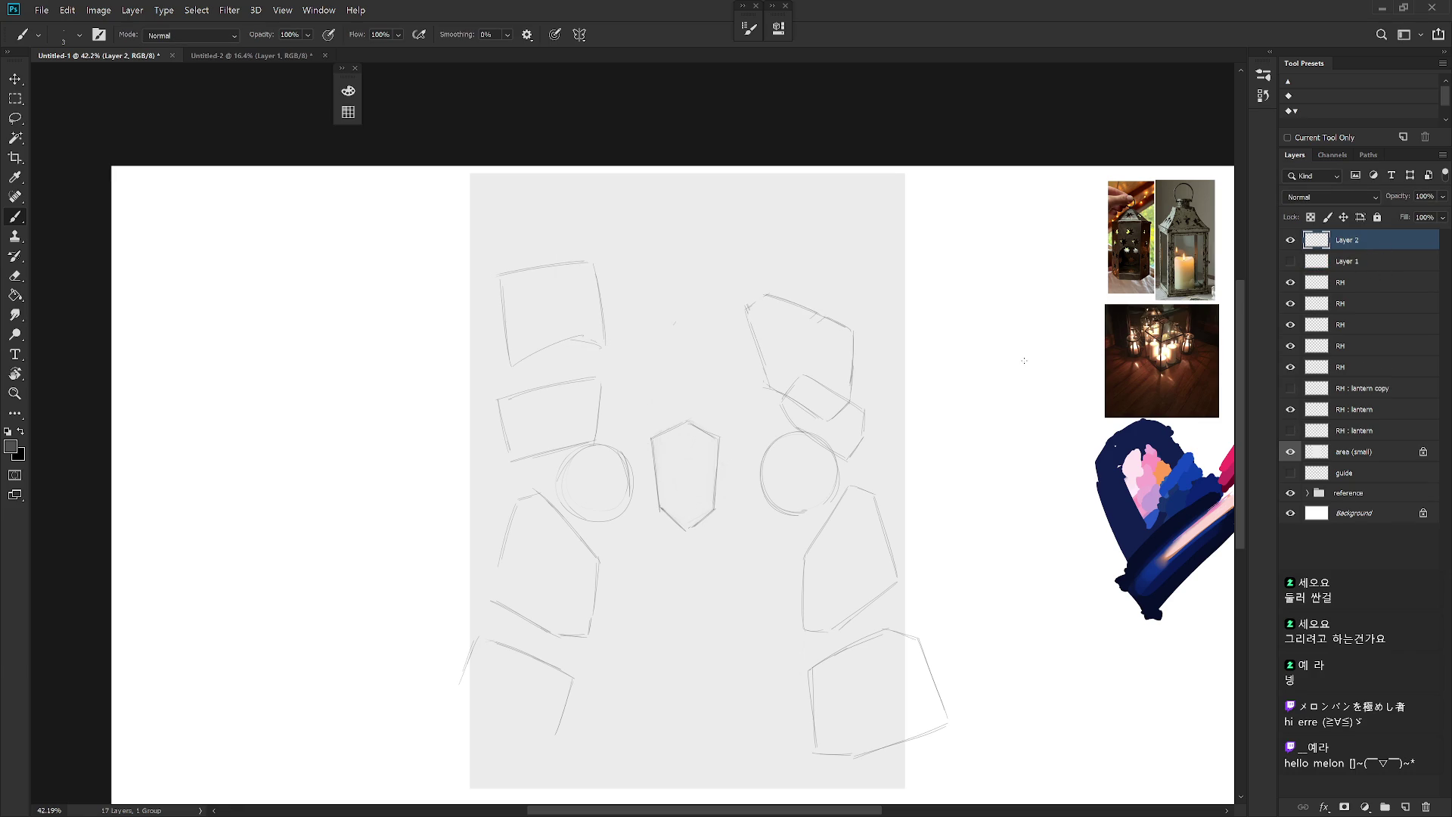
Step: Letter WATER in black with the Draw 02 brush at size 125, near the grey area's top right
key("d")
right_click(975, 341)
scroll(1118, 497, "up", 10)
left_click(1044, 632)
left_click(1353, 246)
key("bracketright")
key("bracketright")
key("bracketright")
mouse_move(829, 242)
left_mouse_down()
mouse_move(832, 261)
mouse_move(870, 230)
mouse_move(871, 269)
mouse_move(896, 268)
mouse_move(934, 253)
mouse_move(936, 226)
mouse_move(935, 277)
left_mouse_up()
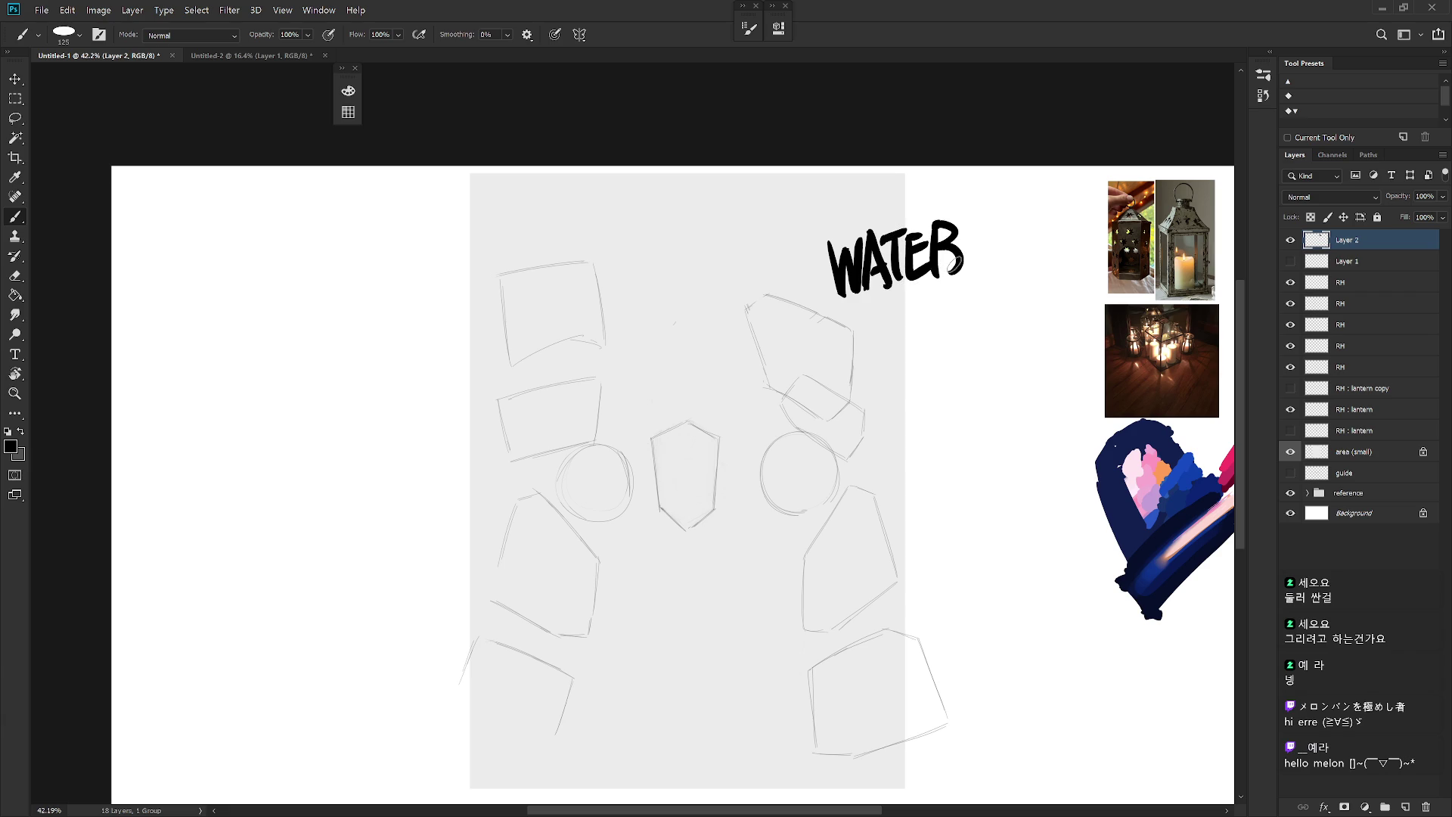
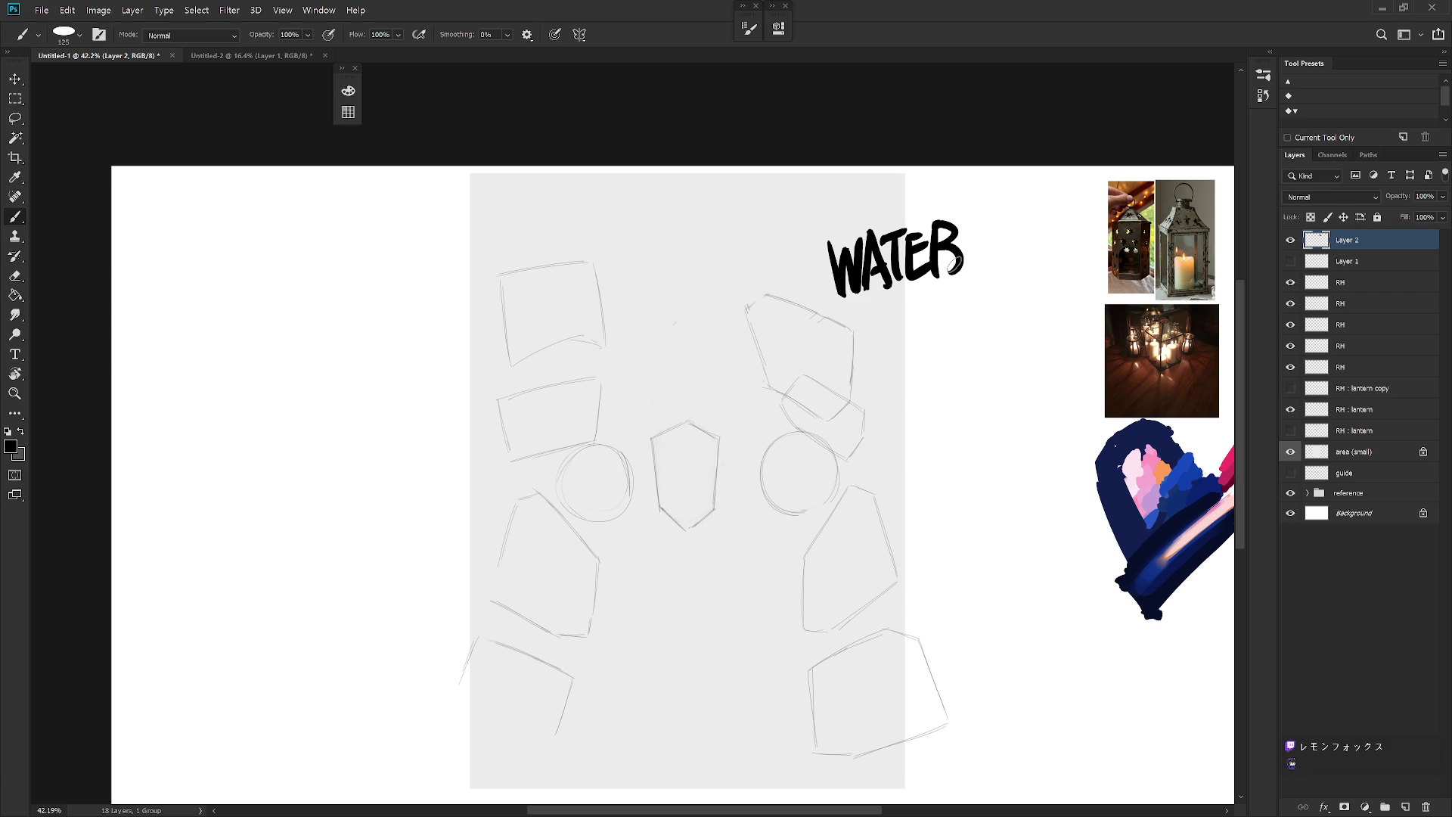
Step: Delete the WATER lettering layer, briefly check Layer 1's ellipse, then make the RH sketch layer active
key("Delete")
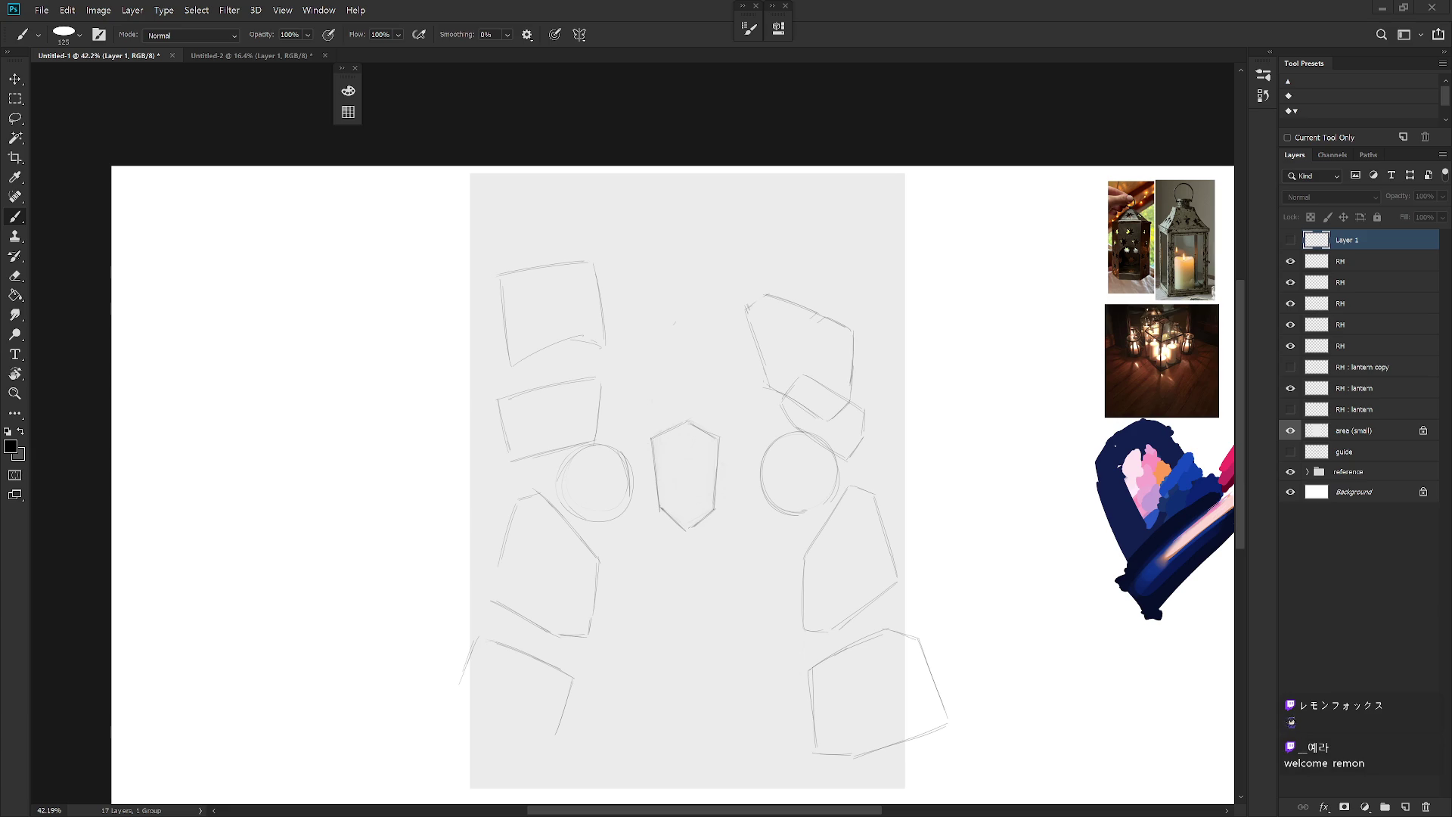
left_click(1290, 240)
left_click(1291, 240)
left_click(1354, 263)
scroll(825, 488, "down", 3)
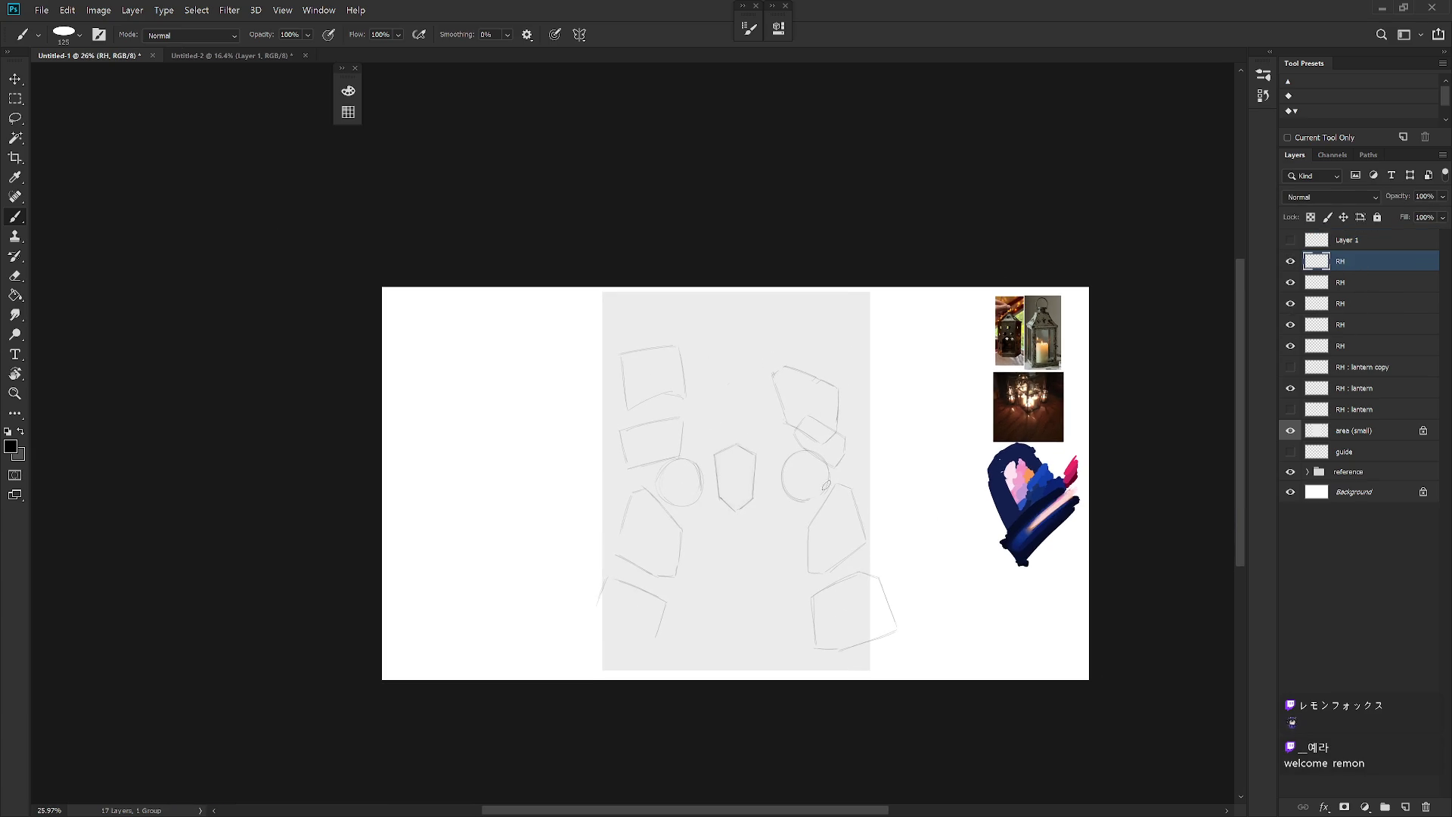
Step: Choose the Hard Round M40 brush preset and set its size to 2 px
right_click(826, 488)
scroll(1012, 686, "down", 10)
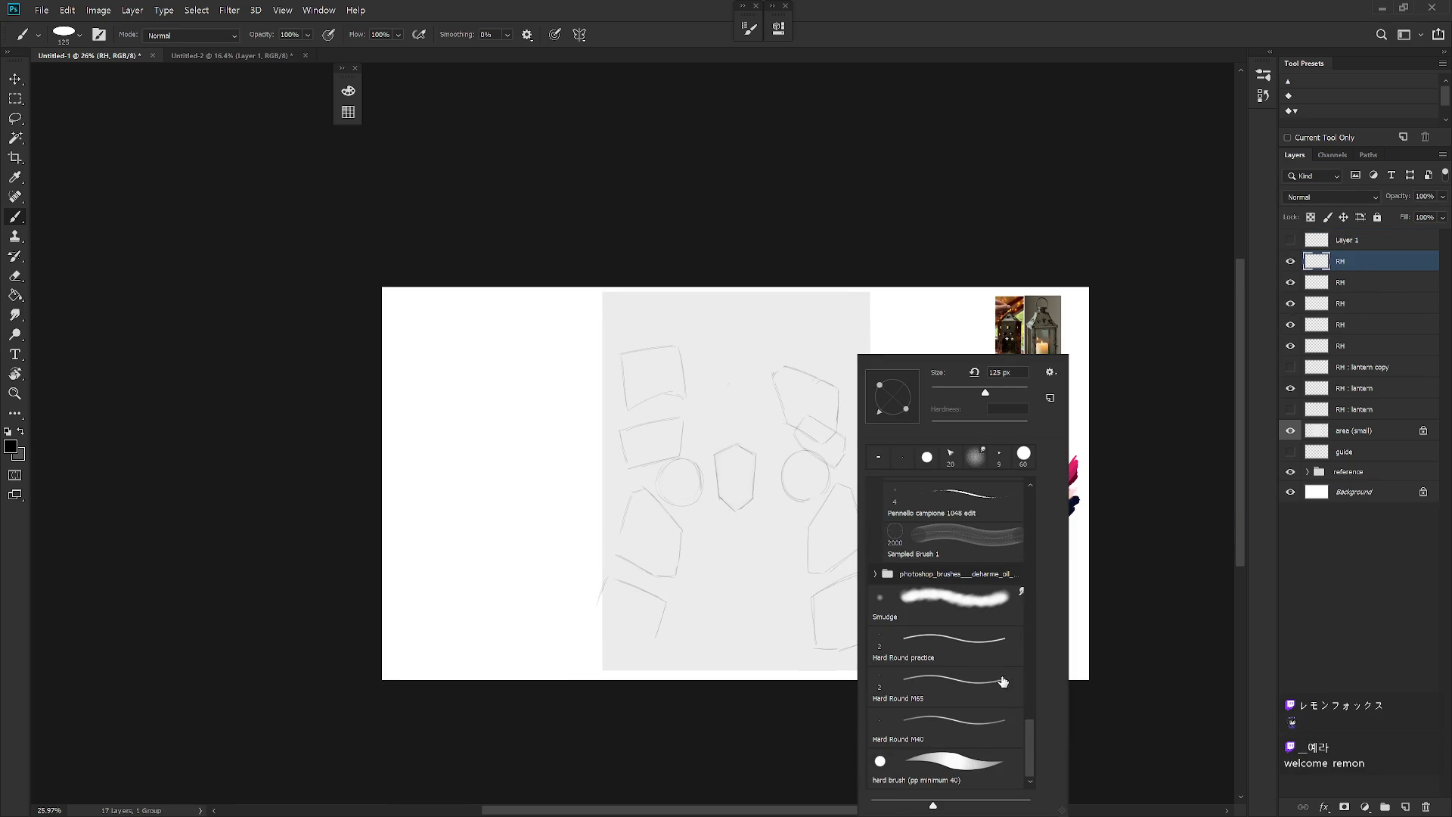
left_click(967, 734)
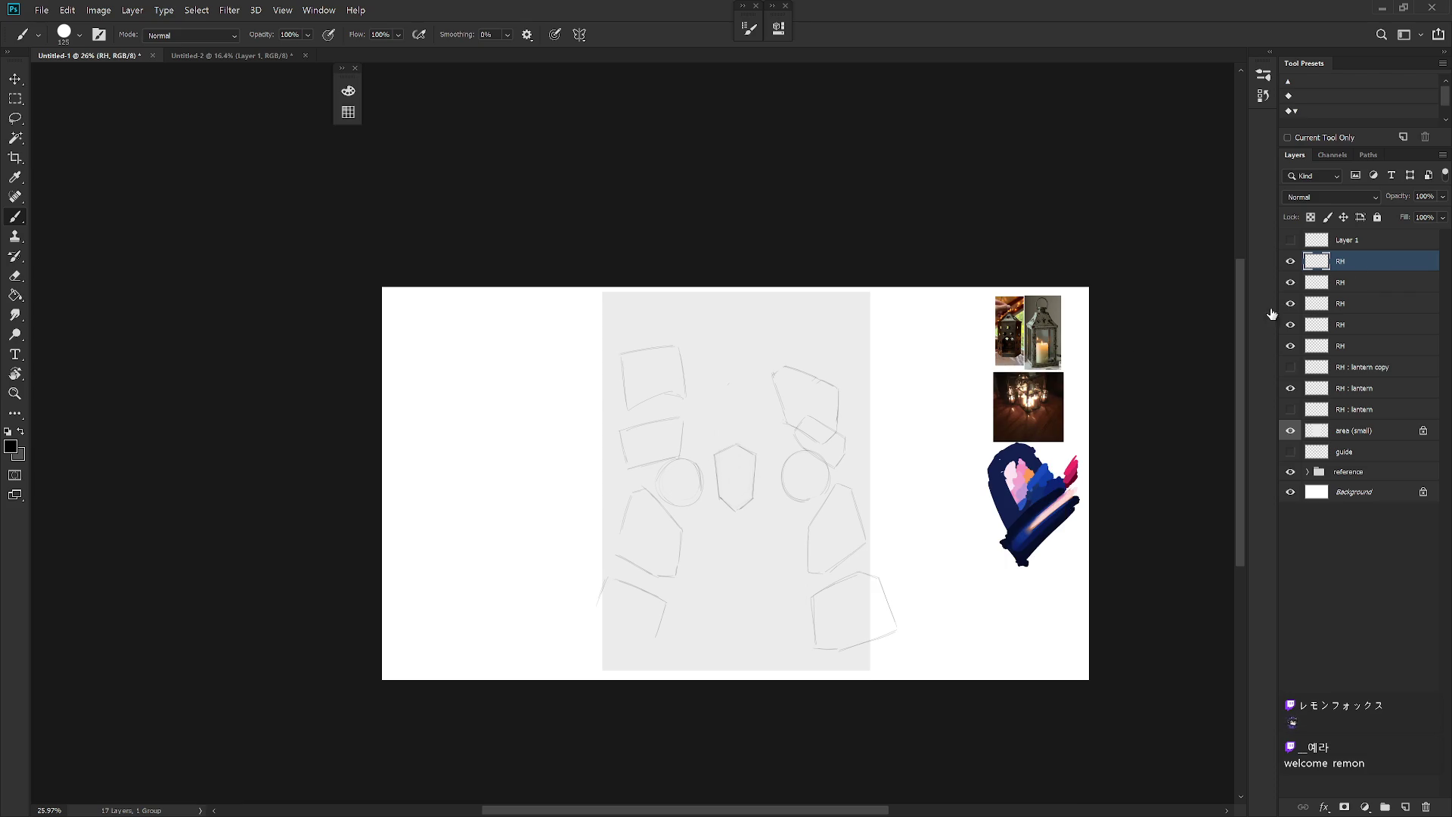
scroll(782, 519, "up", 1)
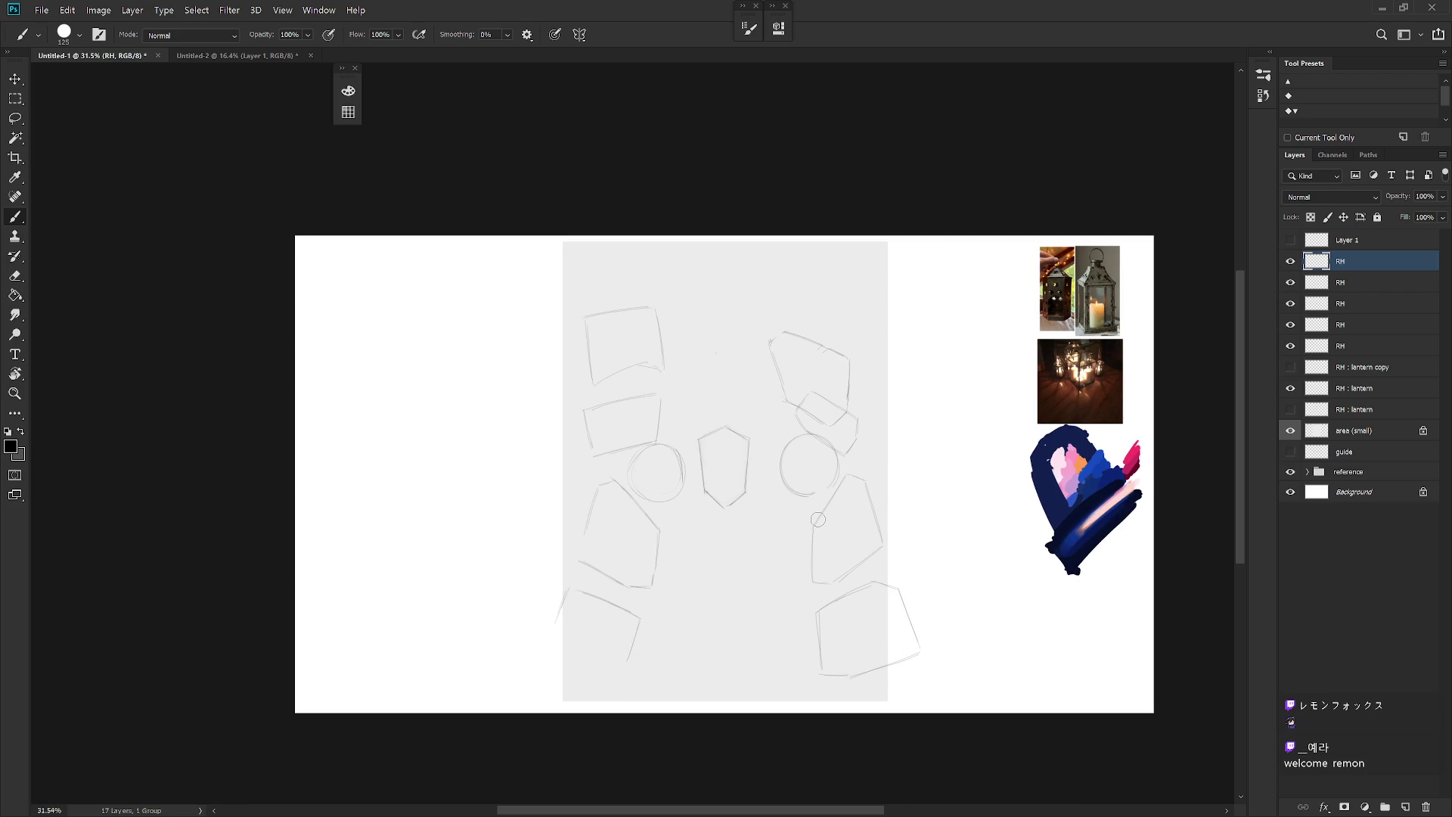
right_click(920, 419)
type("2")
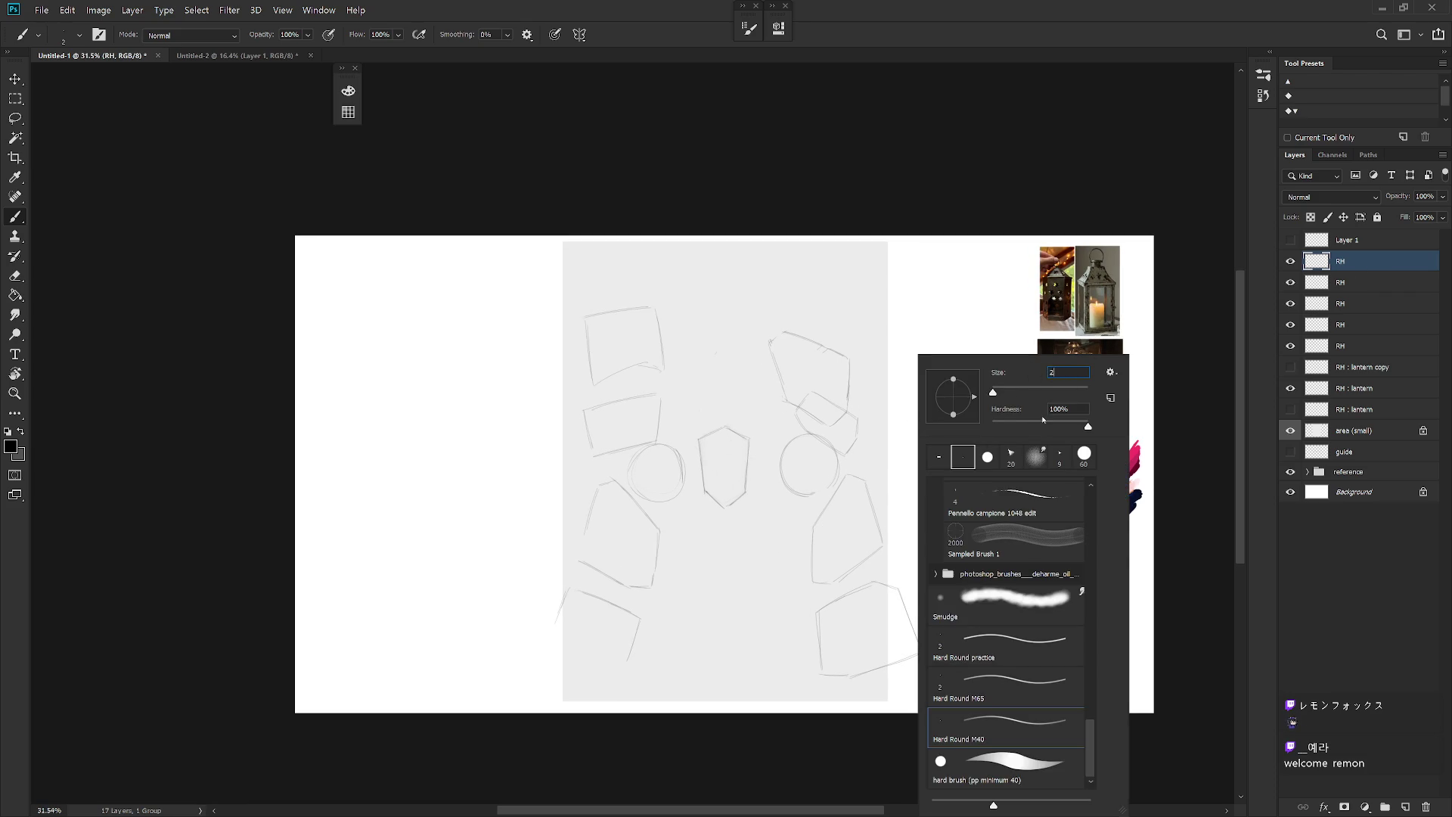
key("Return")
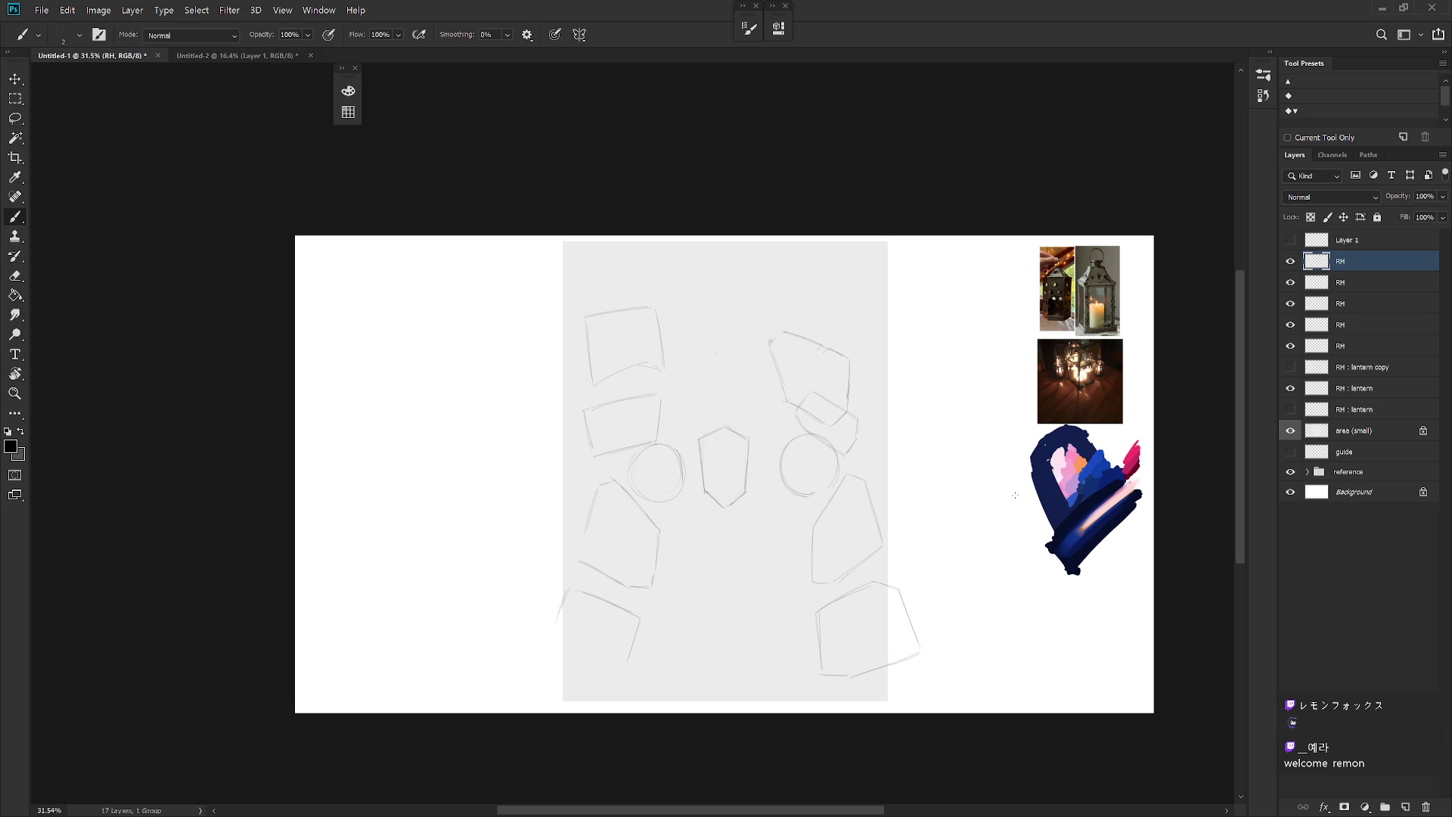
scroll(796, 406, "up", 1)
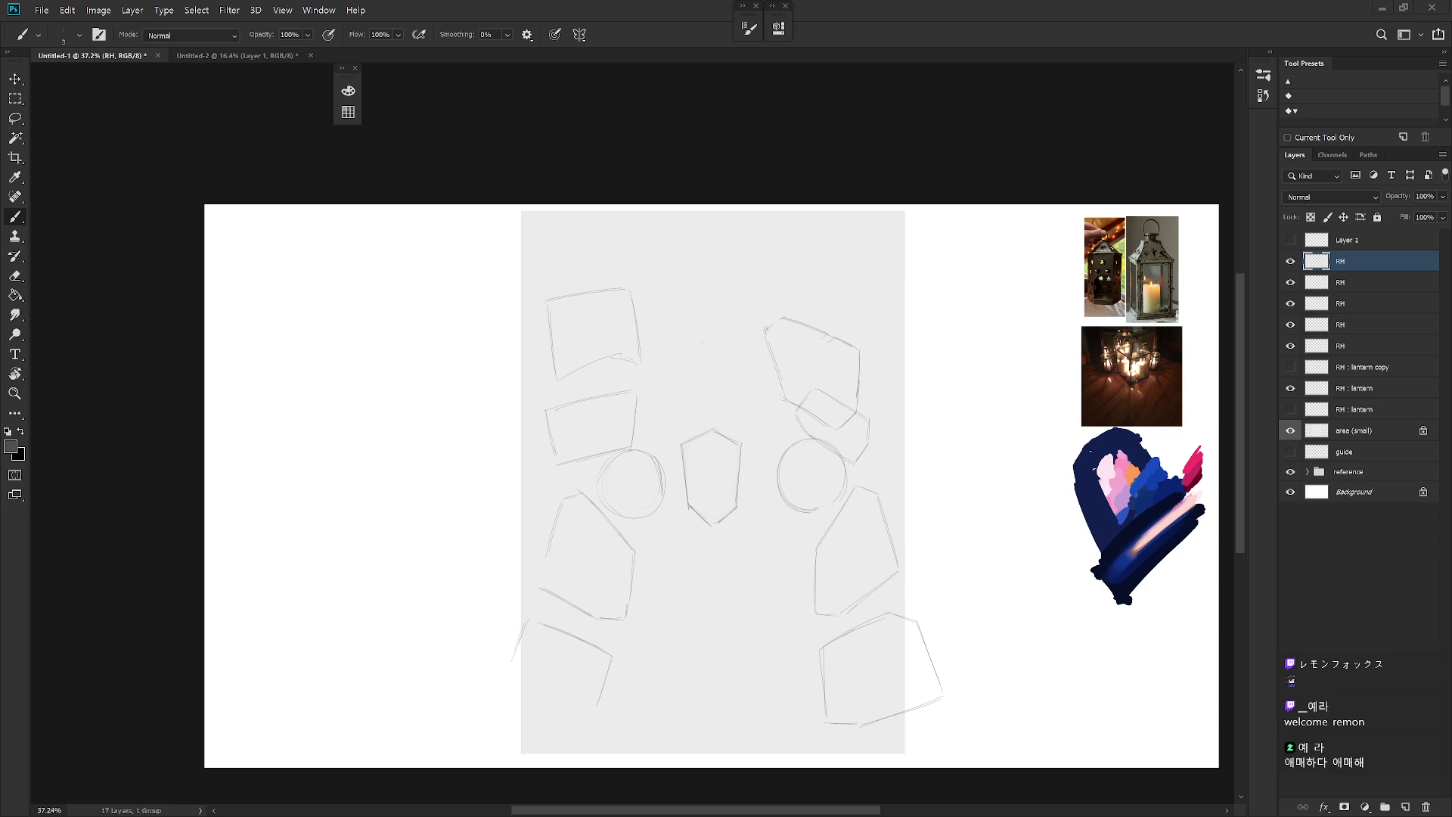
Step: With the RH sketch layer active, try a short curved stroke at the top of the gray panel, then undo it
left_click(1361, 240)
left_click(1362, 261)
mouse_move(667, 333)
left_mouse_down()
mouse_move(723, 308)
mouse_move(686, 300)
mouse_move(743, 288)
left_mouse_up()
key("ctrl+z")
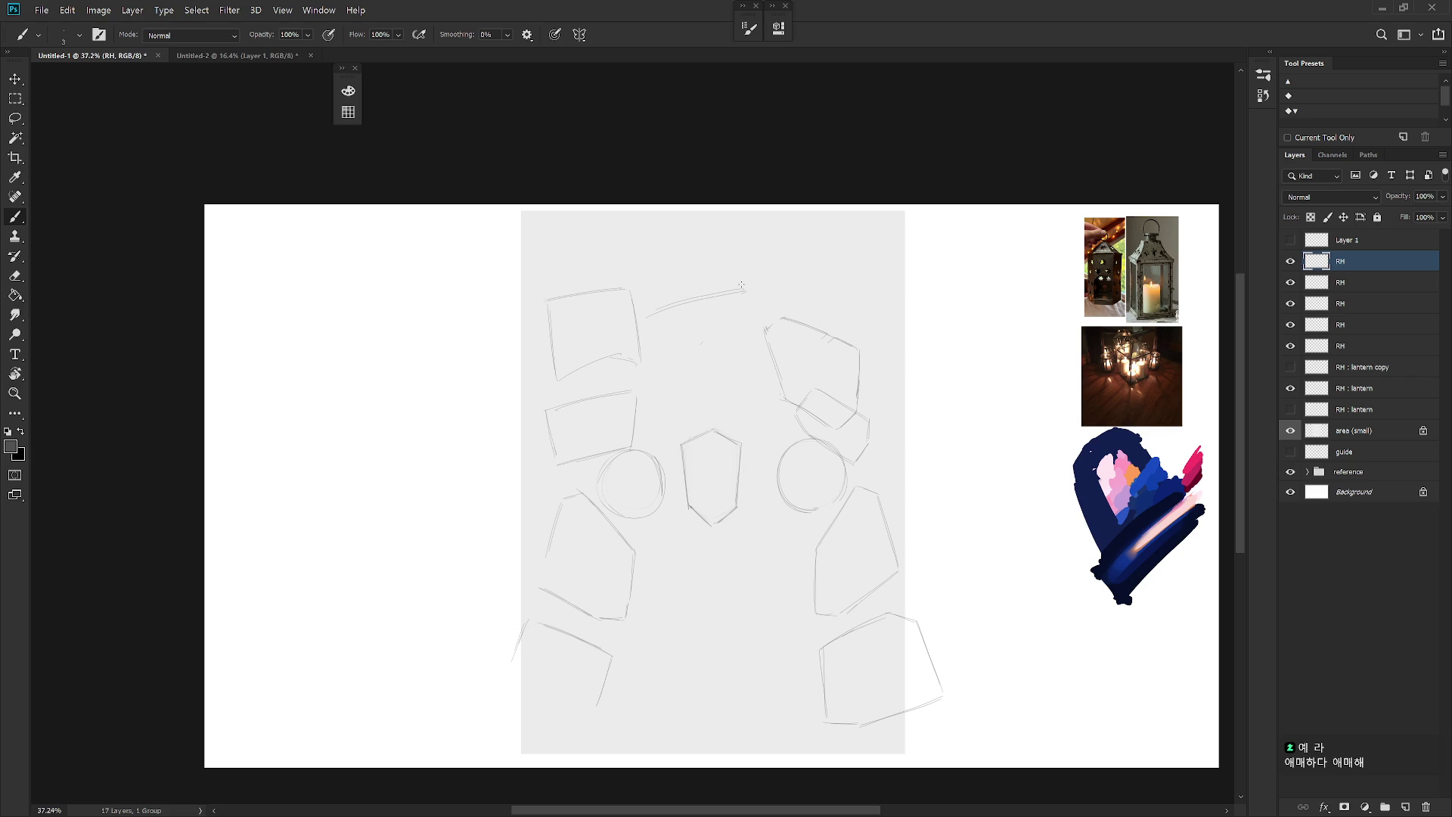
Step: Lasso the stray arc at the panel top, delete it and deselect, then return to the Brush
key("l")
mouse_move(699, 354)
left_mouse_down()
mouse_move(777, 318)
mouse_move(699, 354)
left_mouse_up()
key("Delete")
key("ctrl+d")
key("b")
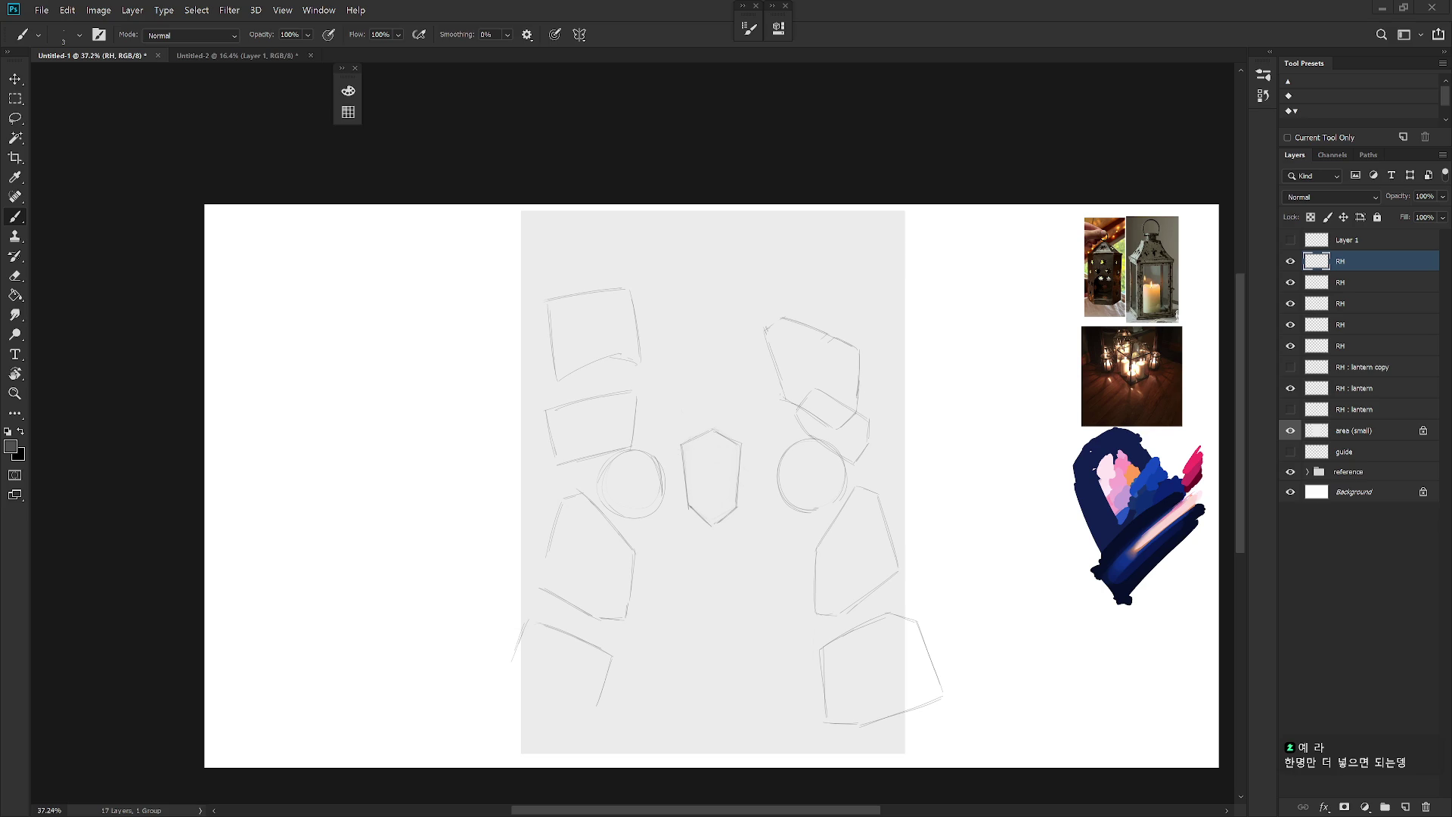
Step: Group all the RH sketch layers into a hidden Group 1 and add a new Layer 2 above it
left_click(1378, 349, "shift")
key("ctrl+g")
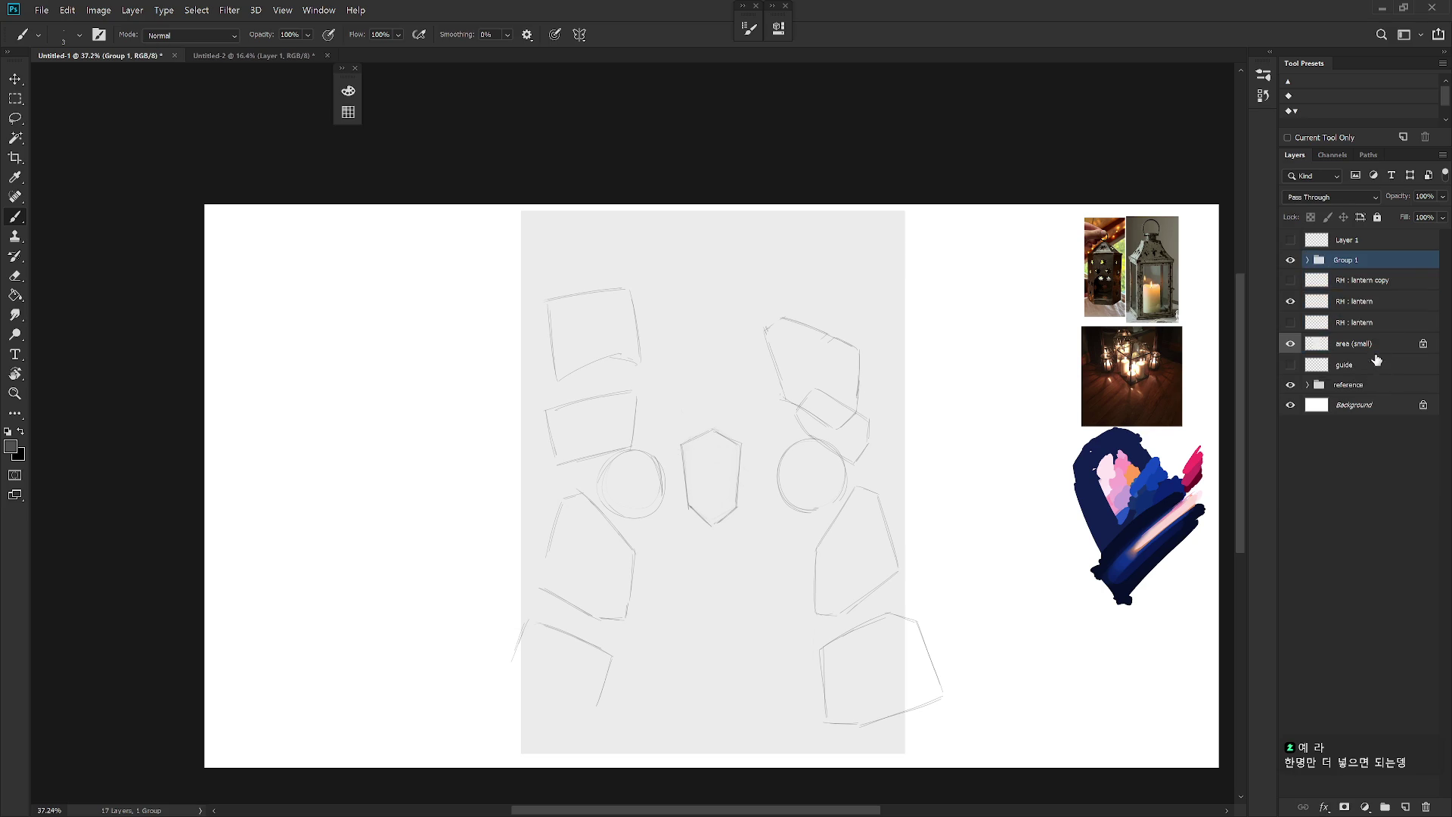
key("ctrl+shift+g")
left_click(1367, 409)
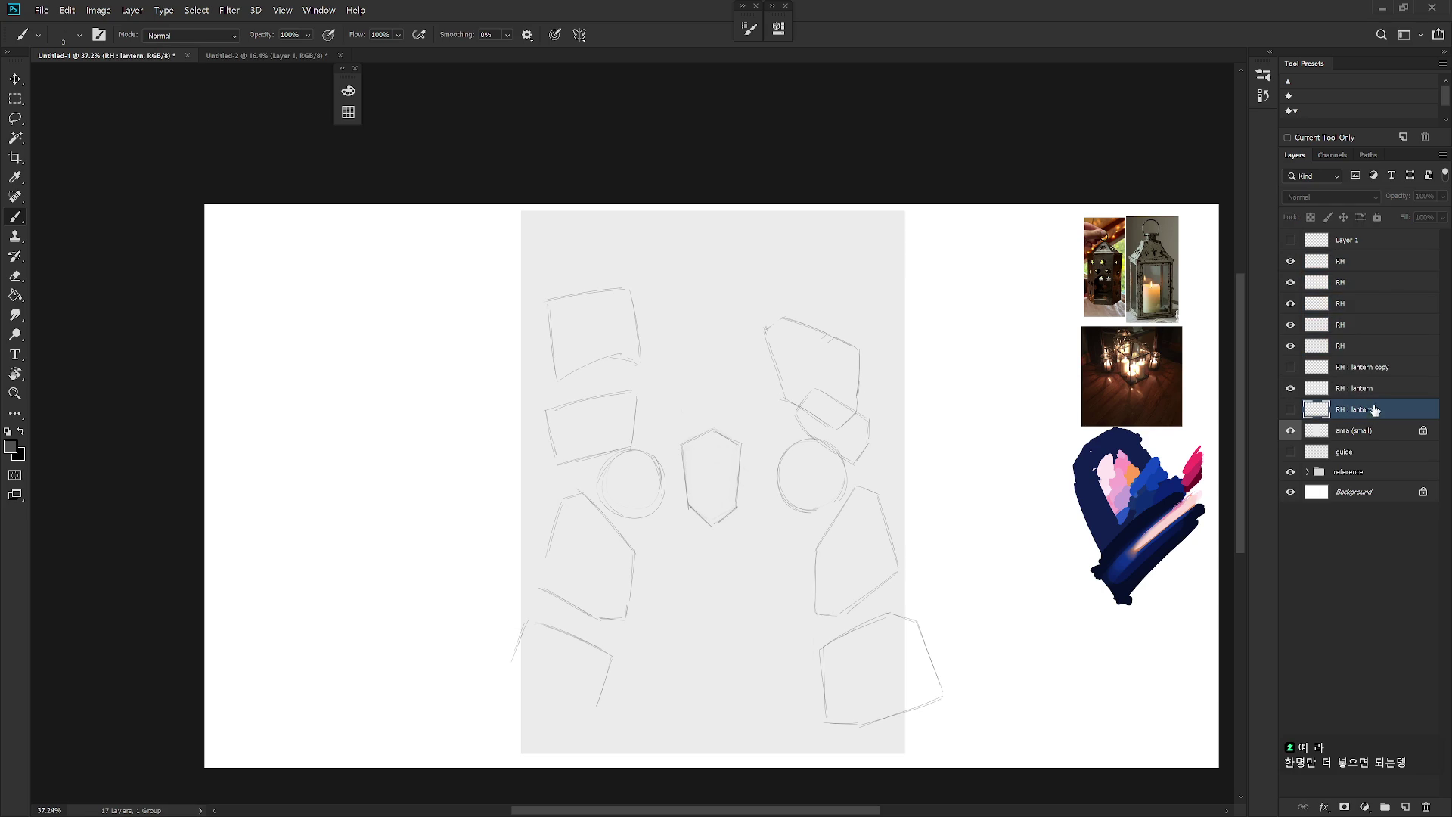
left_click(1365, 265, "shift")
key("ctrl+g")
key("ctrl+comma")
key("ctrl+shift+n")
key("Return")
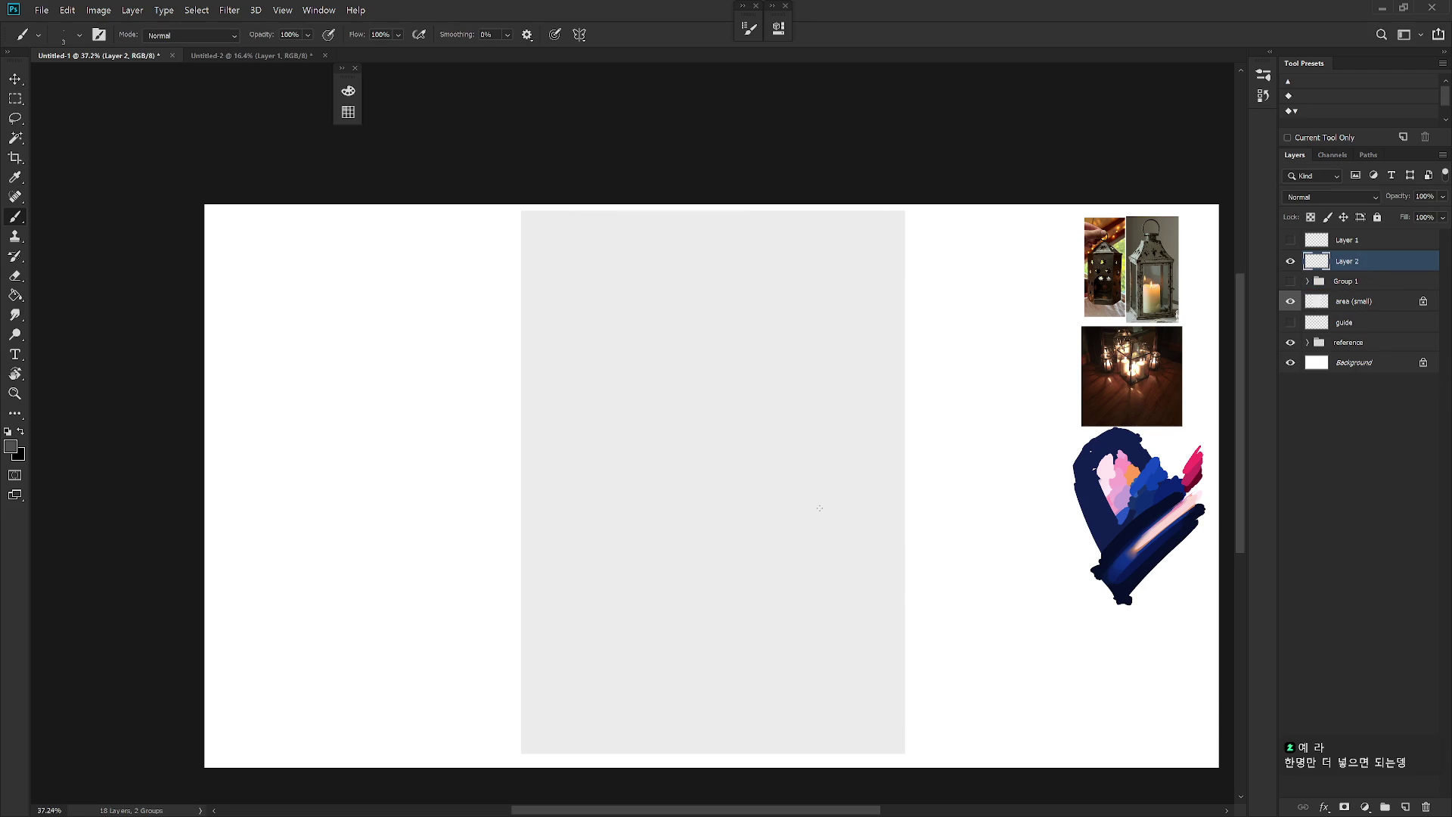
Step: Sketch a head circle and body outline on Layer 2, undoing faint strokes
left_click_drag(818, 512, 801, 516)
key("ctrl+z")
key("ctrl+z")
left_click_drag(830, 504, 837, 481)
mouse_move(837, 537)
left_mouse_down()
mouse_move(813, 571)
mouse_move(851, 517)
mouse_move(874, 582)
left_mouse_up()
key("ctrl+z")
left_click_drag(815, 500, 782, 565)
mouse_move(793, 627)
left_mouse_down()
mouse_move(852, 602)
mouse_move(823, 625)
left_mouse_up()
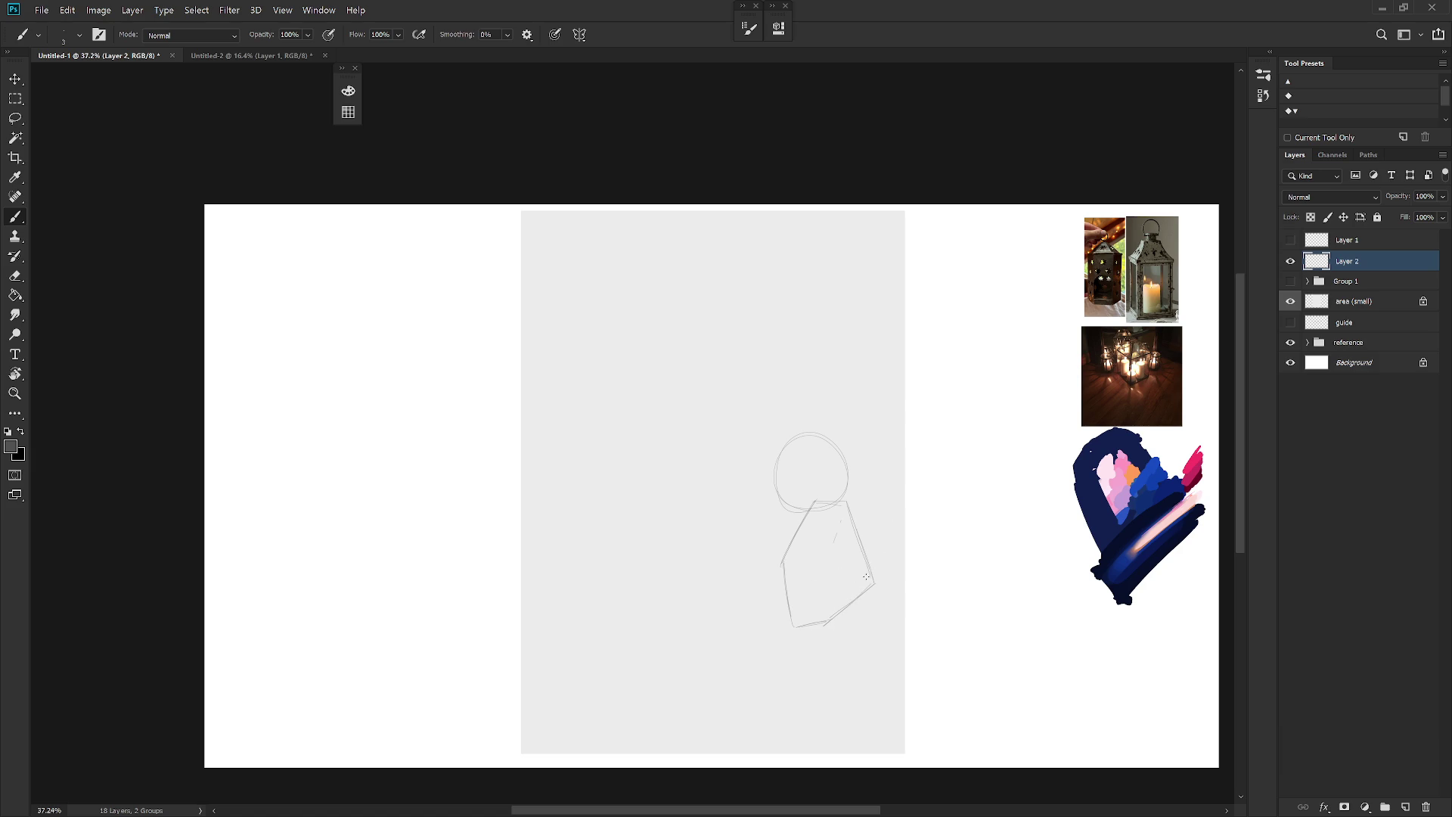
Step: Lasso and delete the figure sketch, undoing a stray stroke, and return to the Brush
key("l")
mouse_move(752, 405)
left_mouse_down()
mouse_move(703, 499)
mouse_move(745, 416)
left_mouse_up()
key("Delete")
key("ctrl+d")
key("b")
key("ctrl+z")
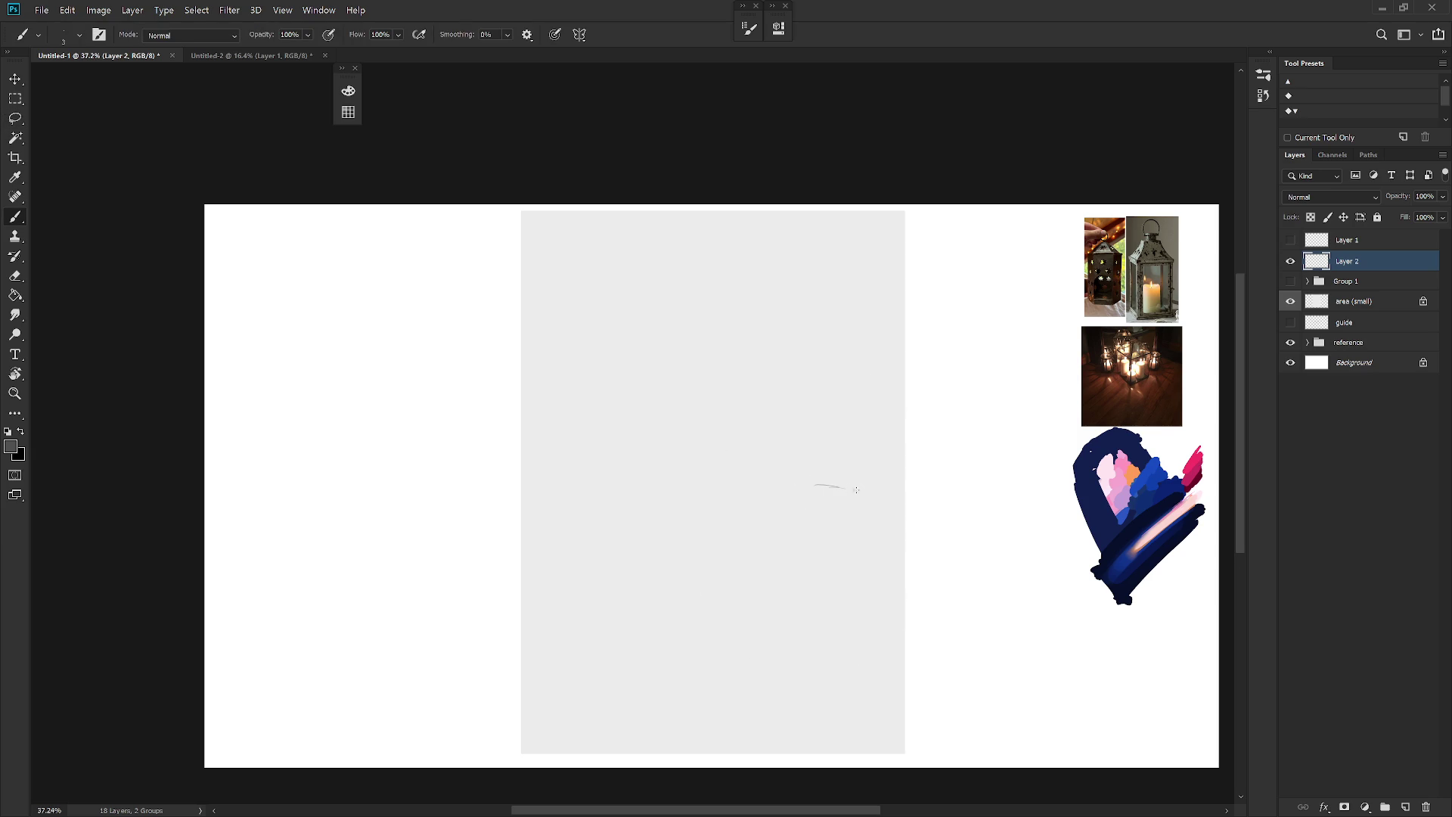
Step: Draw the figure's angular body and a vertical leg line, redoing misplaced strokes
mouse_move(851, 493)
left_mouse_down()
mouse_move(838, 582)
mouse_move(796, 500)
mouse_move(765, 546)
left_mouse_up()
mouse_move(763, 602)
left_mouse_down()
mouse_move(790, 608)
mouse_move(831, 583)
left_mouse_up()
left_click_drag(803, 594, 840, 588)
left_click_drag(772, 663, 784, 727)
key("ctrl+z")
left_click_drag(773, 664, 777, 734)
key("e")
left_click_drag(847, 611, 869, 677)
key("b")
left_click_drag(847, 611, 875, 686)
Step: Add the lower-left leg, a base stroke and a diagonal closing the lower body, discarding an arc above the head
key("e")
key("b")
mouse_move(770, 670)
left_mouse_down()
mouse_move(788, 732)
mouse_move(780, 685)
left_mouse_up()
key("e")
key("b")
left_click_drag(777, 737, 822, 729)
left_click_drag(878, 690, 839, 723)
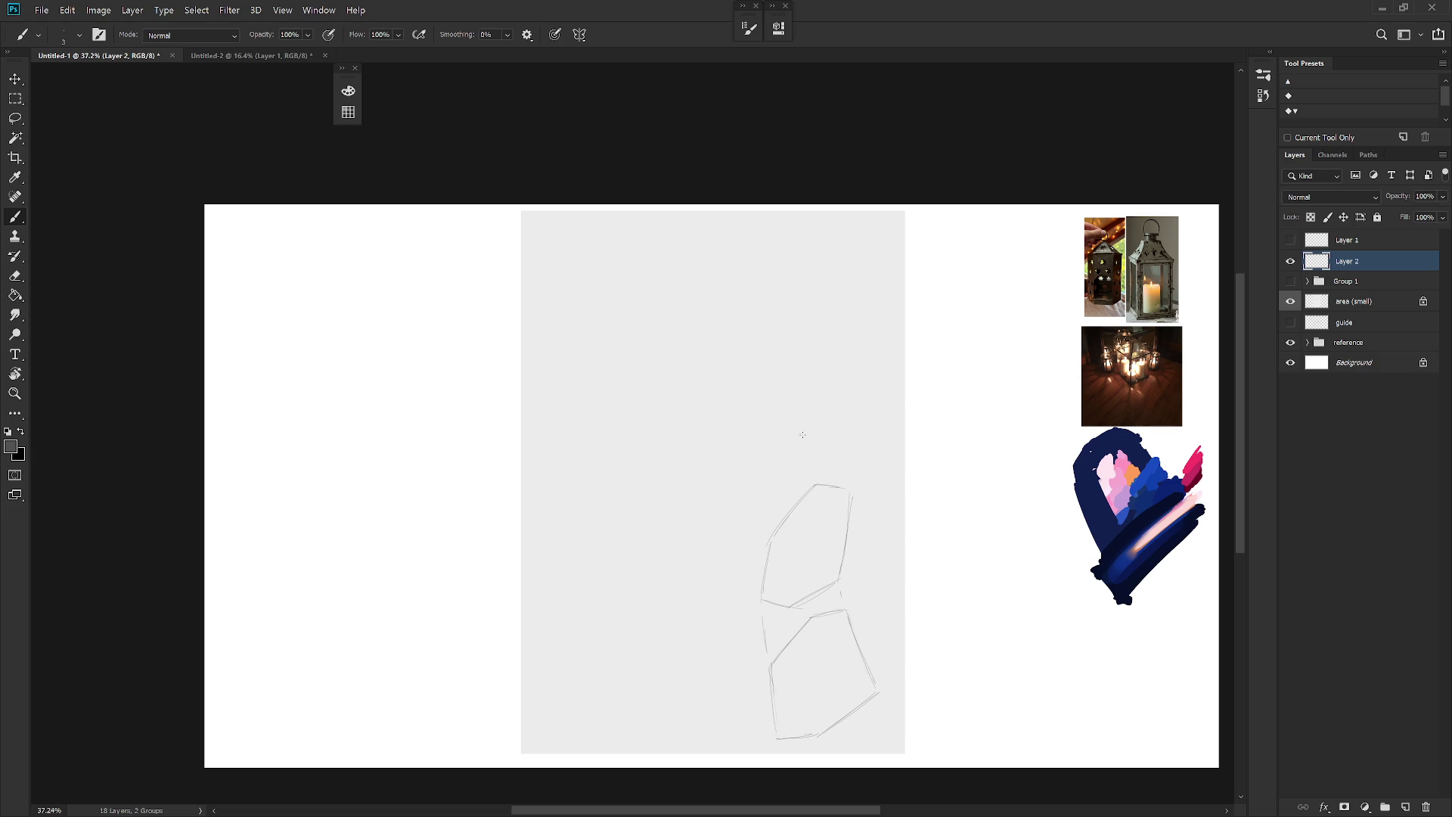
key("ctrl+z")
left_click_drag(818, 431, 773, 441)
key("ctrl+z")
Step: Nudge the lassoed head and torso slightly down, then enlarge the figure to about 106%
key("l")
mouse_move(759, 612)
left_mouse_down()
mouse_move(798, 611)
mouse_move(882, 480)
mouse_move(756, 609)
left_mouse_up()
left_click_drag(839, 548, 841, 555)
key("ctrl+d")
key("b")
key("ctrl+t")
mouse_move(760, 439)
left_mouse_down()
mouse_move(746, 415)
mouse_move(755, 428)
left_mouse_up()
key("Return")
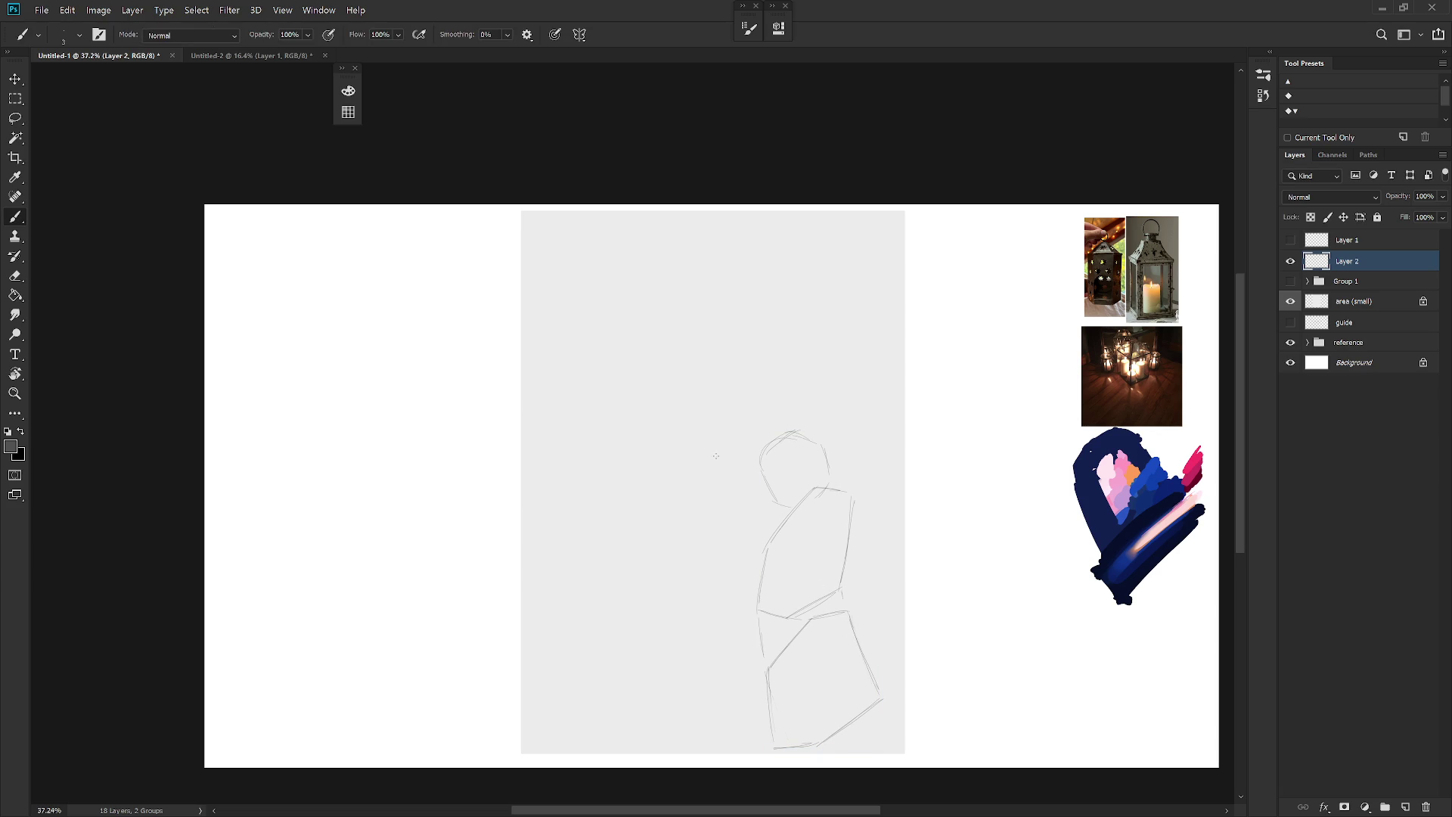
Step: Sketch a small lantern box with sides, roof and bottom edge left of the figure
mouse_move(667, 514)
left_mouse_down()
mouse_move(681, 430)
mouse_move(638, 483)
mouse_move(665, 503)
left_mouse_up()
key("ctrl+z")
key("ctrl+z")
key("ctrl+z")
left_click_drag(725, 420, 722, 499)
left_click_drag(663, 428, 726, 418)
mouse_move(675, 504)
left_mouse_down()
mouse_move(715, 490)
mouse_move(653, 521)
left_mouse_up()
Step: Lasso the lantern sketch and move it down with Free Transform
key("l")
mouse_move(765, 509)
left_mouse_down()
mouse_move(705, 575)
mouse_move(727, 565)
left_mouse_up()
key("ctrl+t")
key("Return")
key("ctrl+alt+z")
key("ctrl+t")
left_click_drag(729, 514, 739, 577)
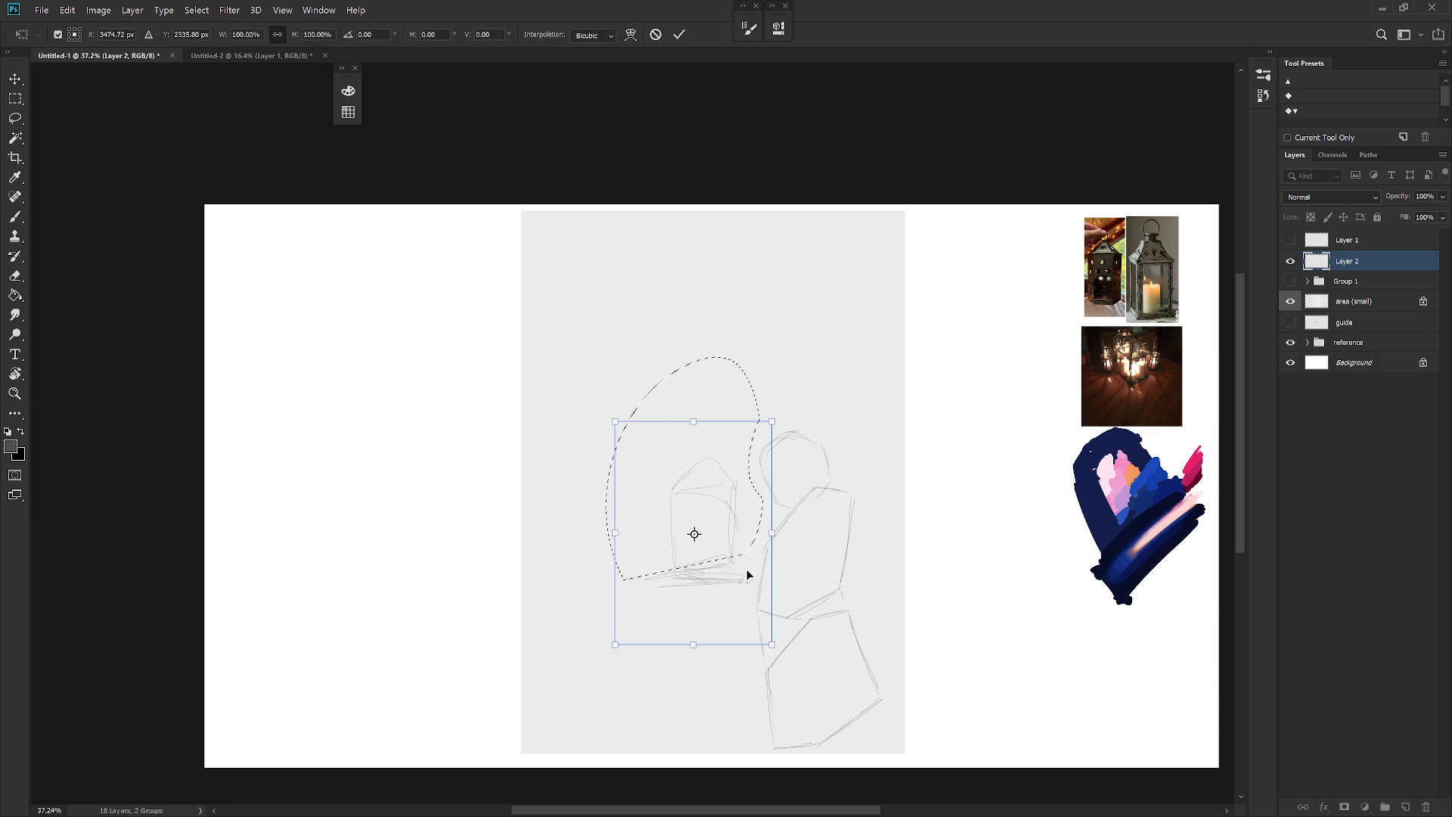
key("Return")
key("ctrl+d")
Step: Build a base bar beside the small lantern and clear its old upper body
key("b")
key("e")
key("b")
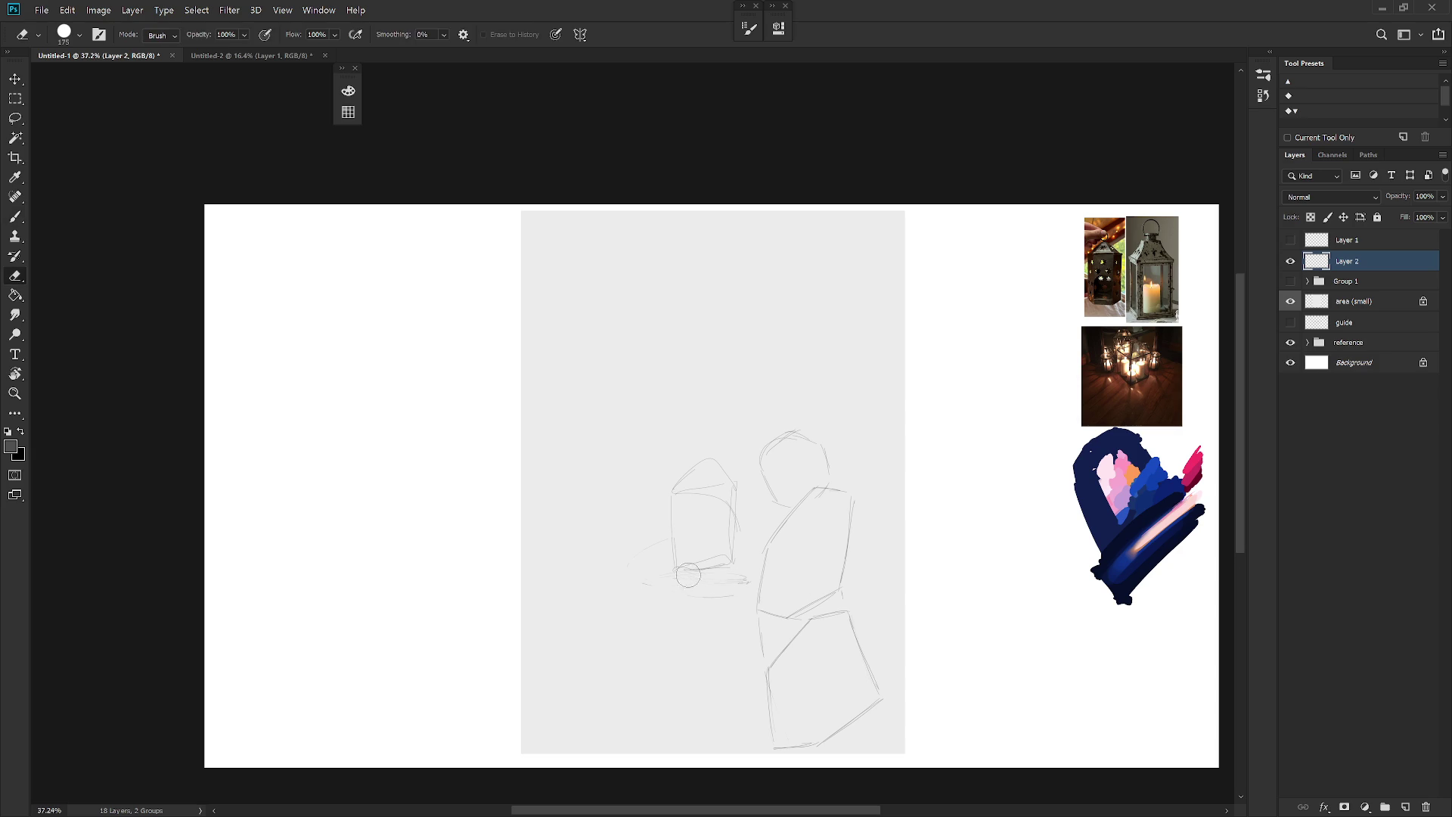
mouse_move(711, 543)
left_mouse_down()
mouse_move(628, 557)
mouse_move(749, 543)
mouse_move(629, 553)
mouse_move(734, 558)
left_mouse_up()
key("e")
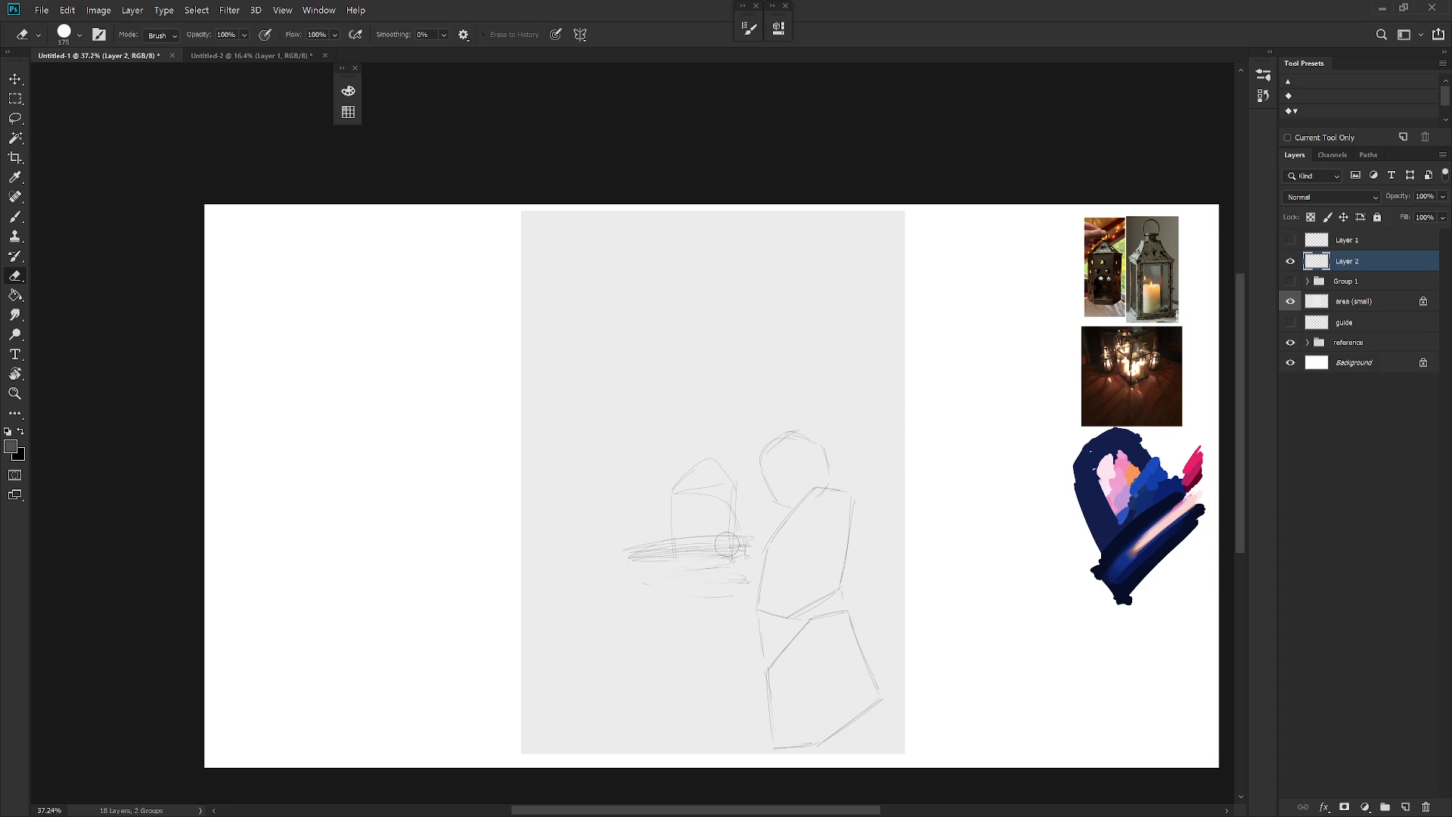
mouse_move(677, 553)
left_mouse_down()
mouse_move(749, 546)
mouse_move(657, 559)
mouse_move(751, 545)
mouse_move(638, 559)
left_mouse_up()
key("e")
key("b")
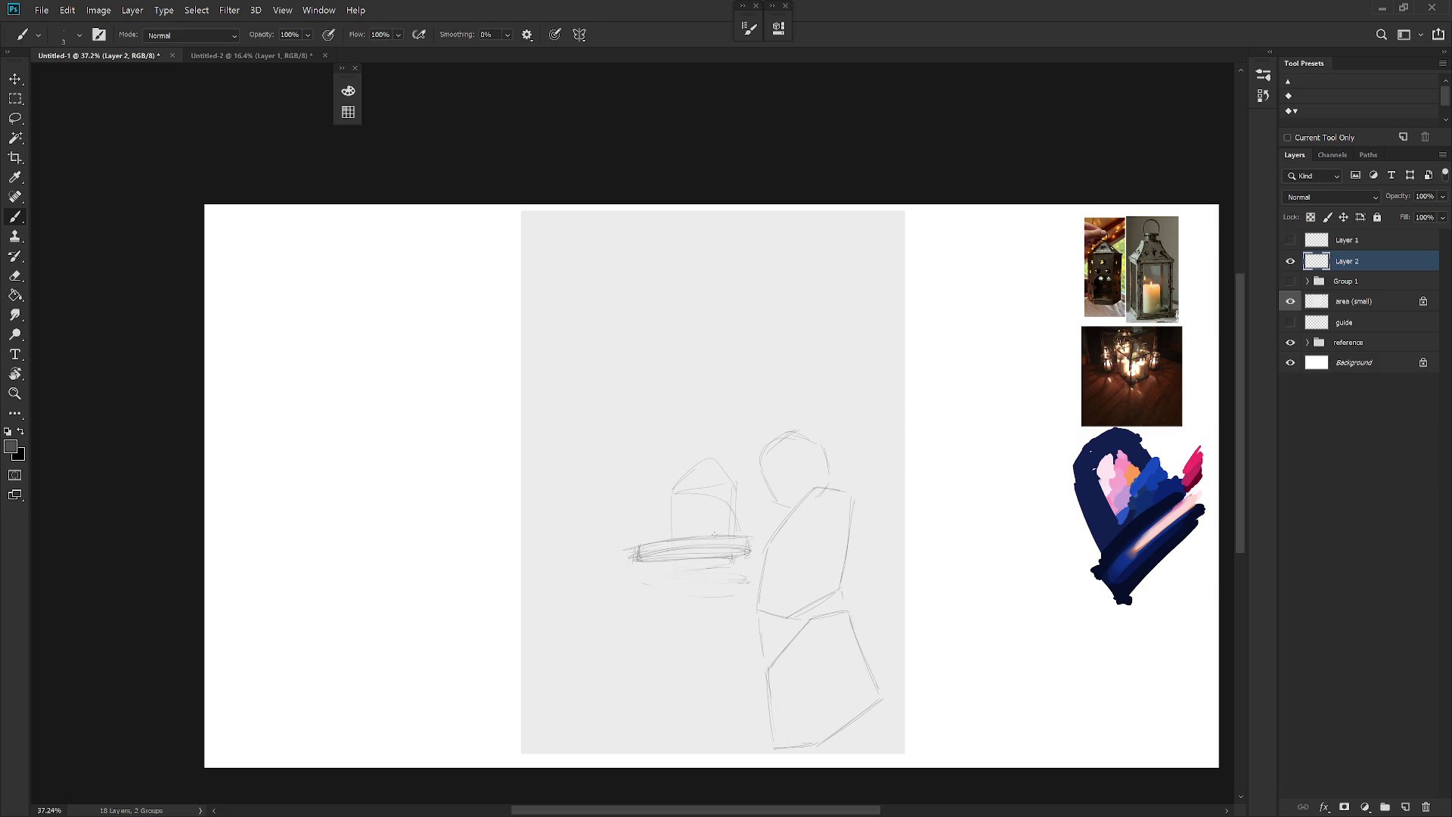
key("l")
mouse_move(726, 530)
left_mouse_down()
mouse_move(745, 484)
mouse_move(648, 531)
left_mouse_up()
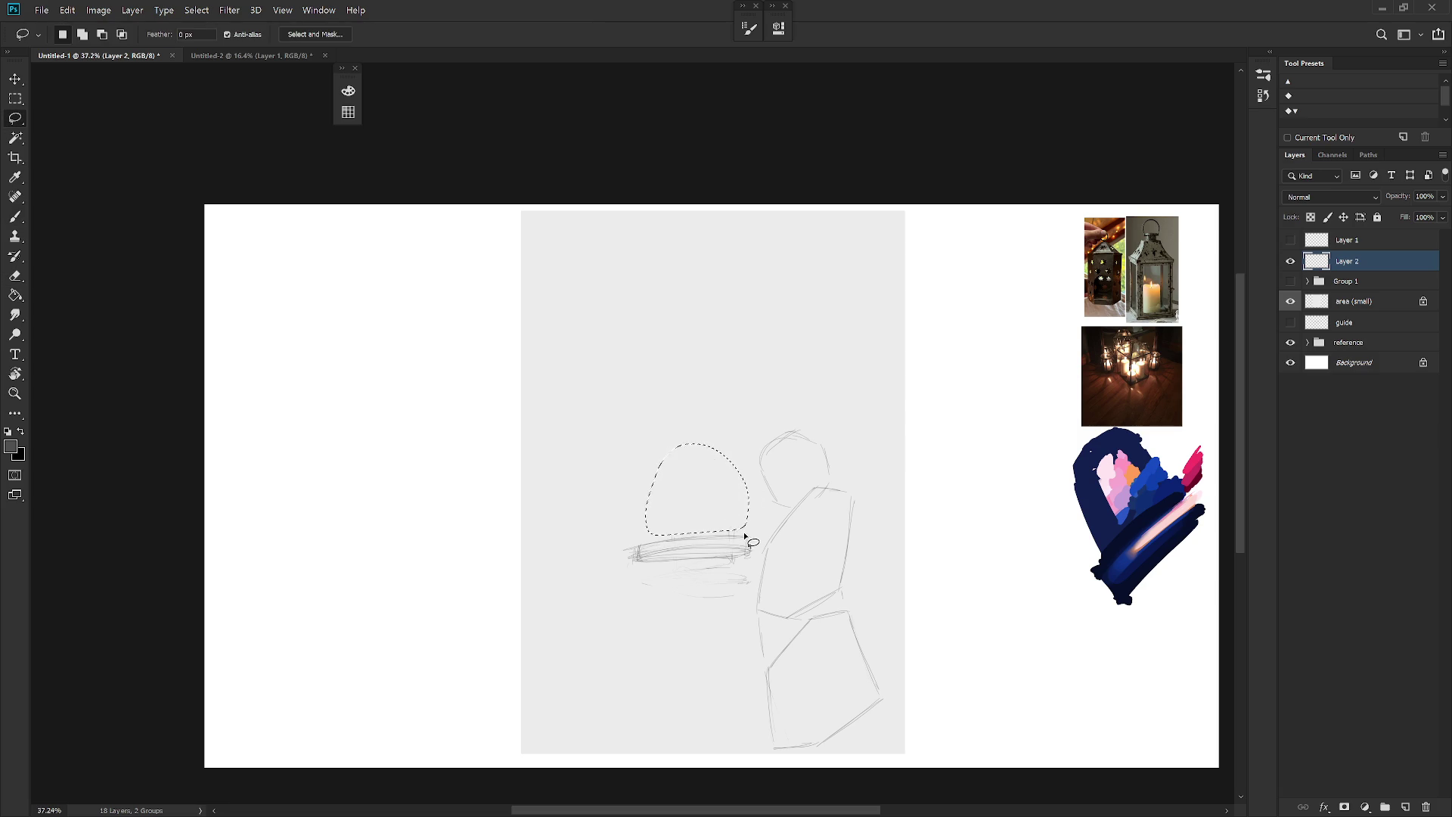
key("ctrl+d")
key("b")
Step: Sketch a round top, post, stand legs and an upper-left perspective line, then lasso the stand
left_click_drag(662, 540, 661, 496)
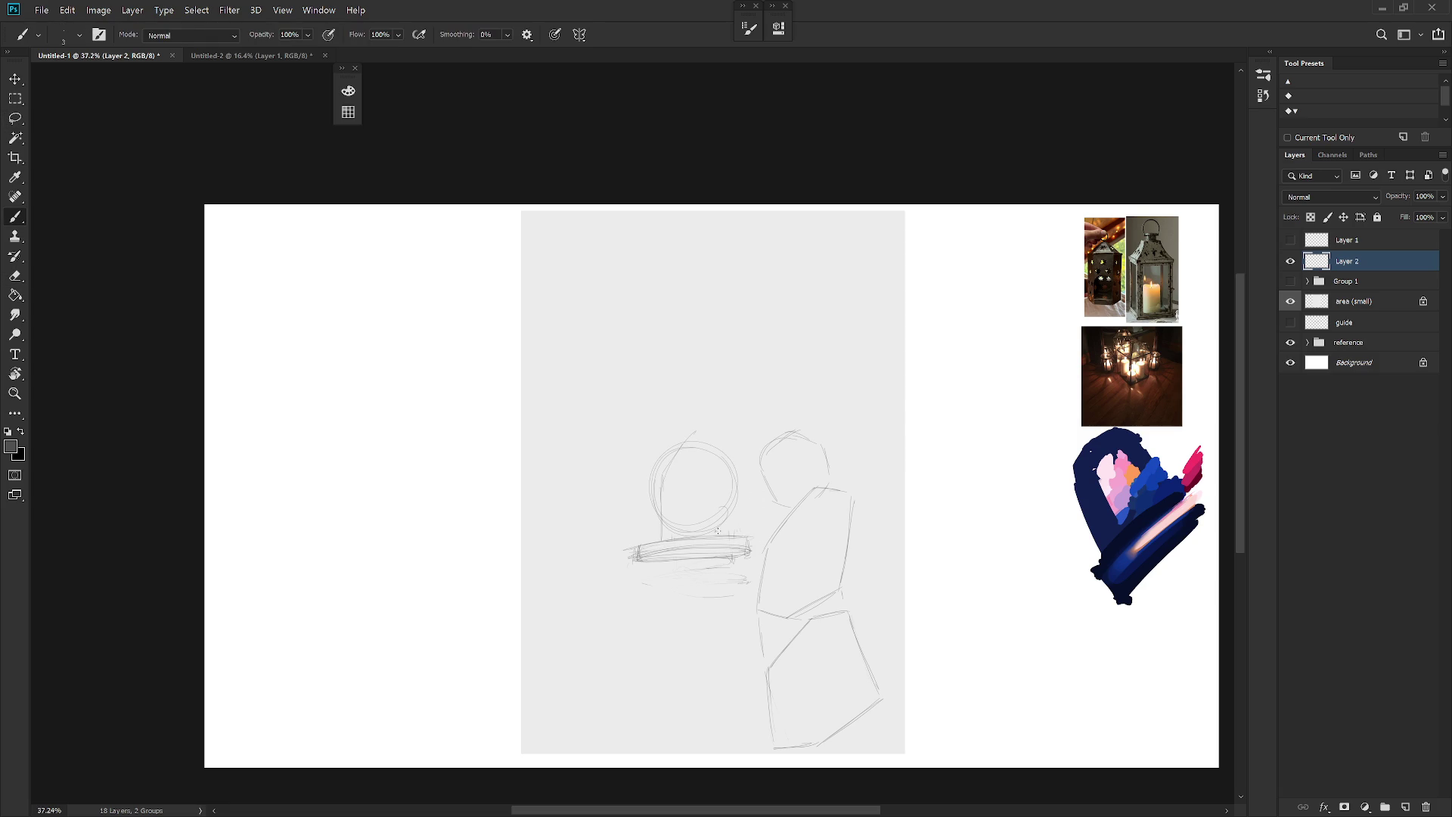
mouse_move(674, 566)
left_mouse_down()
mouse_move(668, 673)
mouse_move(746, 704)
left_mouse_up()
left_click_drag(652, 626, 650, 764)
left_click_drag(701, 594, 710, 722)
left_click_drag(560, 732, 508, 749)
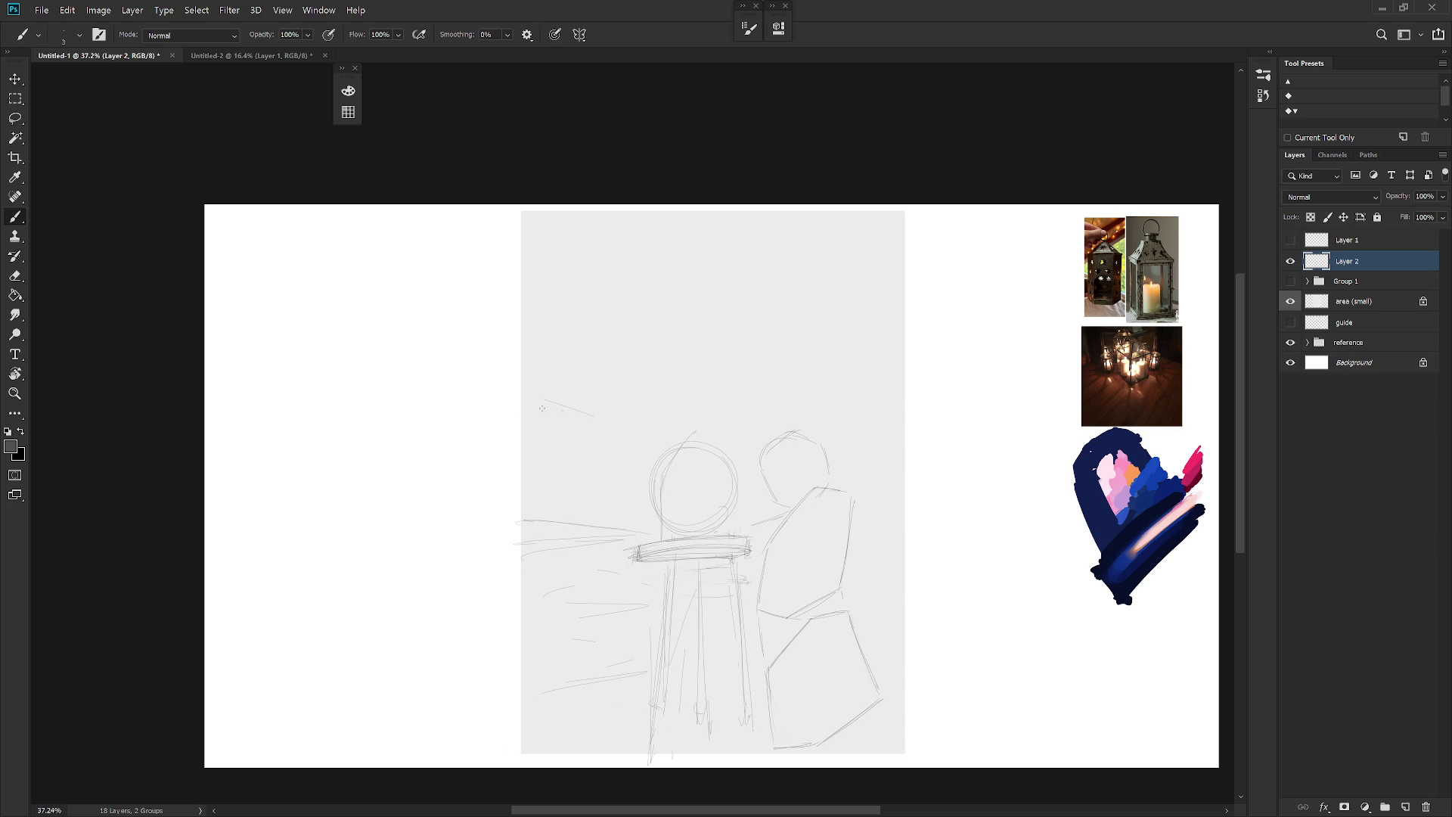
left_click_drag(572, 396, 646, 414)
key("l")
mouse_move(760, 727)
left_mouse_down()
mouse_move(749, 511)
mouse_move(511, 396)
mouse_move(818, 694)
left_mouse_up()
Step: Delete the stand and leftover strokes, and shift the sketch layer up and right
key("Delete")
key("ctrl+d")
left_click_drag(769, 532, 746, 542)
key("Delete")
key("ctrl+d")
key("b")
key("v")
left_click_drag(858, 676, 867, 661)
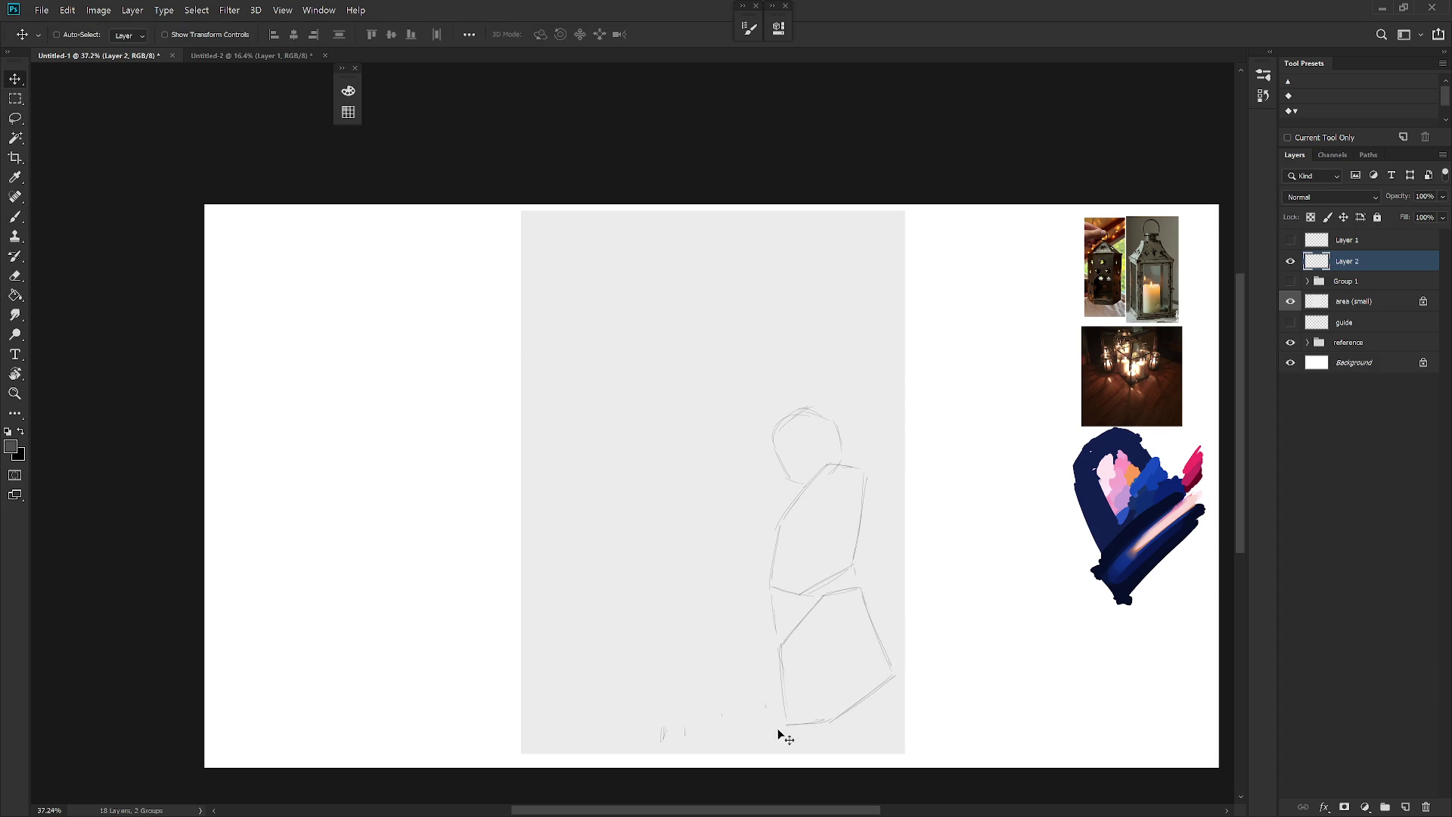
key("l")
left_click_drag(780, 732, 779, 764)
key("Delete")
key("ctrl+d")
Step: Scale the sketch layer down to 93.58%
key("ctrl+shift+n")
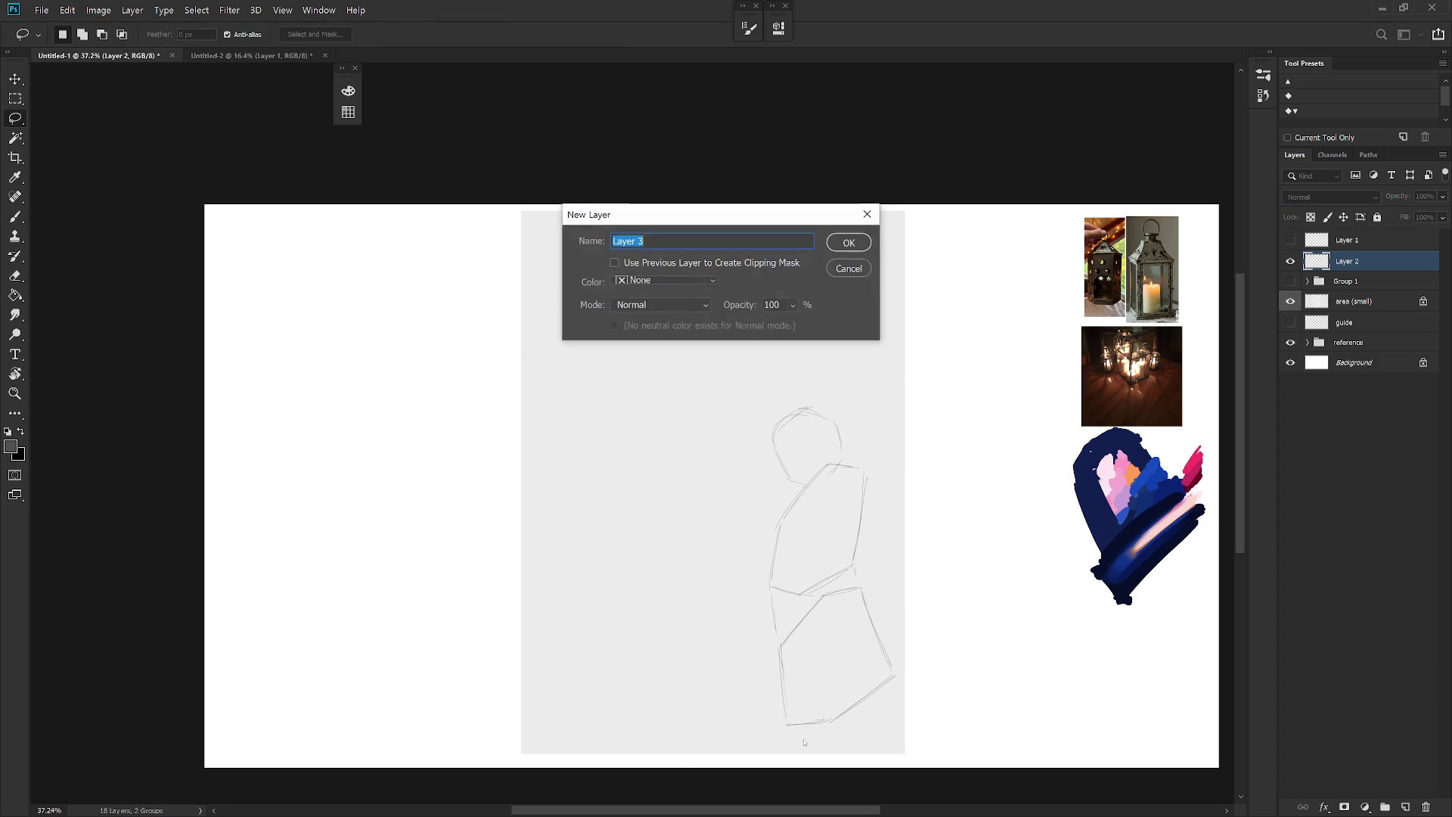
key("Escape")
key("ctrl+t")
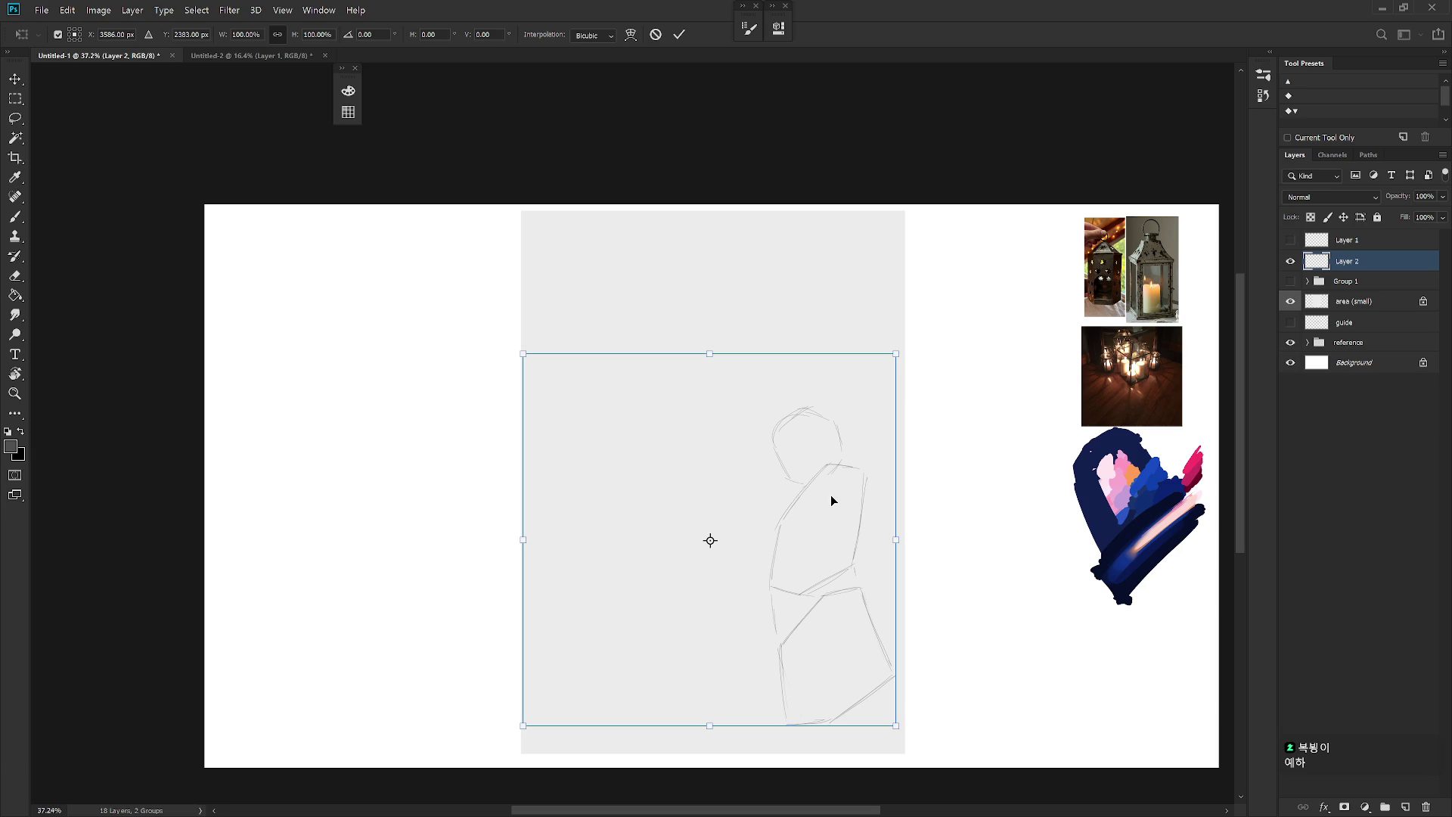
left_click_drag(532, 352, 557, 358)
key("Return")
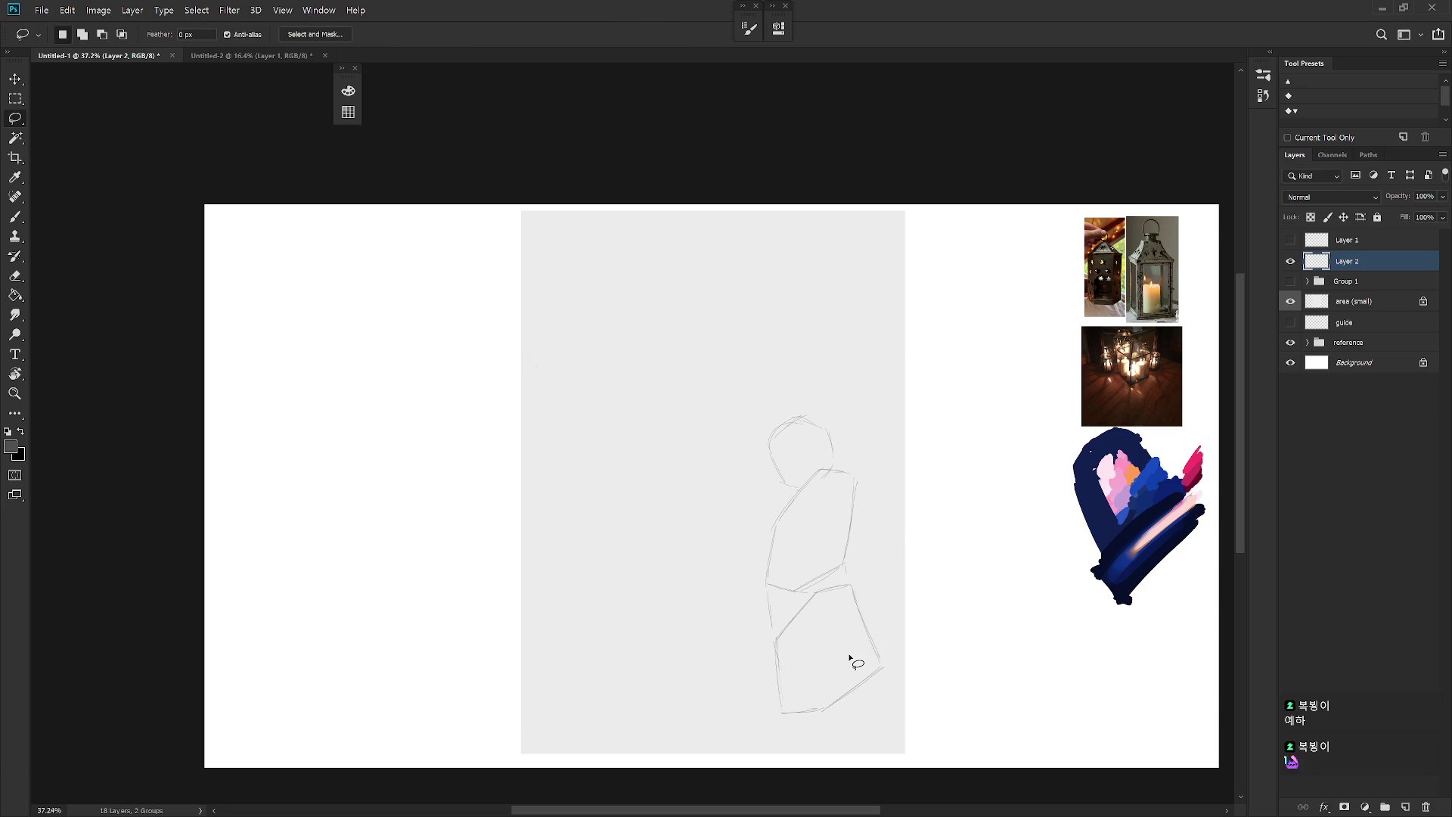
Step: Draw the diagonal sides and bottom edge of a new angular lantern at lower left
key("b")
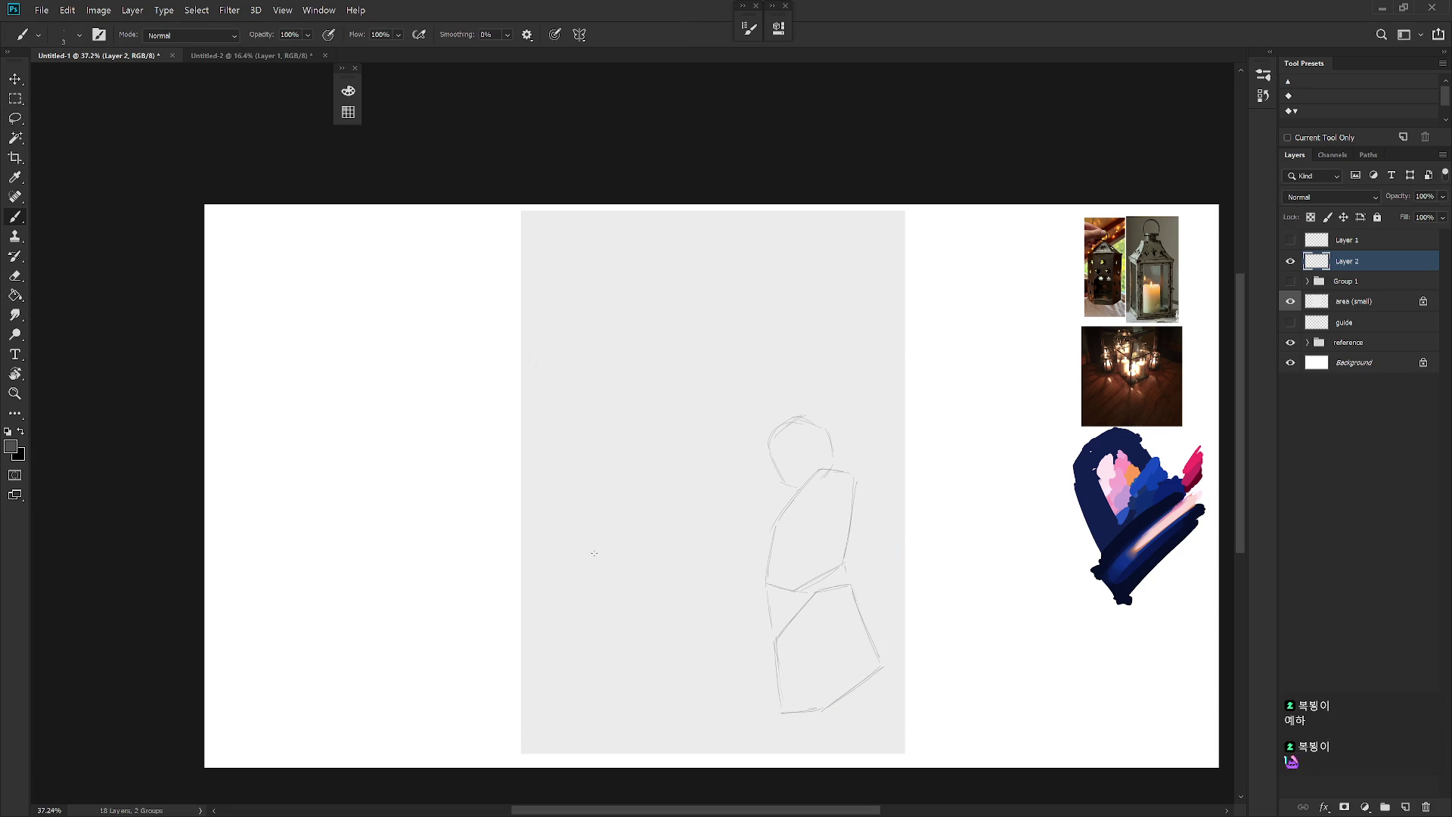
mouse_move(639, 579)
left_mouse_down()
mouse_move(628, 608)
mouse_move(655, 628)
left_mouse_up()
key("ctrl+z")
left_click_drag(640, 595, 657, 621)
left_click_drag(579, 698, 593, 753)
left_click_drag(654, 670, 679, 705)
Step: Delete the unwanted lower strokes and draw a vertical line below the new lantern
key("l")
mouse_move(702, 692)
left_mouse_down()
mouse_move(574, 690)
mouse_move(706, 736)
left_mouse_up()
key("Delete")
key("ctrl+d")
key("b")
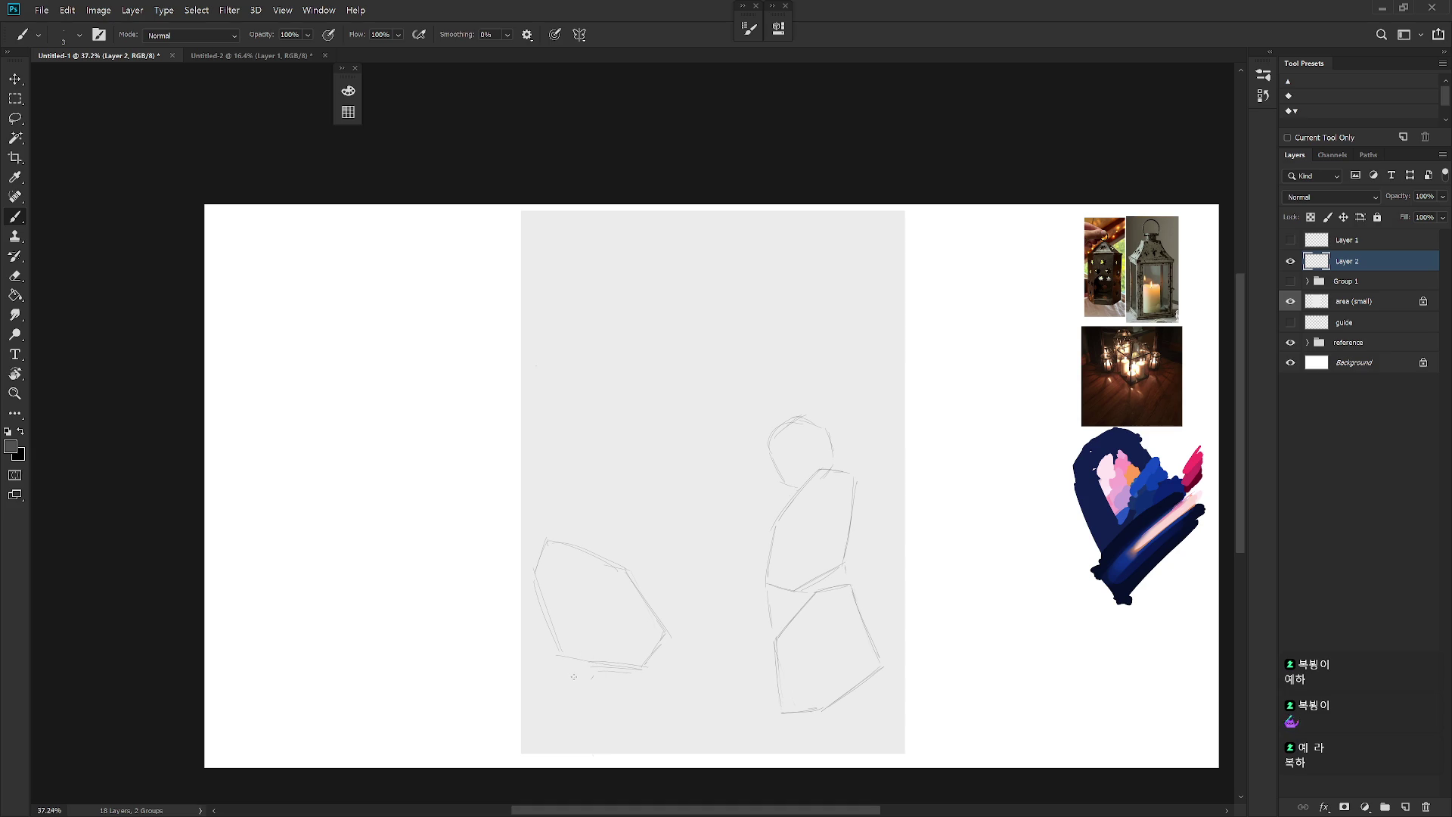
left_click_drag(566, 683, 566, 751)
Step: Add slanted strokes to the lower-left lantern's cap and bottom, undoing a misplaced cap stroke
left_click_drag(593, 659, 566, 683)
left_click_drag(699, 740, 674, 756)
left_click_drag(589, 547, 623, 506)
key("ctrl+z")
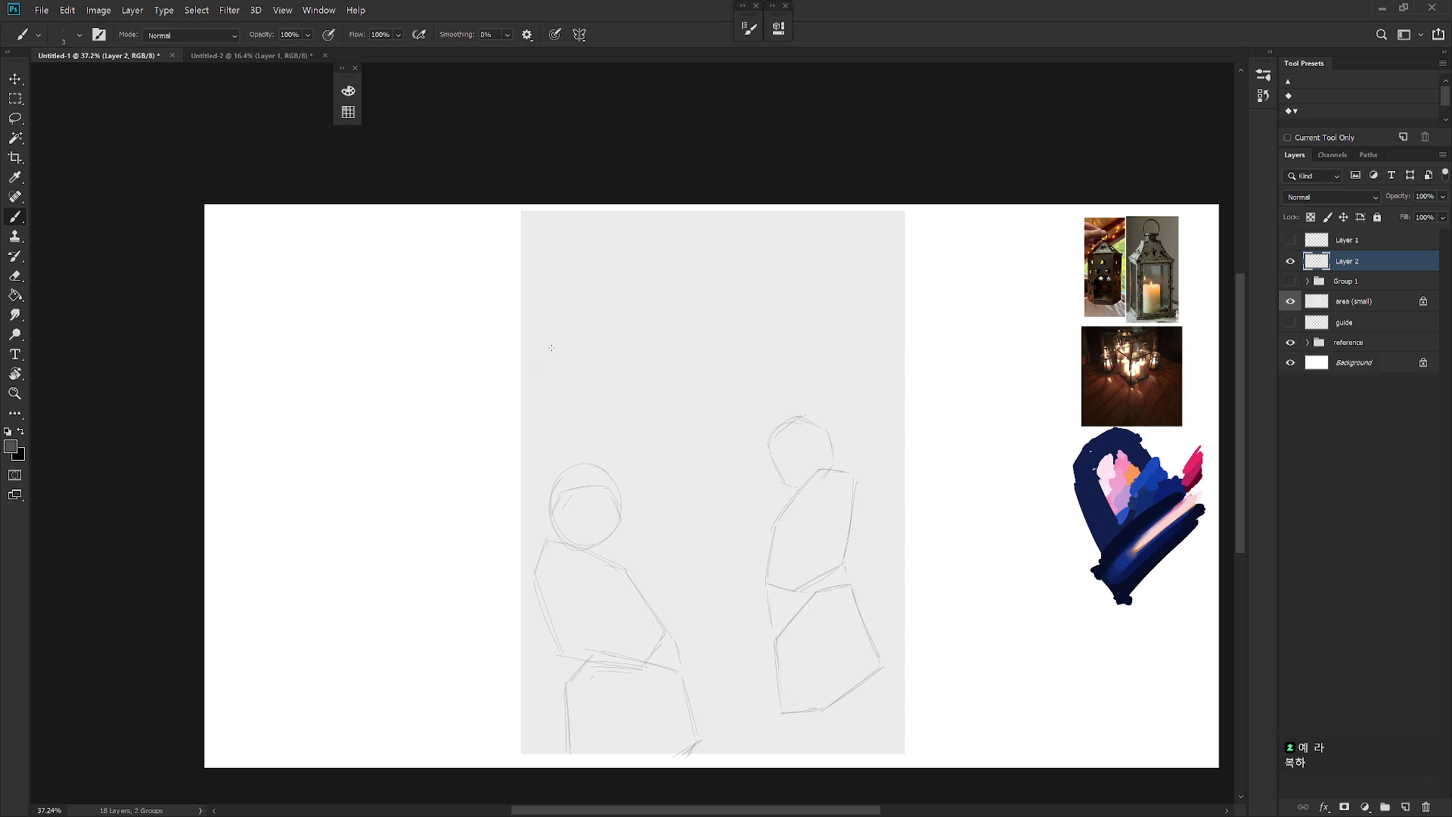
Step: Sketch the side and top-left edges of a new angular lantern shape at top left
left_click_drag(618, 373, 636, 388)
key("ctrl+z")
key("ctrl+z")
left_click_drag(560, 331, 568, 397)
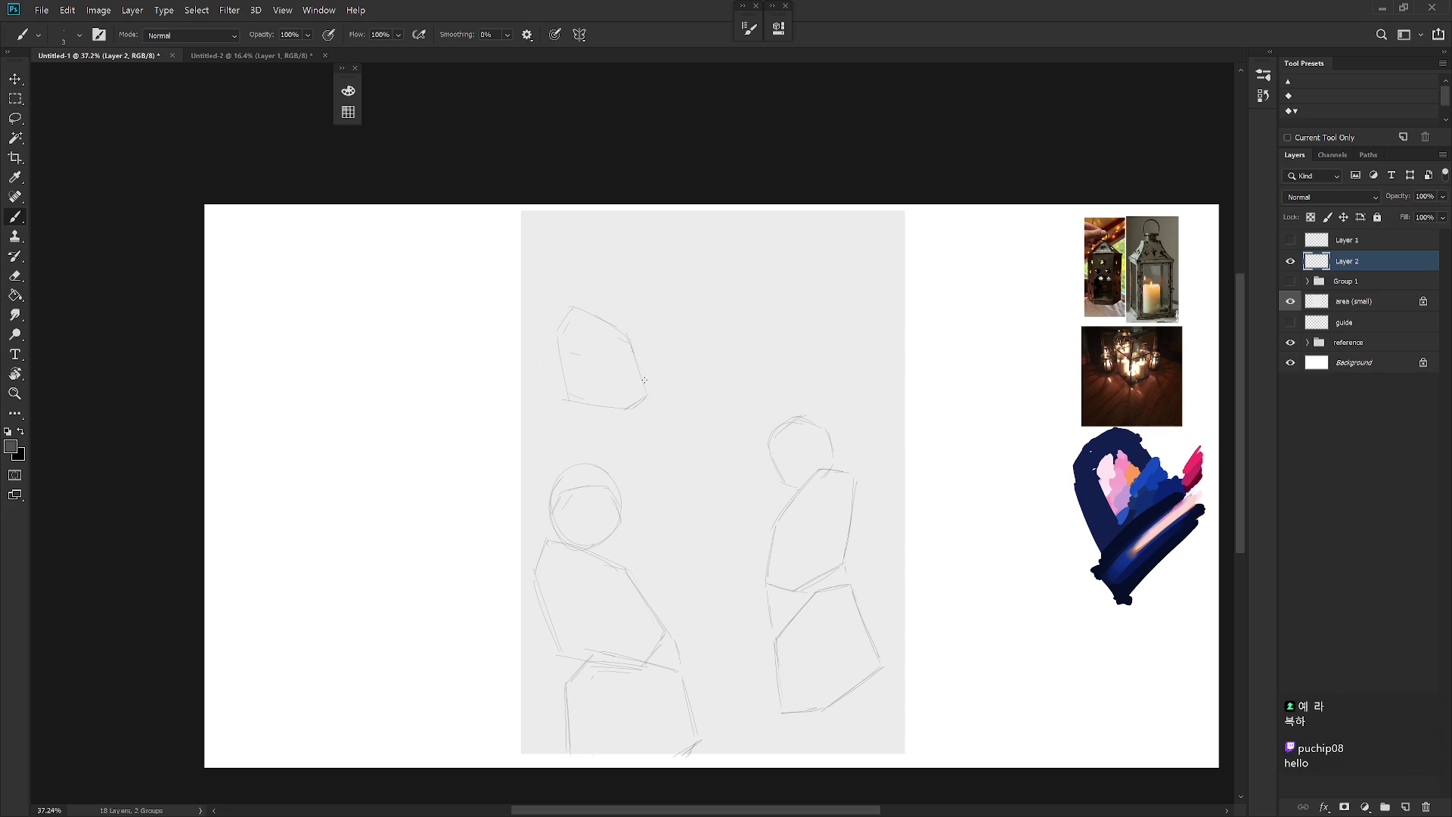
left_click_drag(571, 297, 553, 322)
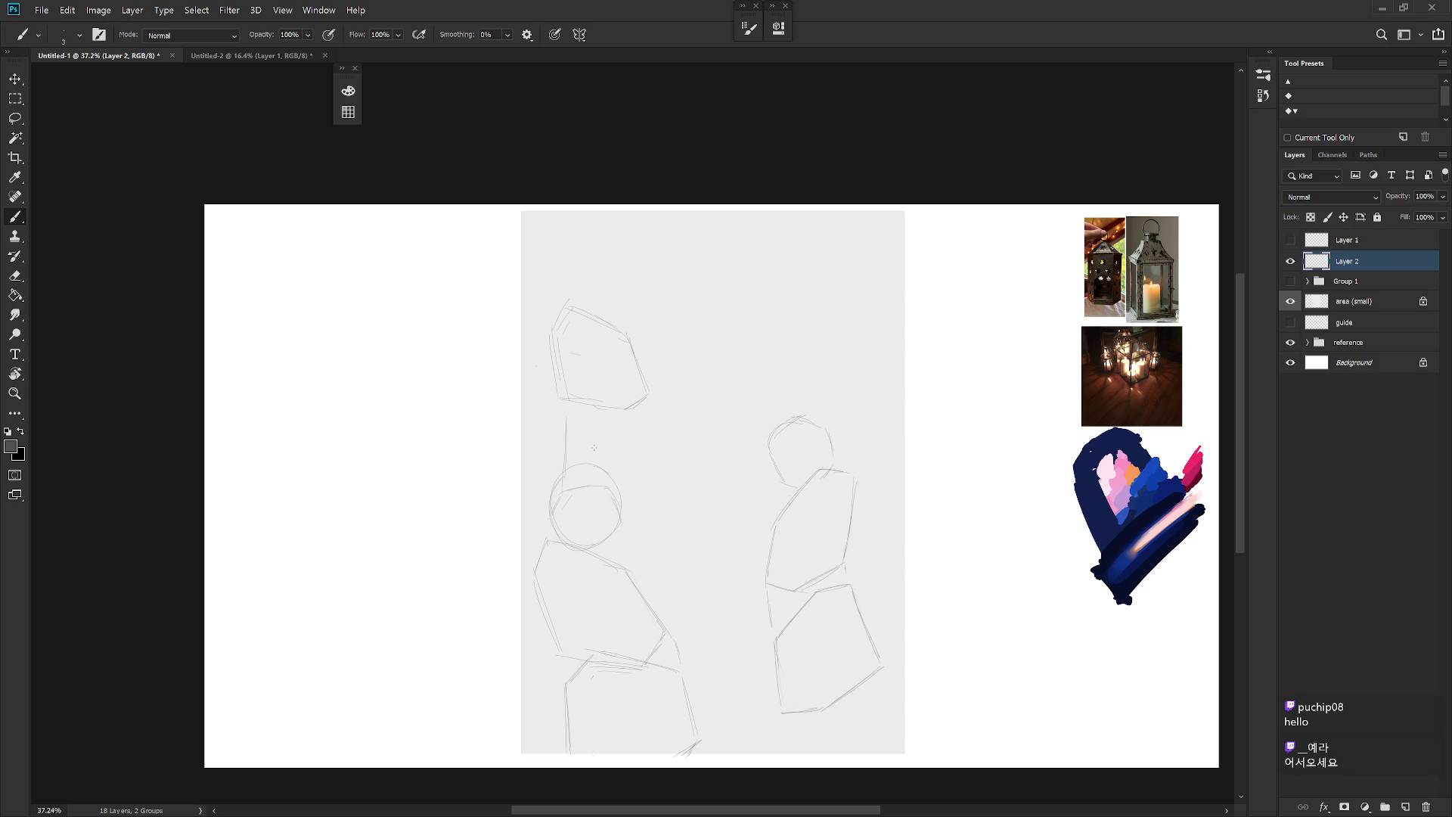
key("ctrl+z")
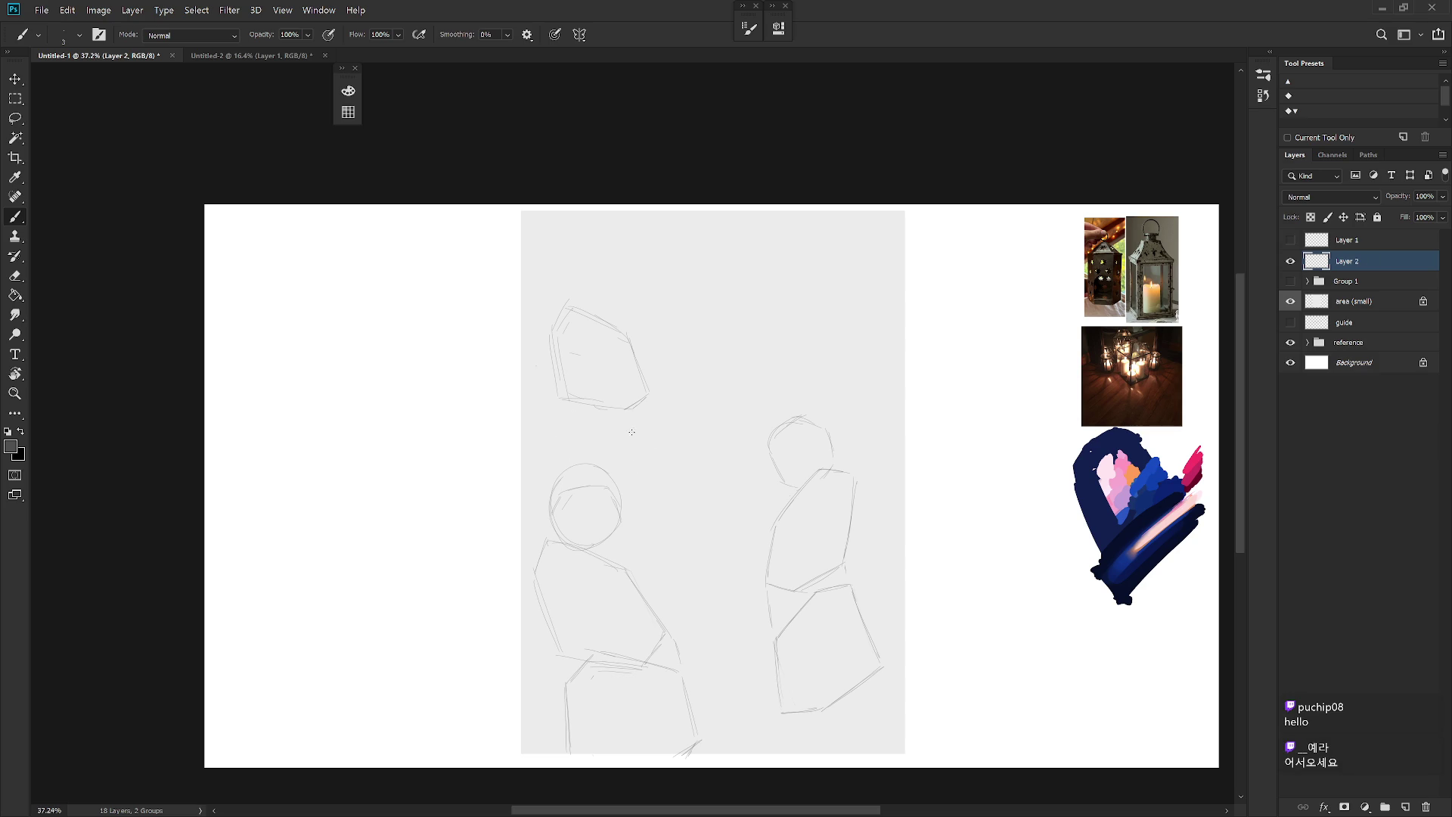